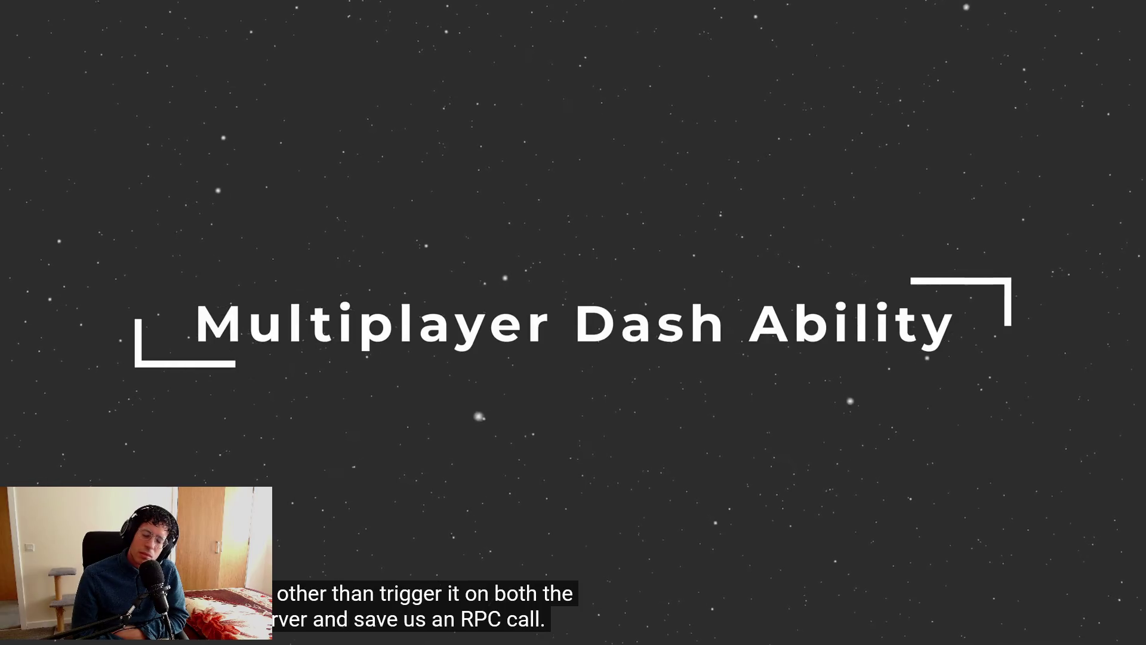
# Pause the Part 7 tutorial, exit fullscreen, and seek back to The Problem chapter card.
pyautogui.click(428, 369)
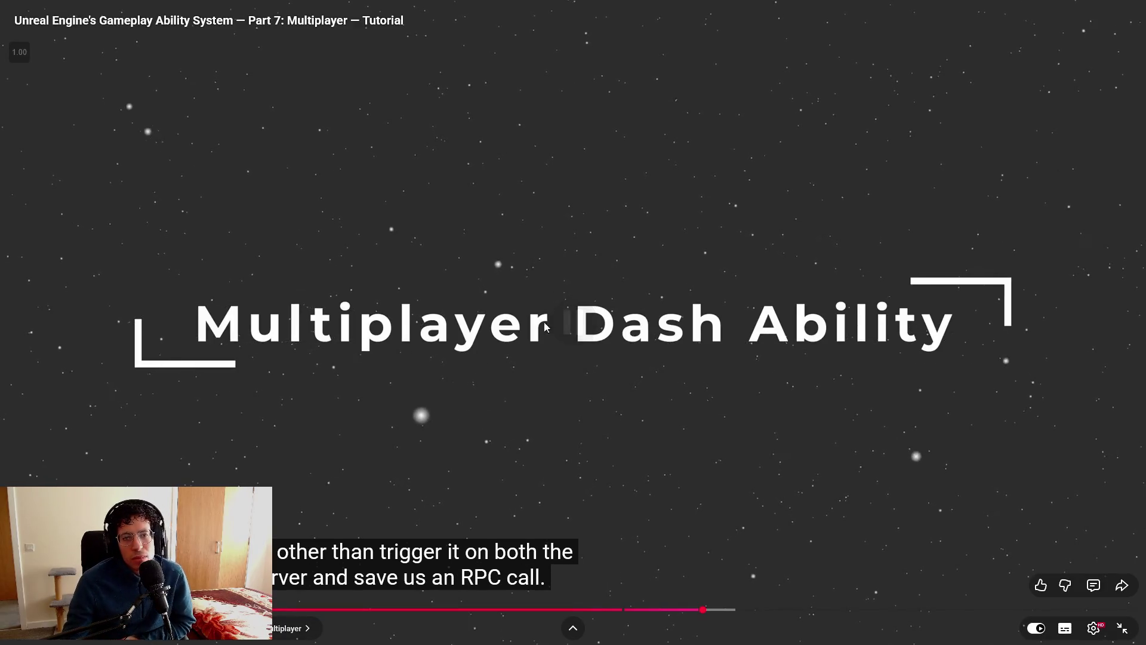
pyautogui.press('Escape')
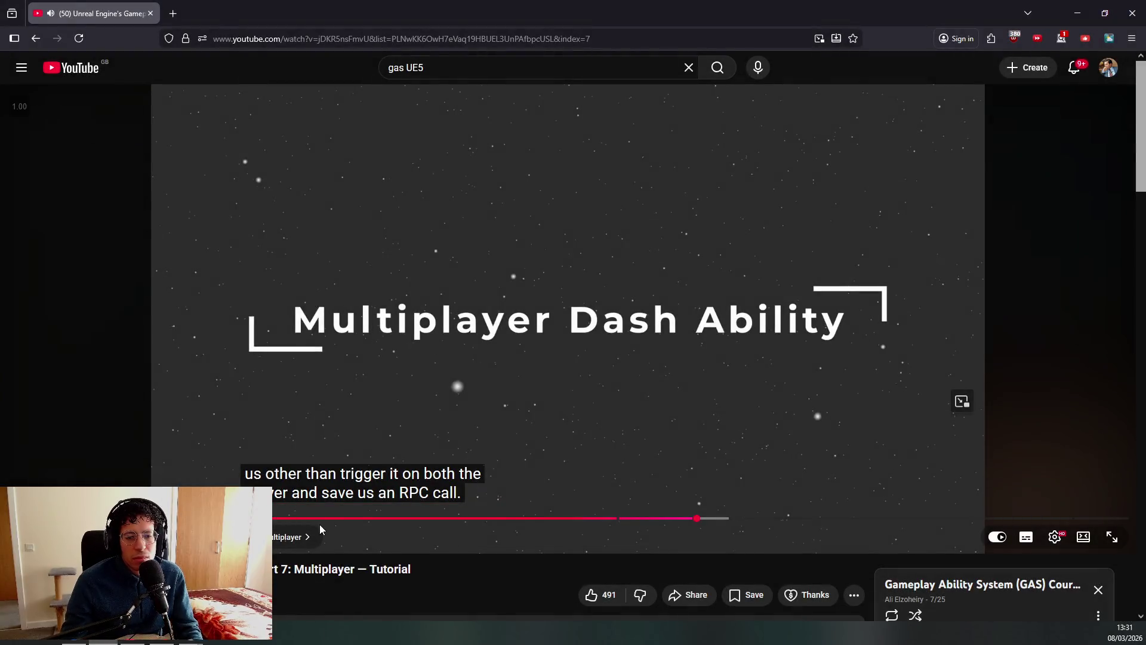
pyautogui.moveTo(320, 519)
pyautogui.mouseDown()
pyautogui.moveTo(304, 513)
pyautogui.moveTo(281, 431)
pyautogui.mouseUp()
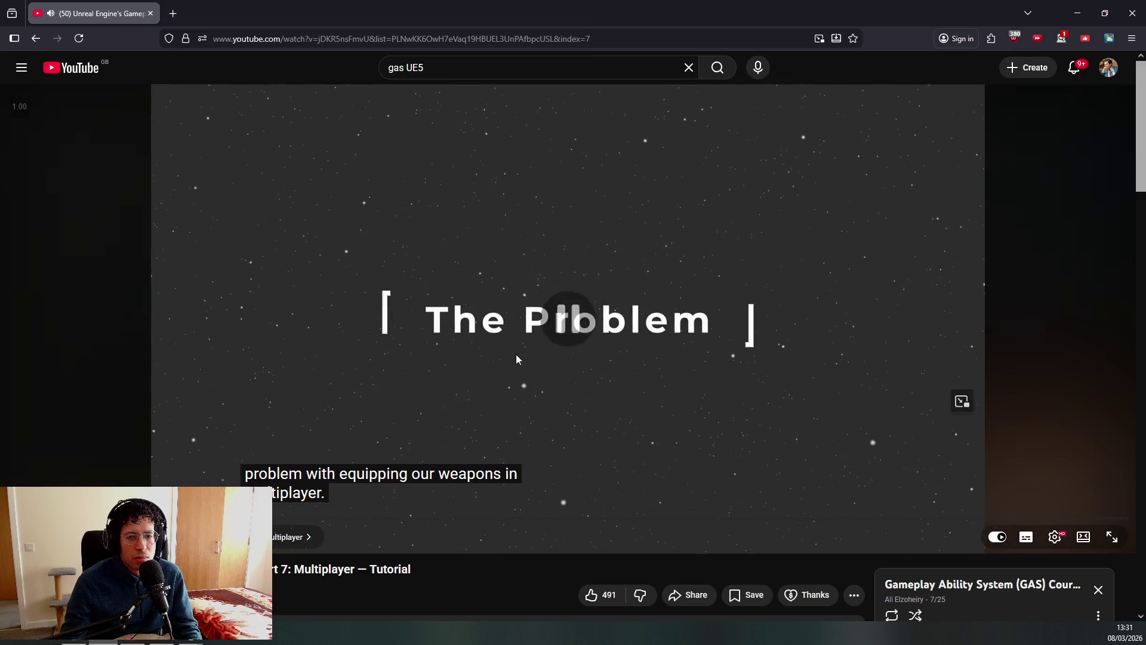
pyautogui.click(516, 353)
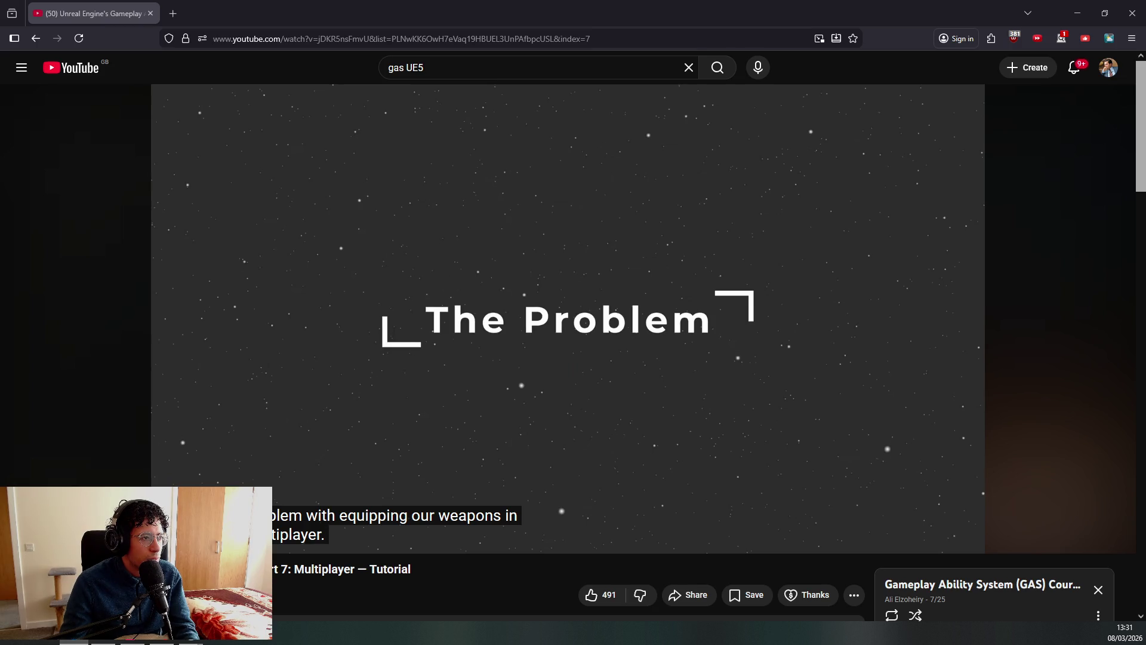
# Read the Only Local Player Controllers warning in the Message Log, then close the log.
pyautogui.hotkey('alt', 'Tab')
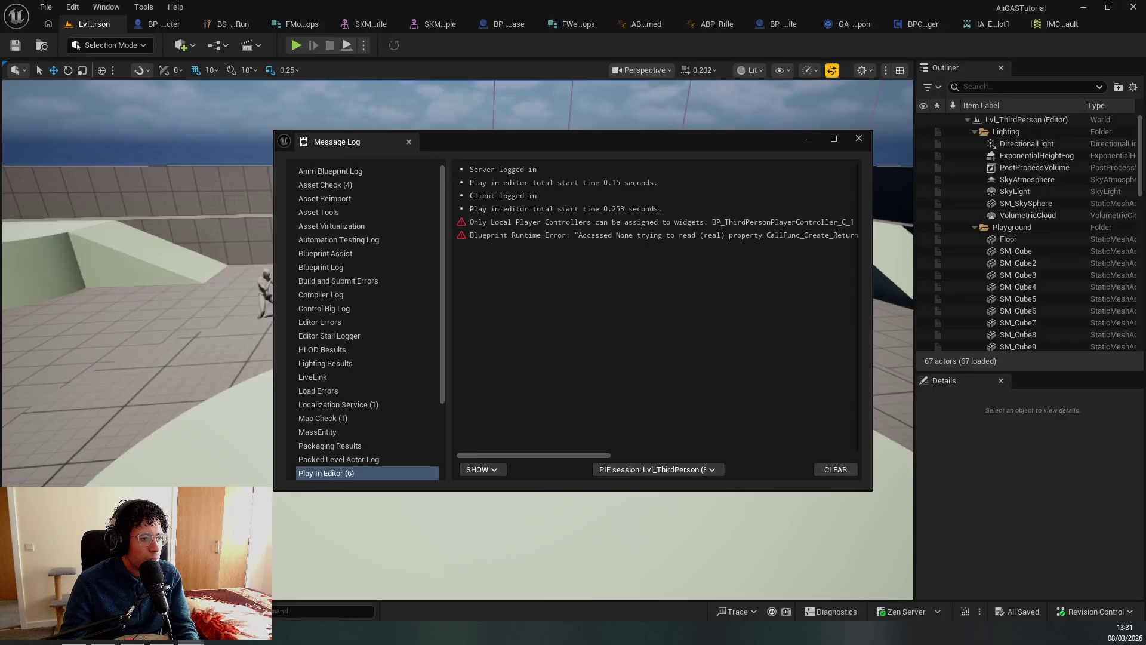
pyautogui.click(598, 221)
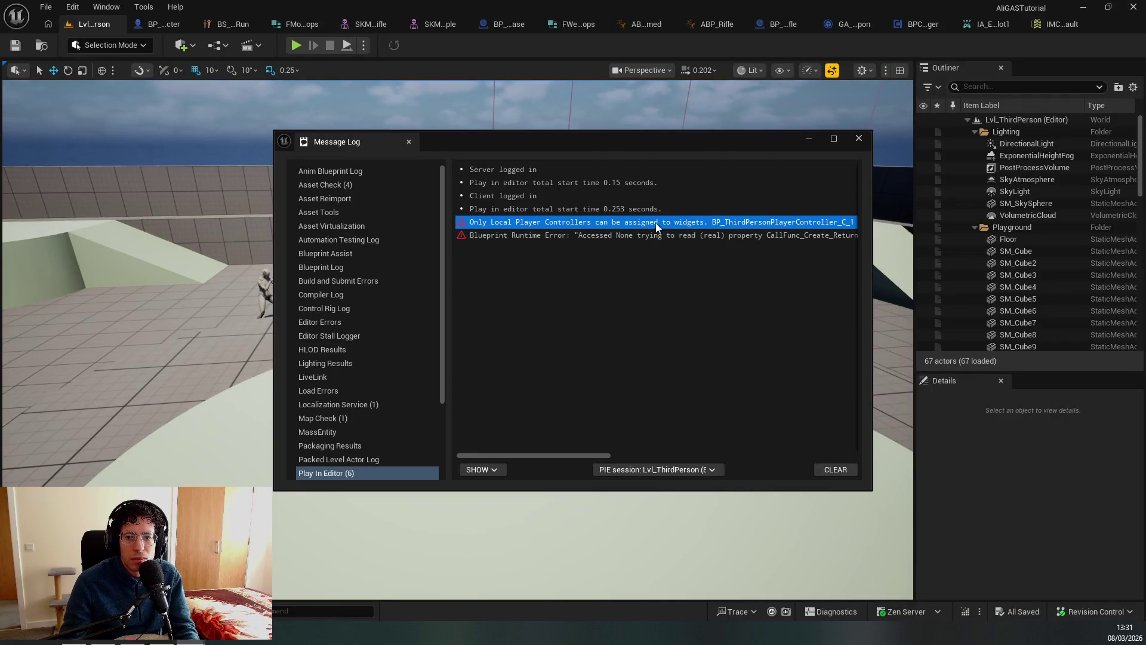
pyautogui.moveTo(557, 456)
pyautogui.mouseDown()
pyautogui.moveTo(643, 468)
pyautogui.moveTo(872, 461)
pyautogui.moveTo(536, 438)
pyautogui.mouseUp()
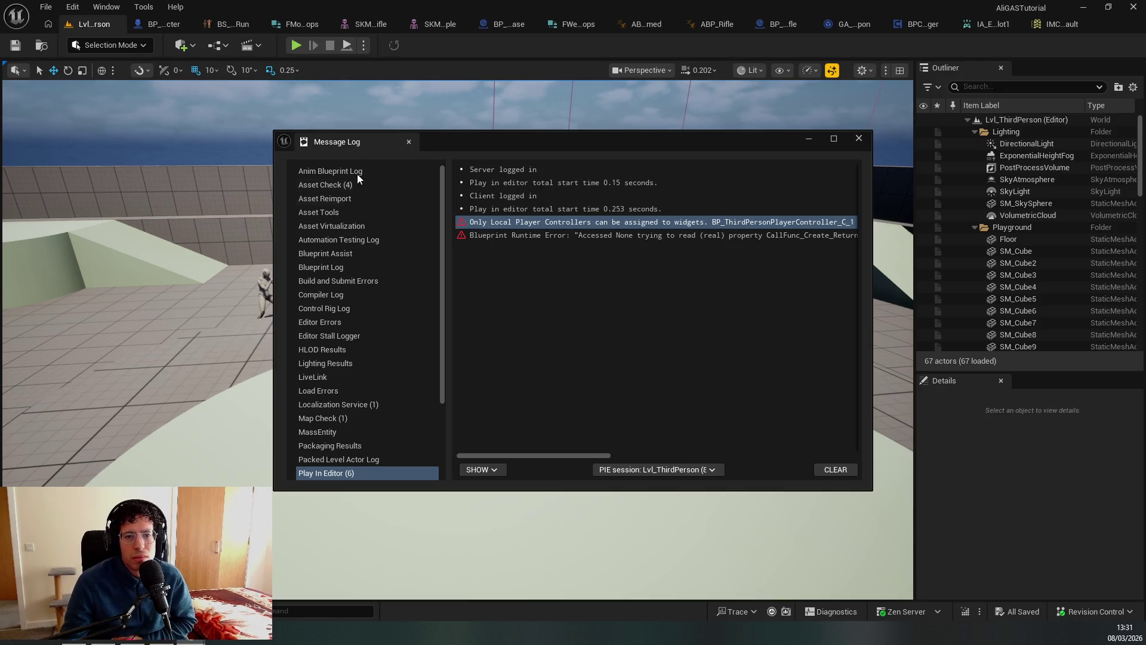
pyautogui.click(409, 141)
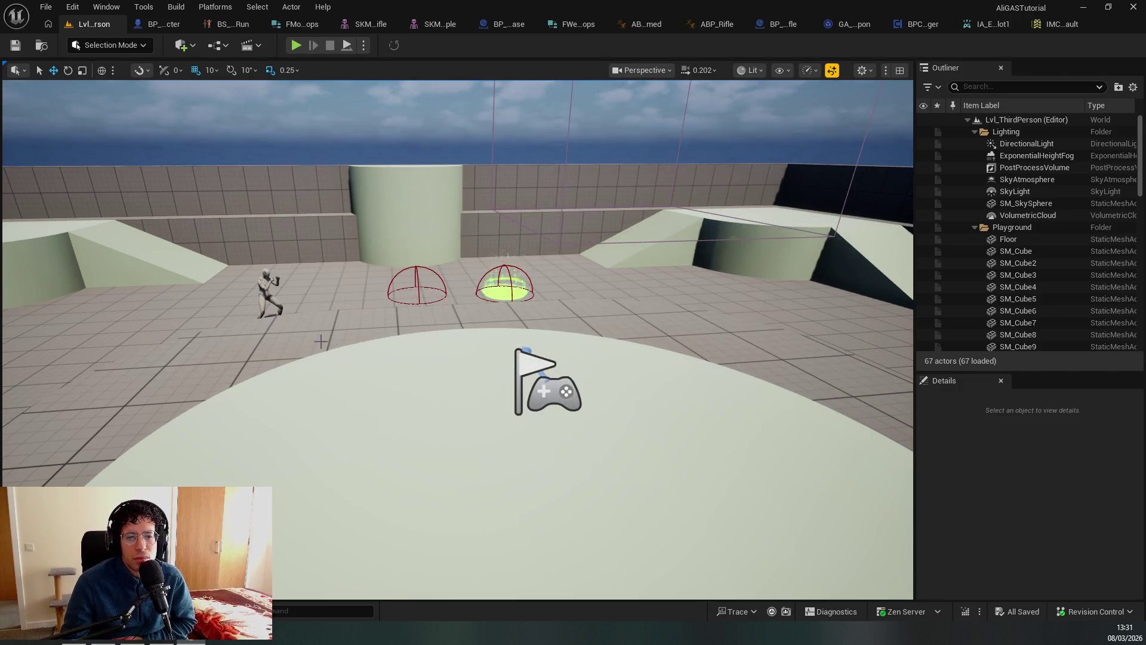
# Accept the Git settings in Change Revision Control Settings to connect revision control.
pyautogui.click(1093, 612)
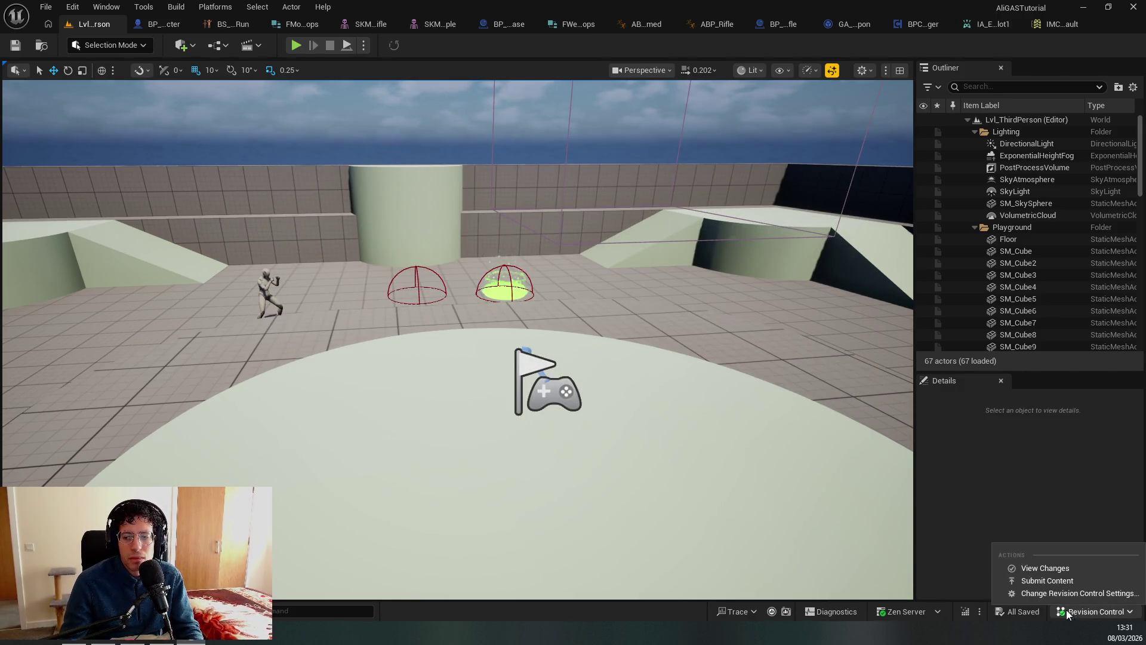
pyautogui.click(1055, 583)
pyautogui.click(543, 367)
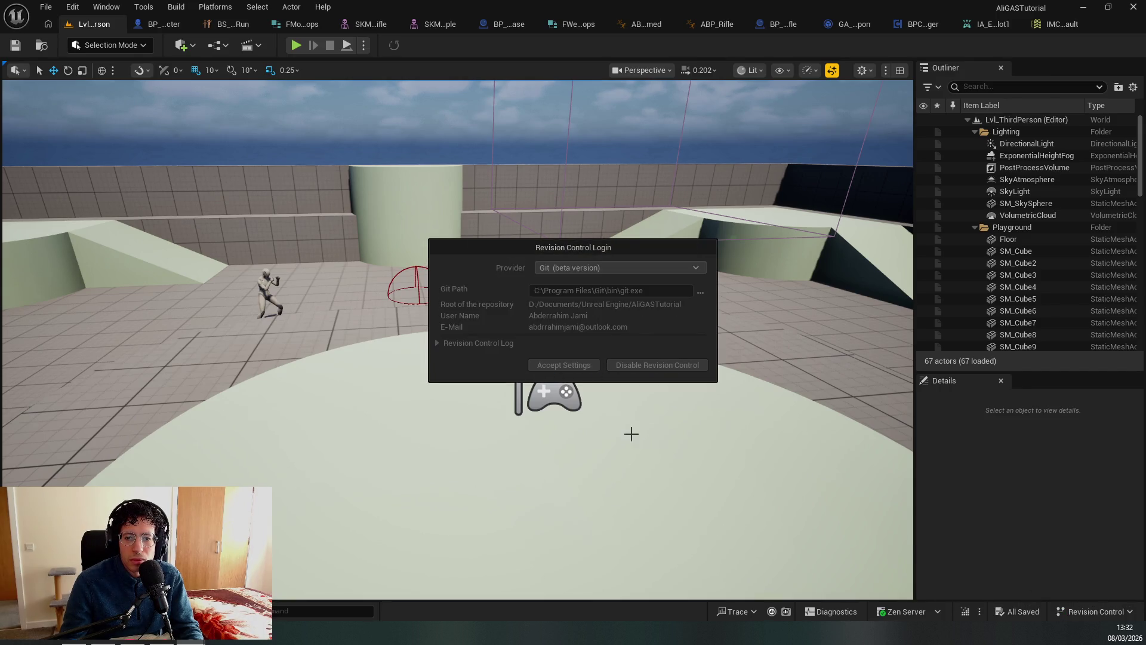
# Mark IA_EquipWeaponSlot1 for add in revision control from the content drawer.
pyautogui.hotkey('ctrl', 'space')
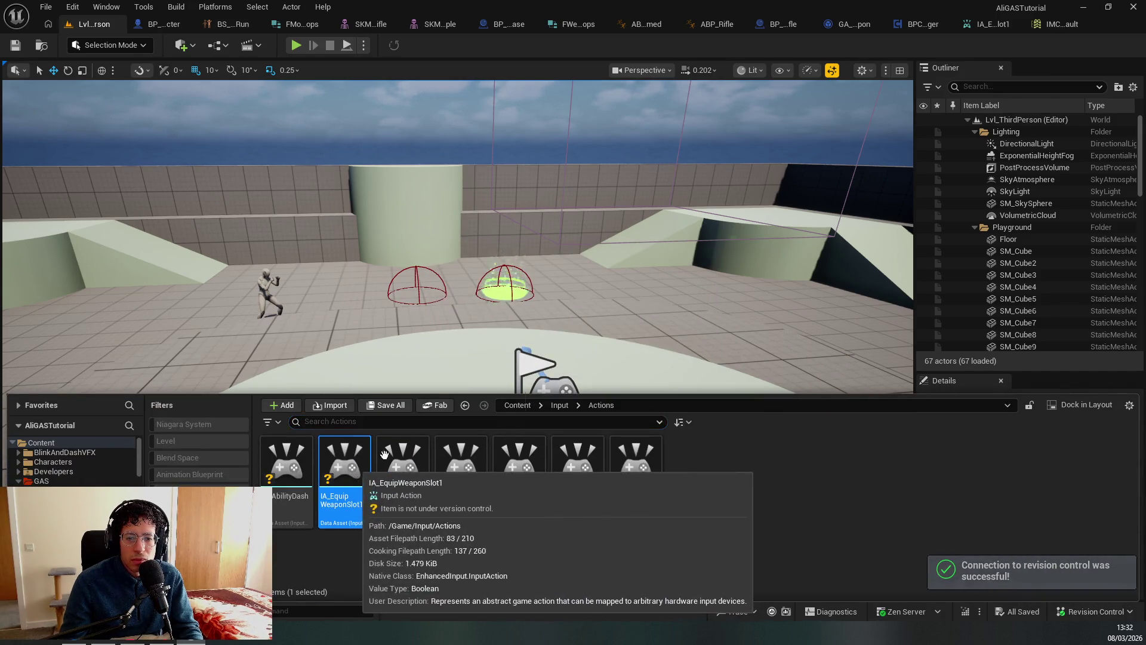
pyautogui.rightClick(354, 512)
pyautogui.moveTo(497, 426)
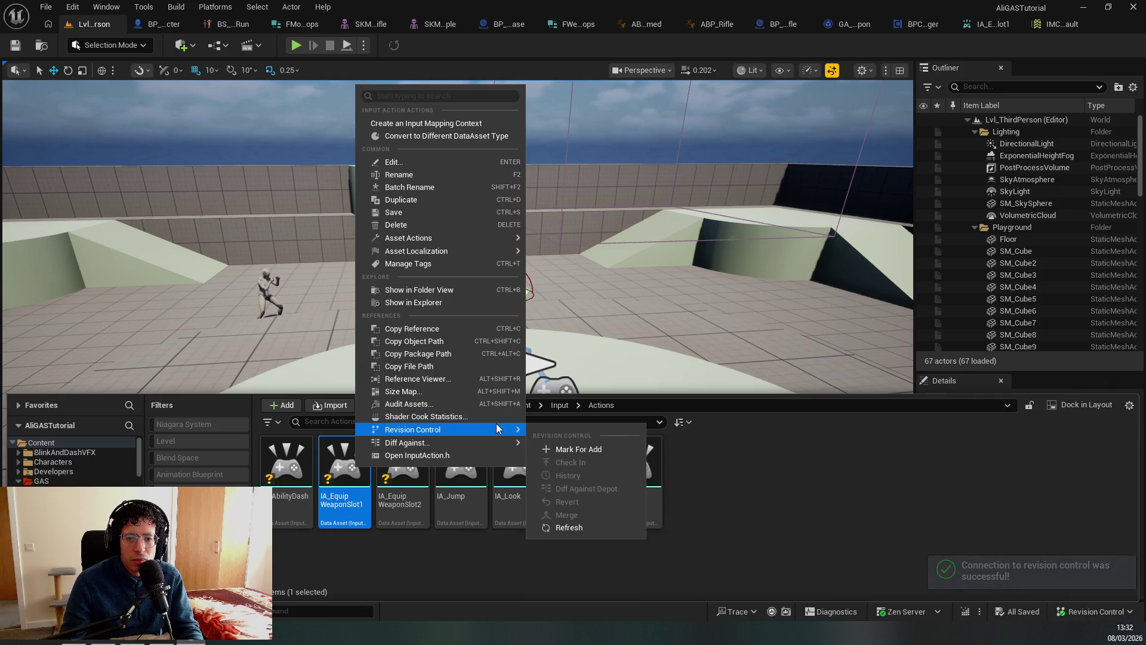
pyautogui.click(583, 449)
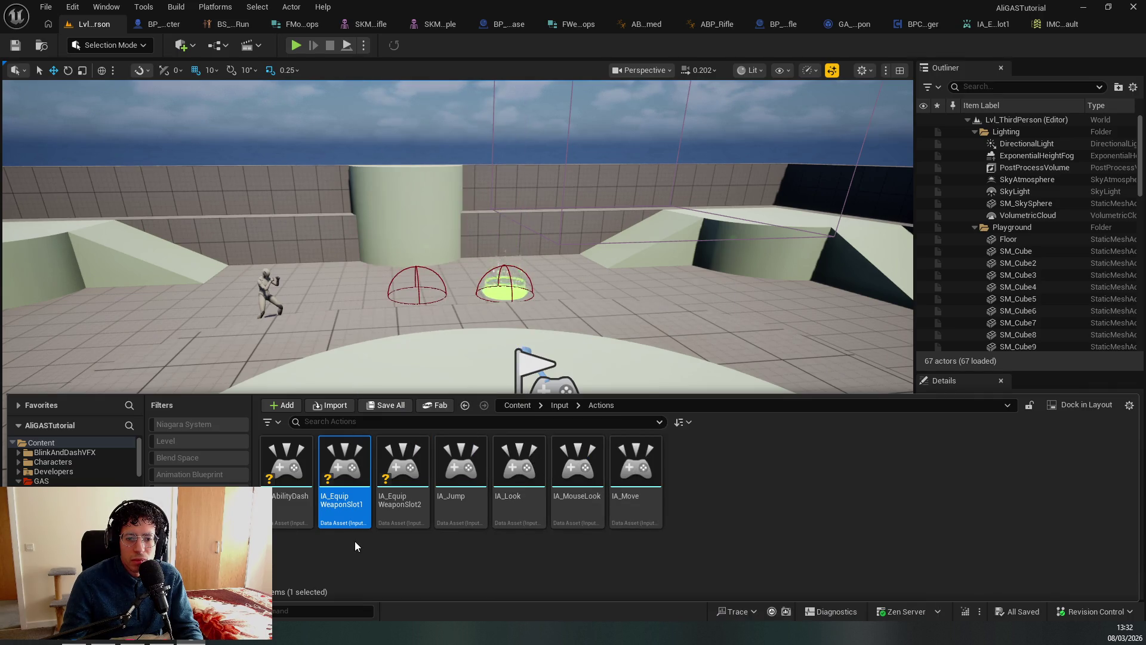
# Inspect the git index.lock File exists error in the Output Log.
pyautogui.press('`')
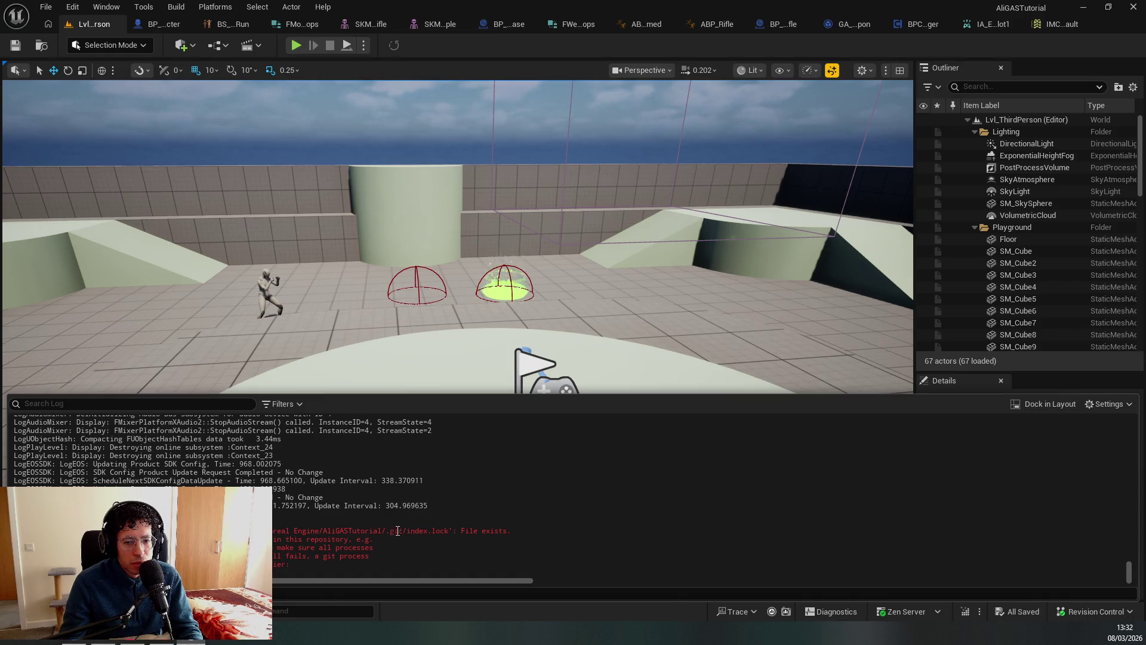
pyautogui.moveTo(397, 531); pyautogui.dragTo(390, 531)
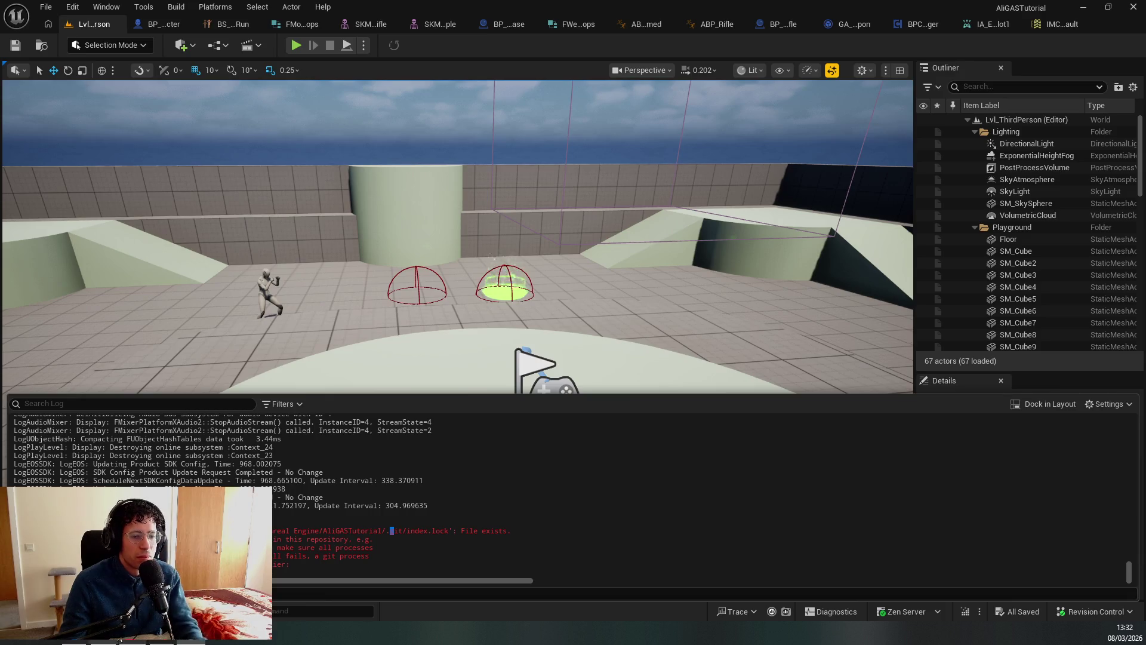
pyautogui.hotkey('alt', 'Tab')
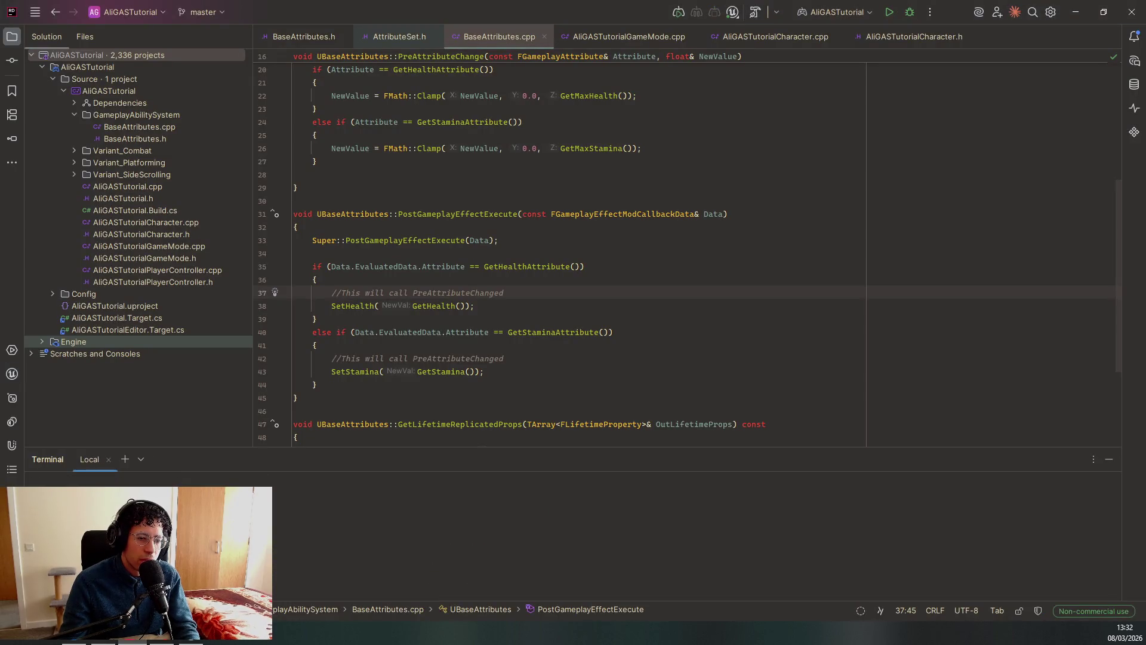
# Close Rider's local terminal and confirm terminating its running process.
pyautogui.click(108, 459)
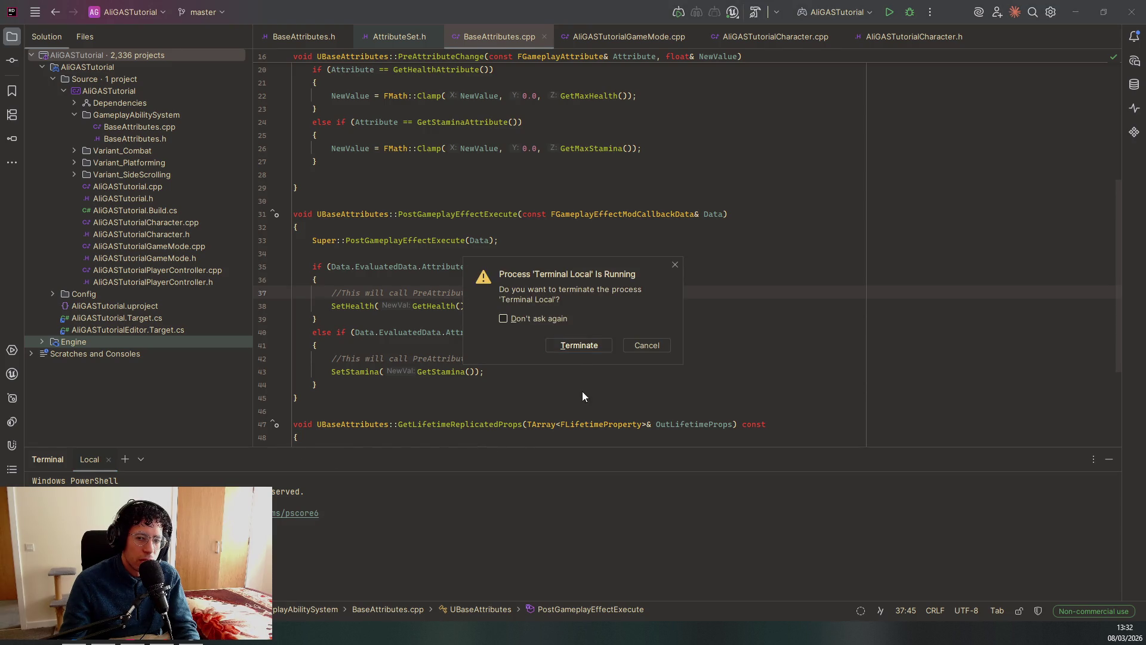
pyautogui.click(581, 343)
pyautogui.click(538, 372)
# Open AliGASTutorialGameMode.cpp and reveal its folder in Explorer.
pyautogui.doubleClick(202, 246)
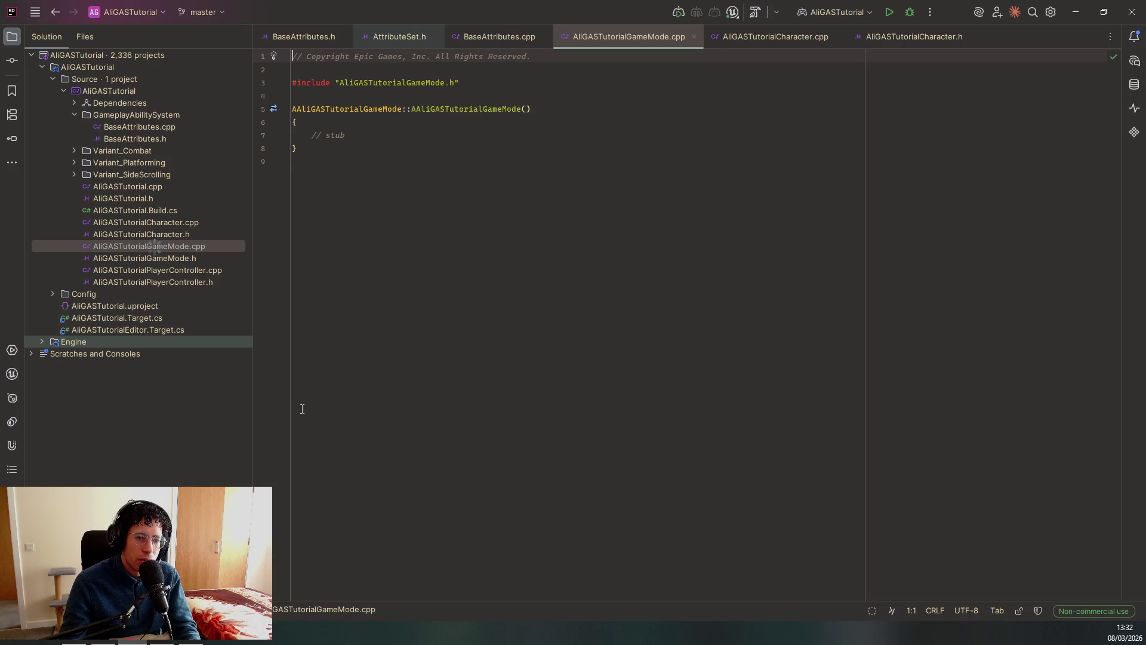
pyautogui.press('Menu')
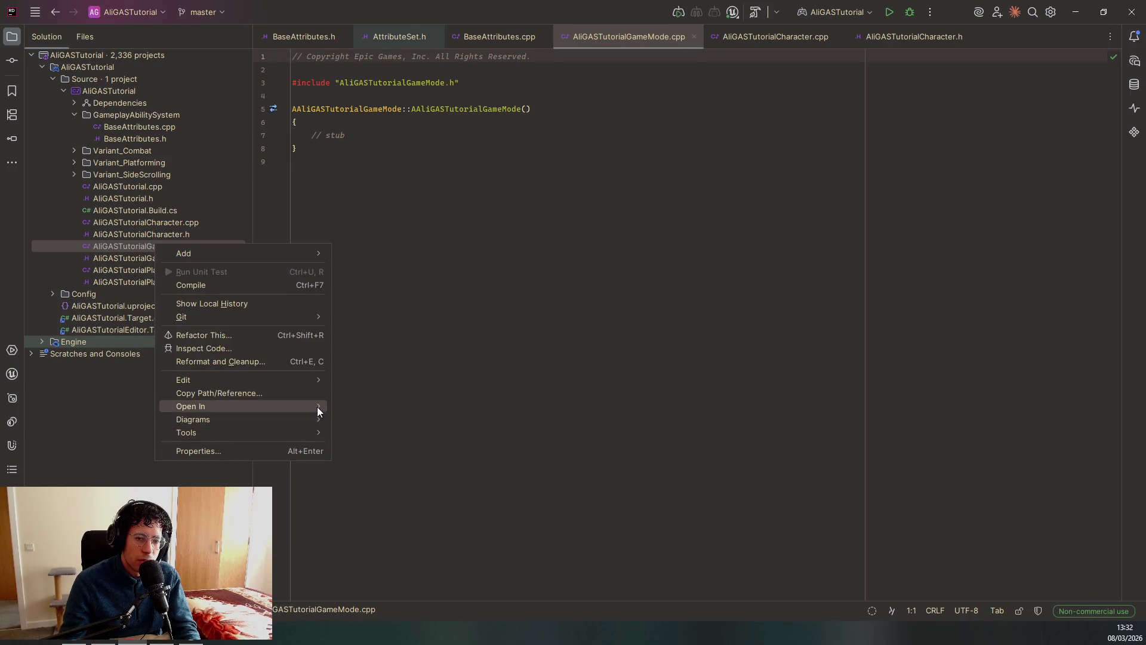
pyautogui.moveTo(319, 406)
pyautogui.click(376, 406)
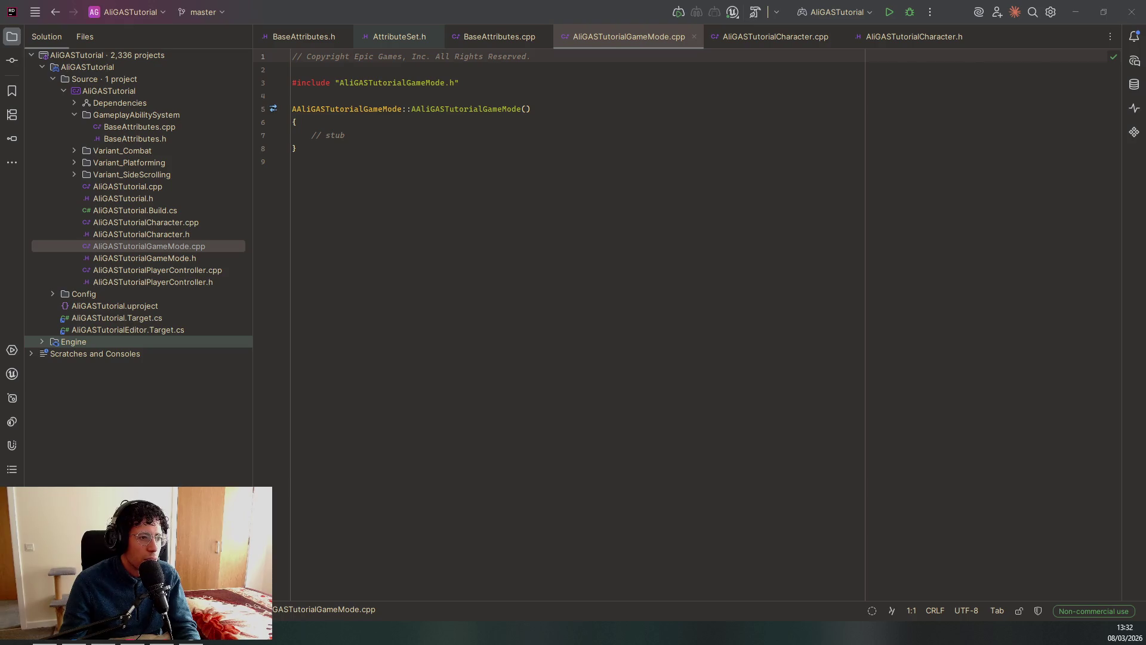
pyautogui.hotkey('alt', 'Tab')
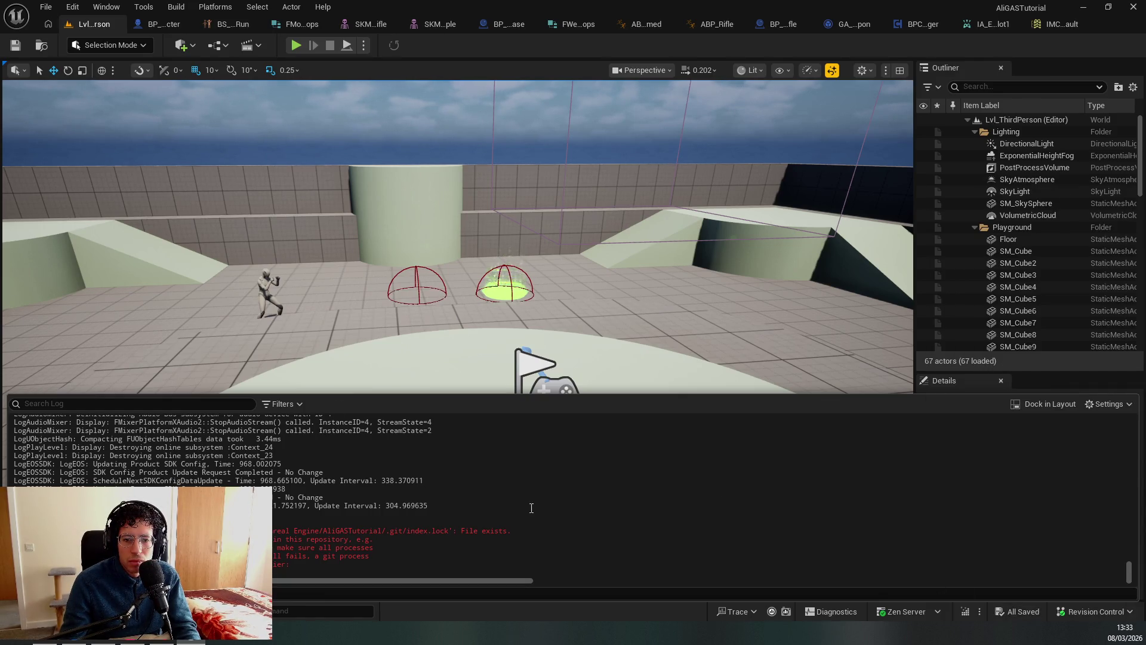
# Mark IA_EquipWeaponSlot1, IA_EquipWeaponSlot2 and IA_AbilityDash for add, then return to the Content folder.
pyautogui.hotkey('ctrl', 'space')
pyautogui.click(345, 472)
pyautogui.rightClick(345, 471)
pyautogui.moveTo(478, 446)
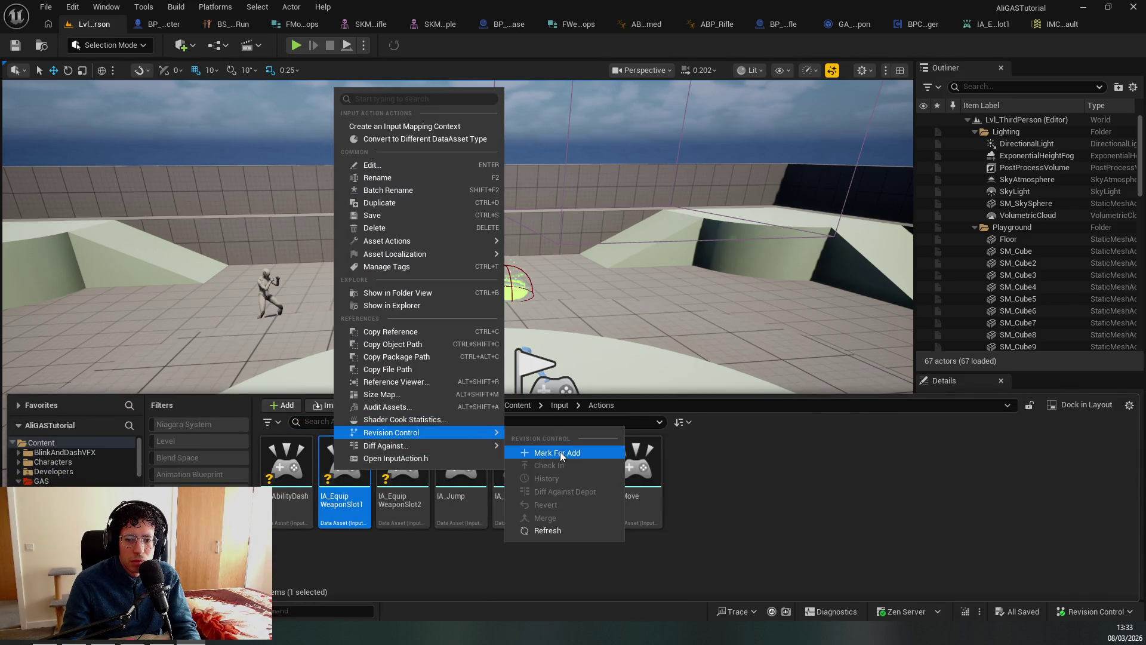
pyautogui.click(543, 452)
pyautogui.rightClick(405, 467)
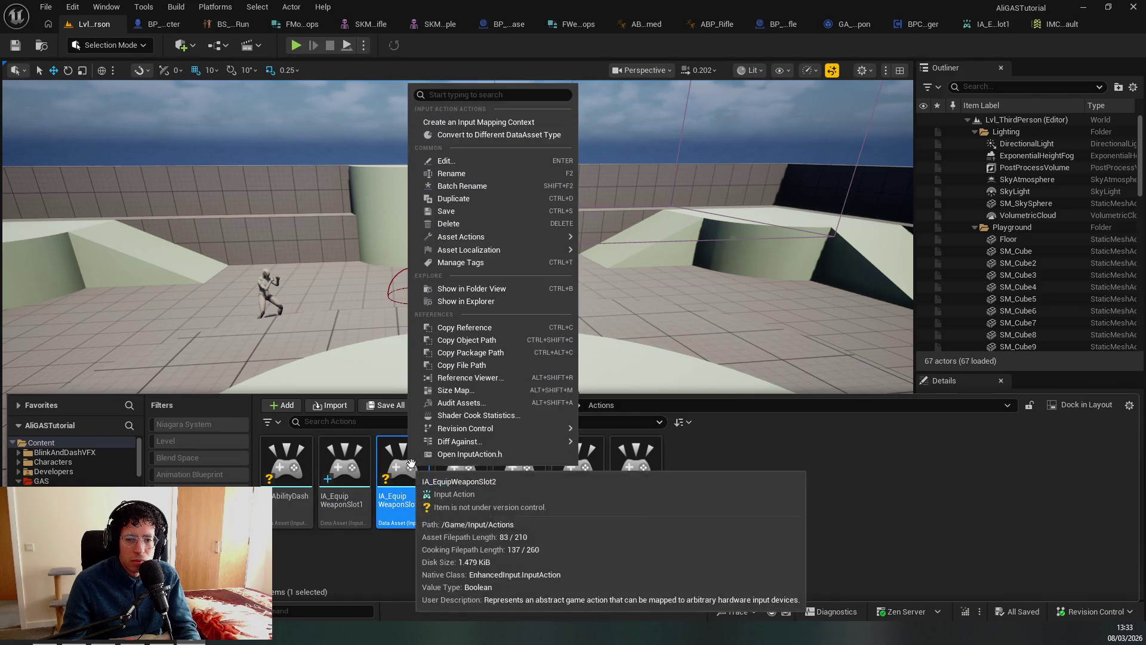
pyautogui.moveTo(539, 427)
pyautogui.click(636, 455)
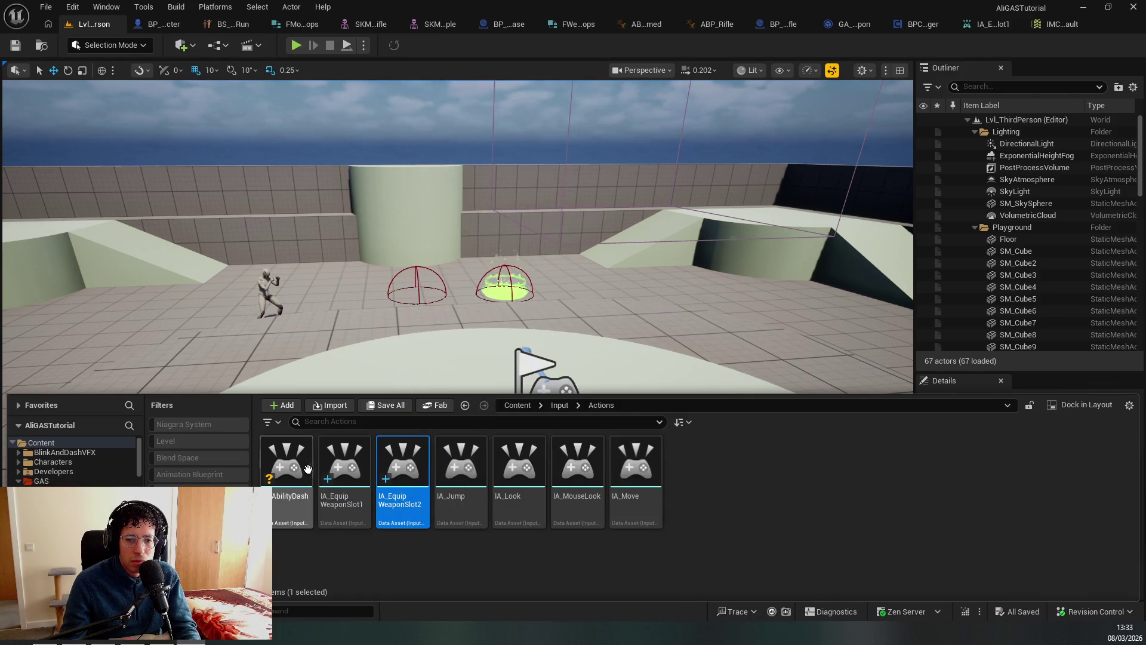
pyautogui.rightClick(295, 466)
pyautogui.moveTo(406, 423)
pyautogui.click(501, 447)
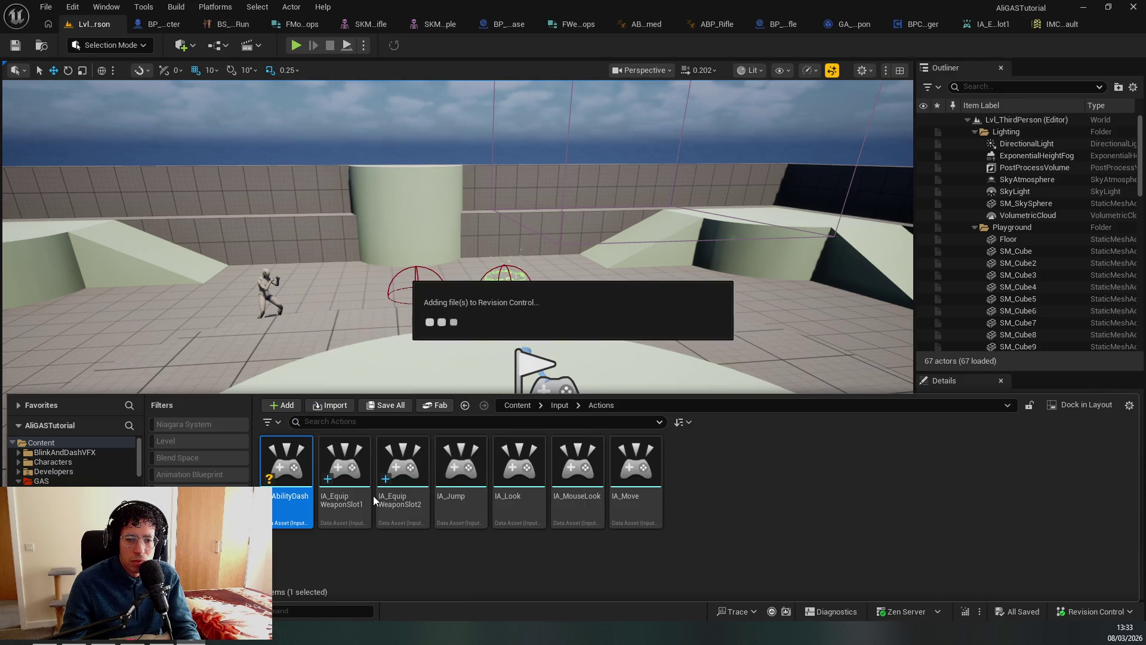
pyautogui.hotkey('alt', 'Left')
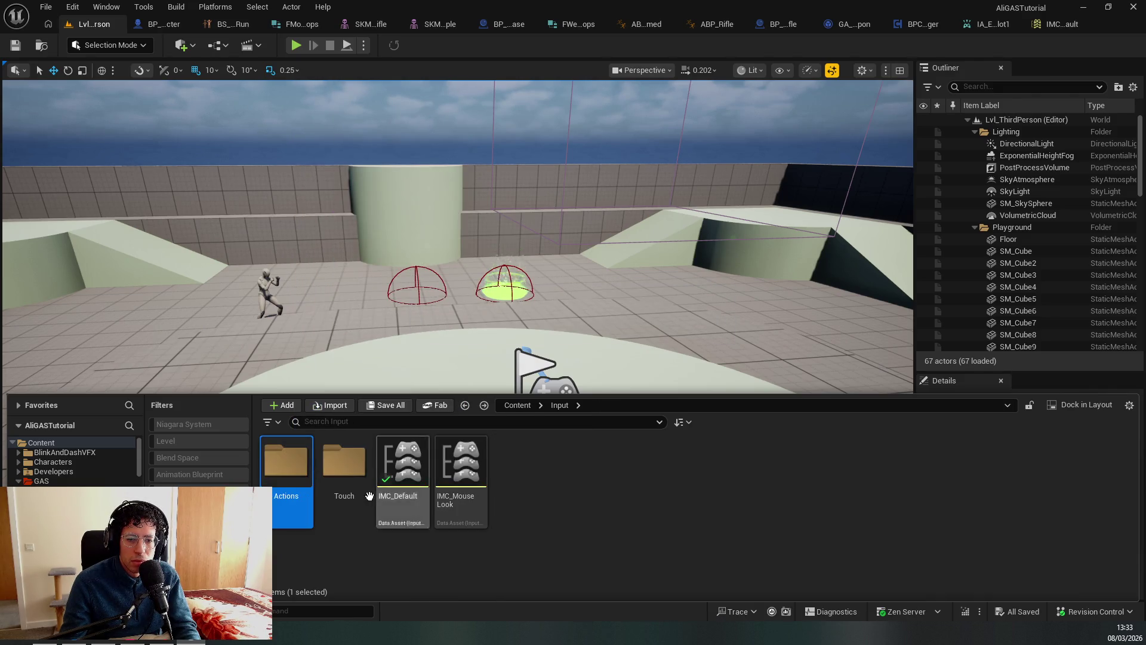
pyautogui.hotkey('alt', 'Left')
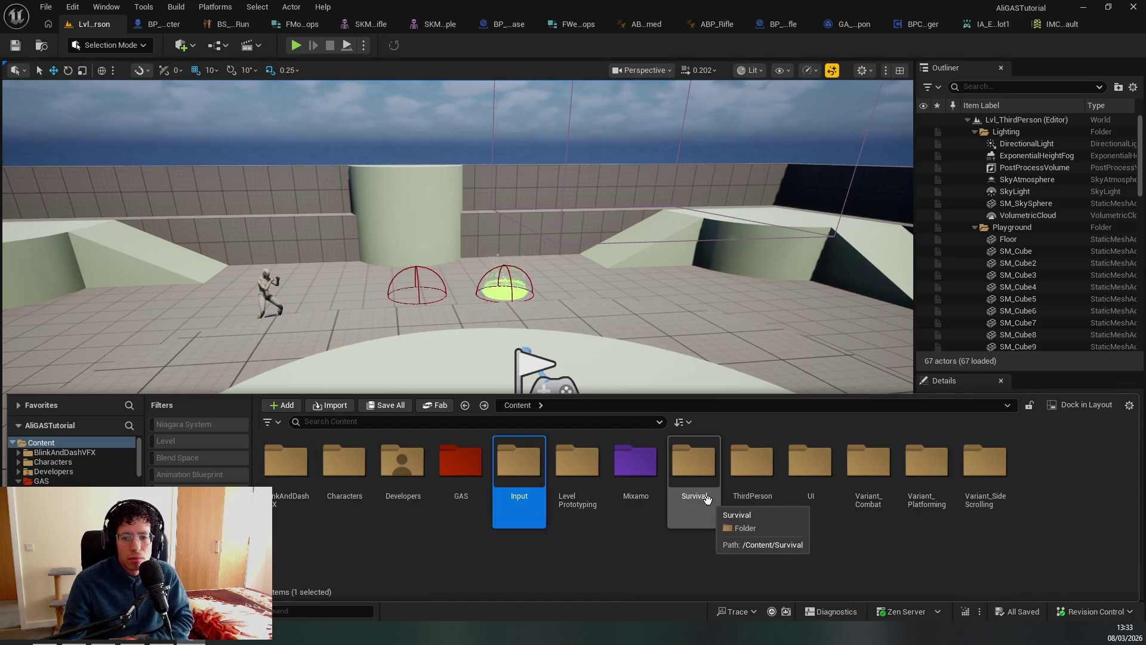
# Check the revision control connection settings, then start Submit Content.
pyautogui.click(1096, 612)
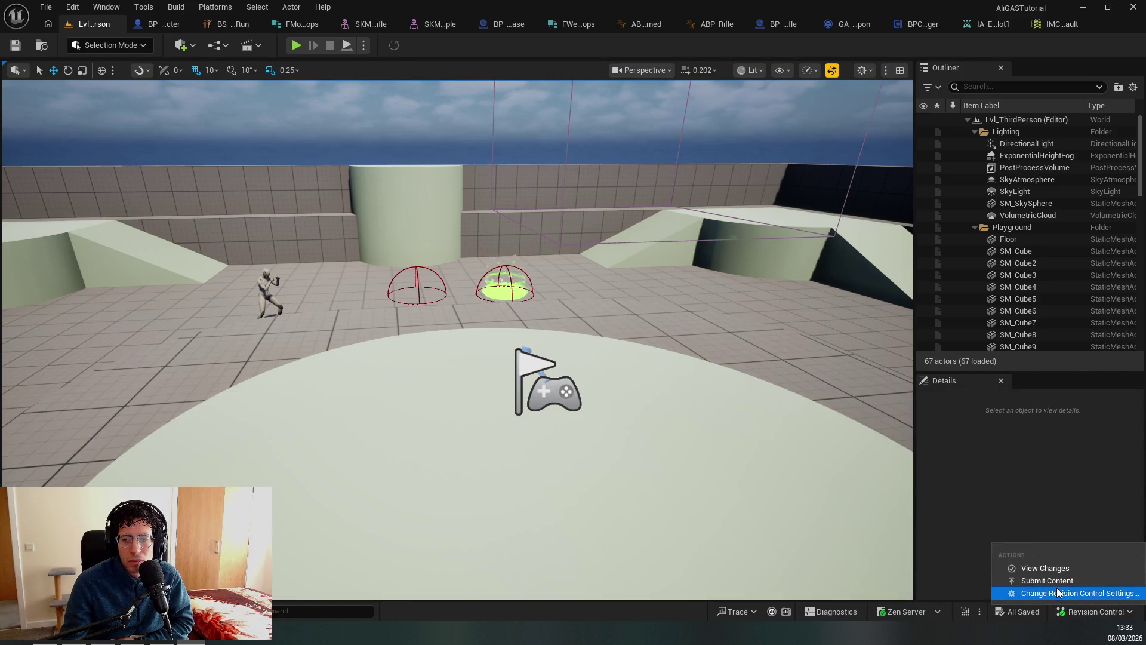
pyautogui.click(1054, 570)
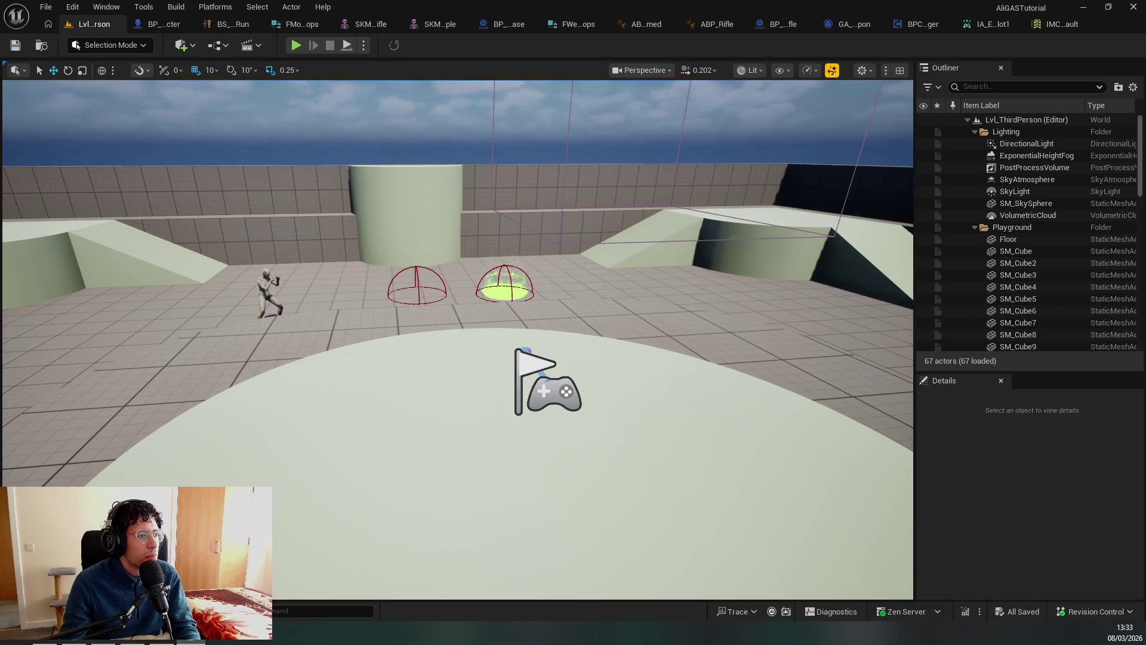
pyautogui.click(1096, 612)
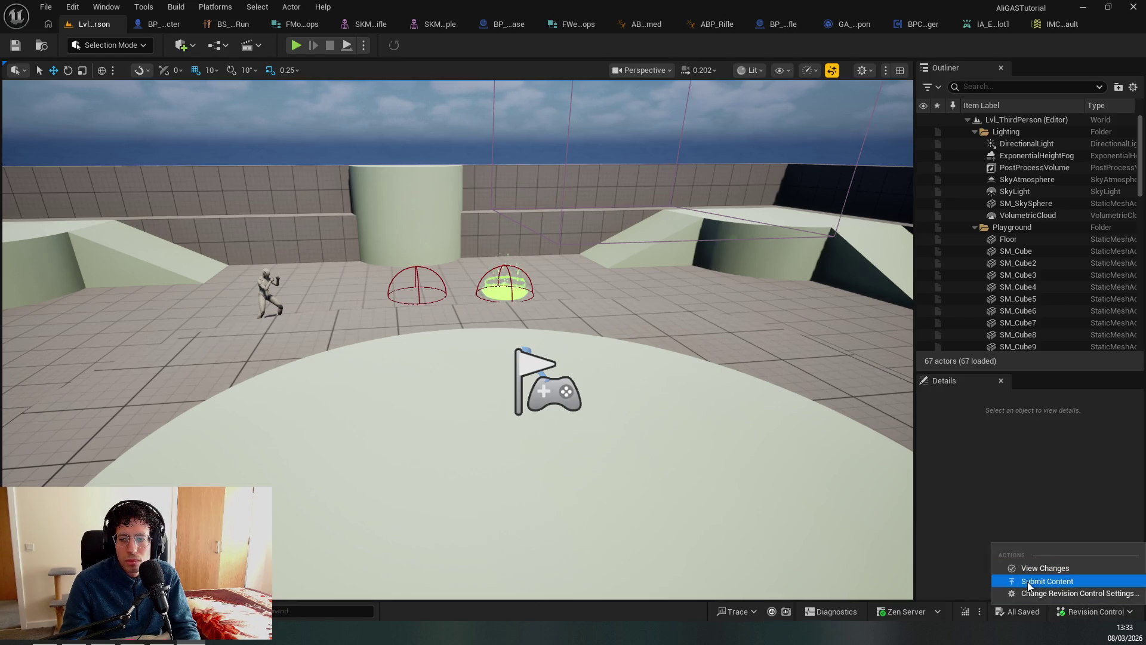
pyautogui.click(1024, 582)
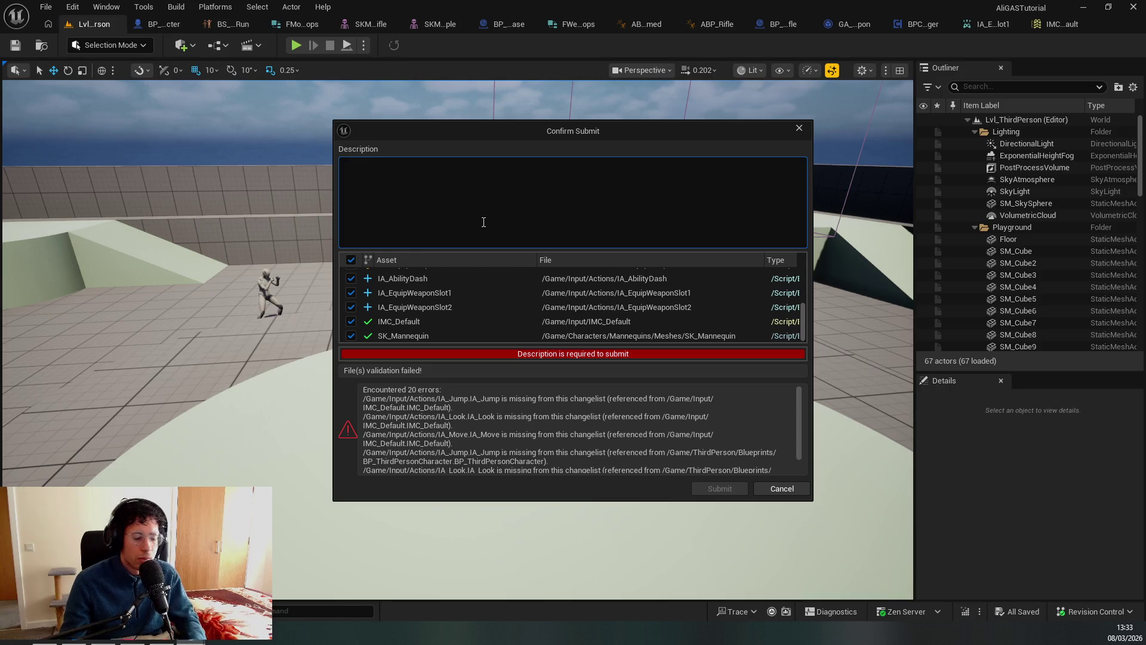
# Enter 'Second commit' as the commit description and submit the changes.
pyautogui.click(484, 223)
pyautogui.write('S')
pyautogui.press('BackSpace')
pyautogui.press('BackSpace')
pyautogui.press('BackSpace')
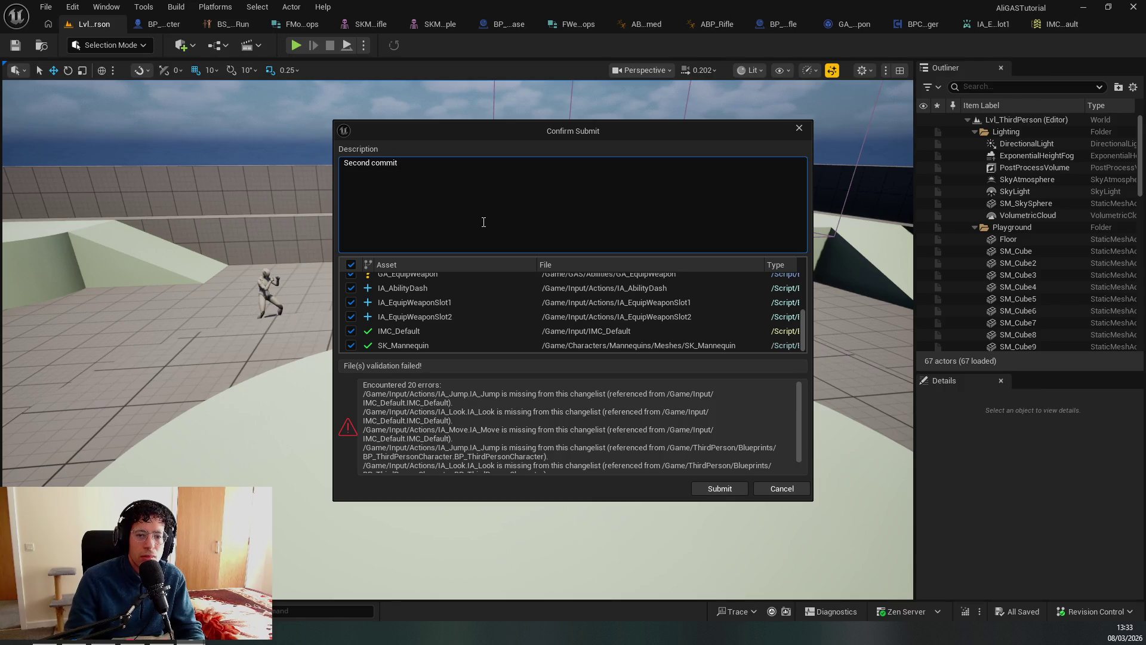
pyautogui.scroll(-1, 531, 428)
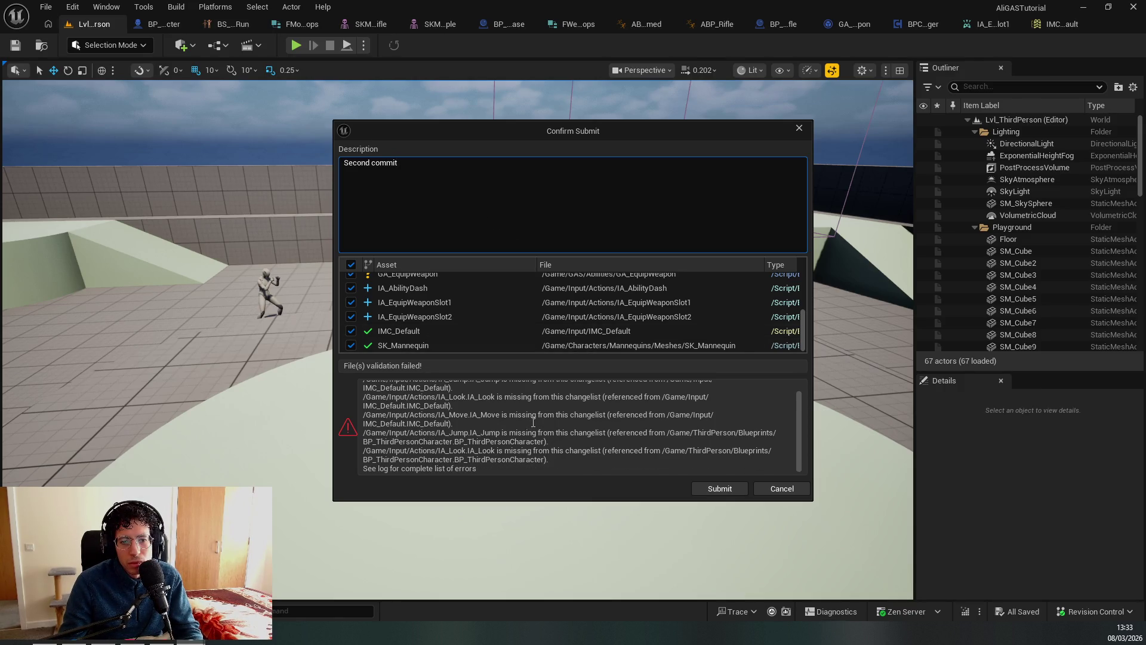
pyautogui.scroll(1, 533, 423)
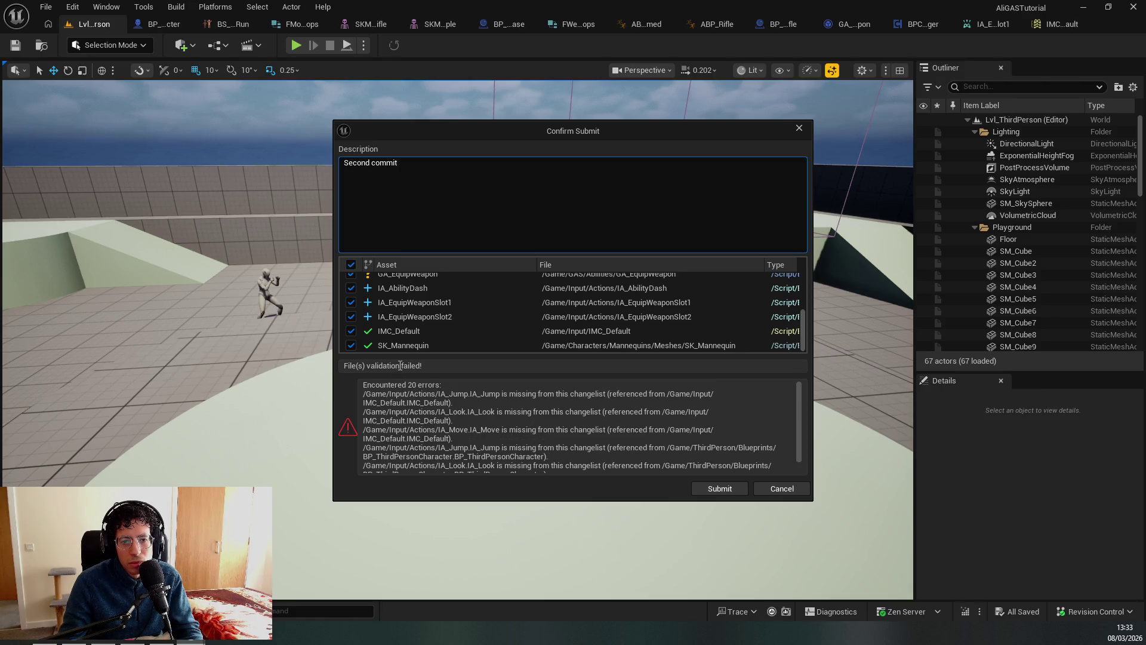
pyautogui.moveTo(409, 366); pyautogui.dragTo(497, 372)
pyautogui.click(719, 489)
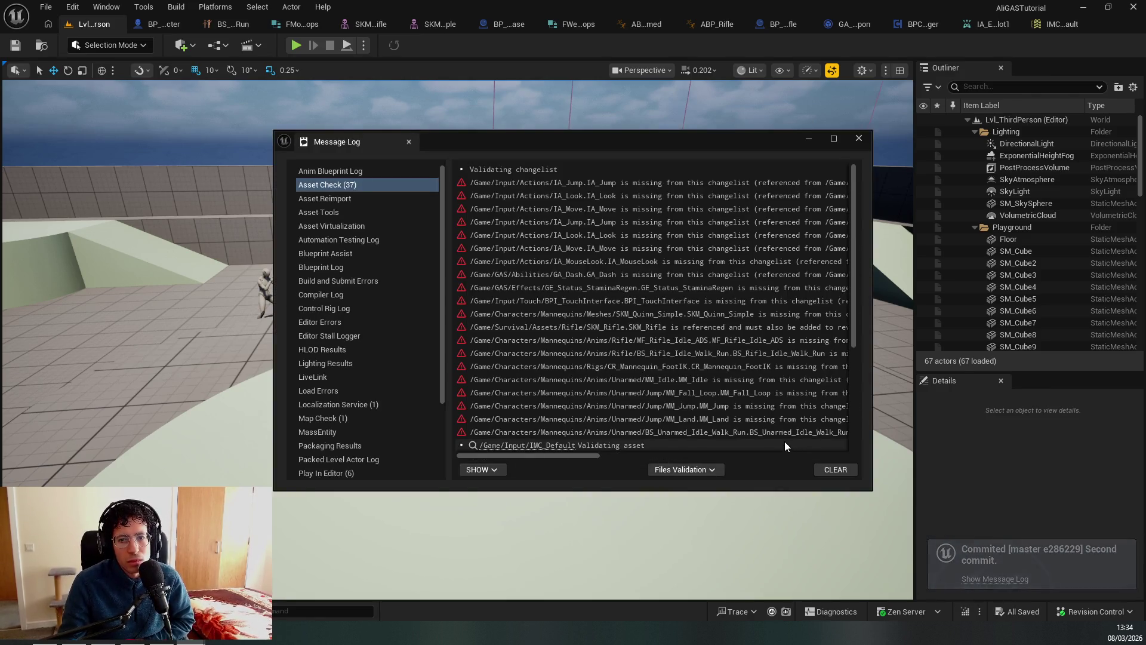
pyautogui.click(530, 169)
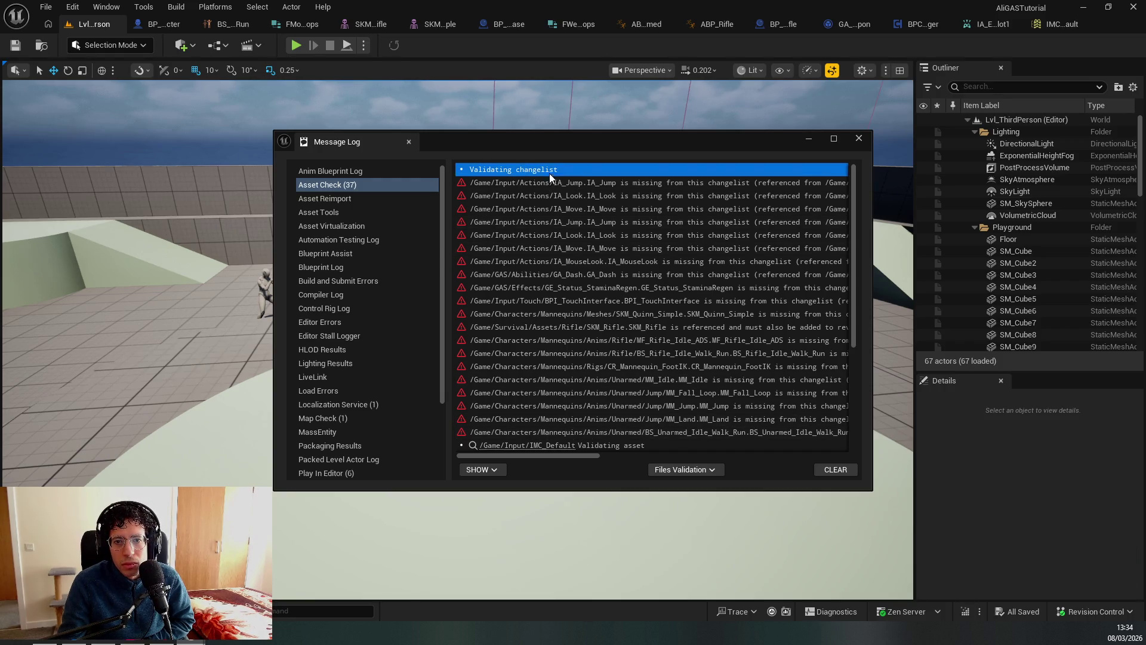
pyautogui.moveTo(568, 456)
pyautogui.mouseDown()
pyautogui.moveTo(732, 446)
pyautogui.moveTo(568, 421)
pyautogui.moveTo(778, 449)
pyautogui.moveTo(593, 432)
pyautogui.moveTo(576, 447)
pyautogui.mouseUp()
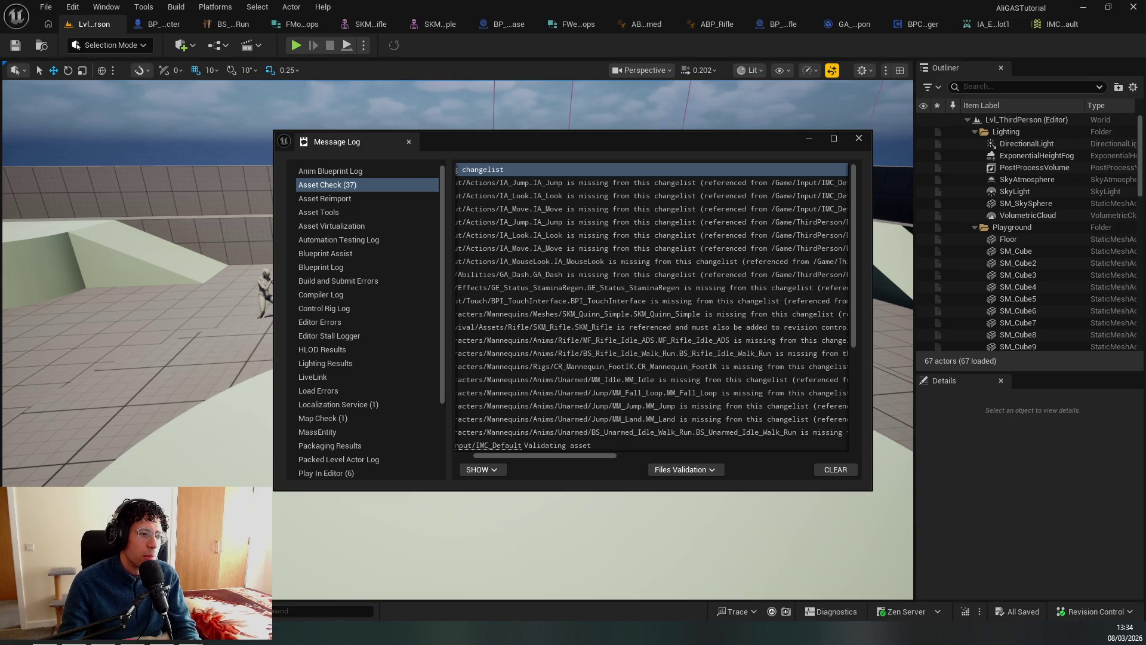
pyautogui.hotkey('alt', 'Tab')
# Run the git command in Rider's terminal, which exits with code 512, then close it.
pyautogui.hotkey('alt', 'F12')
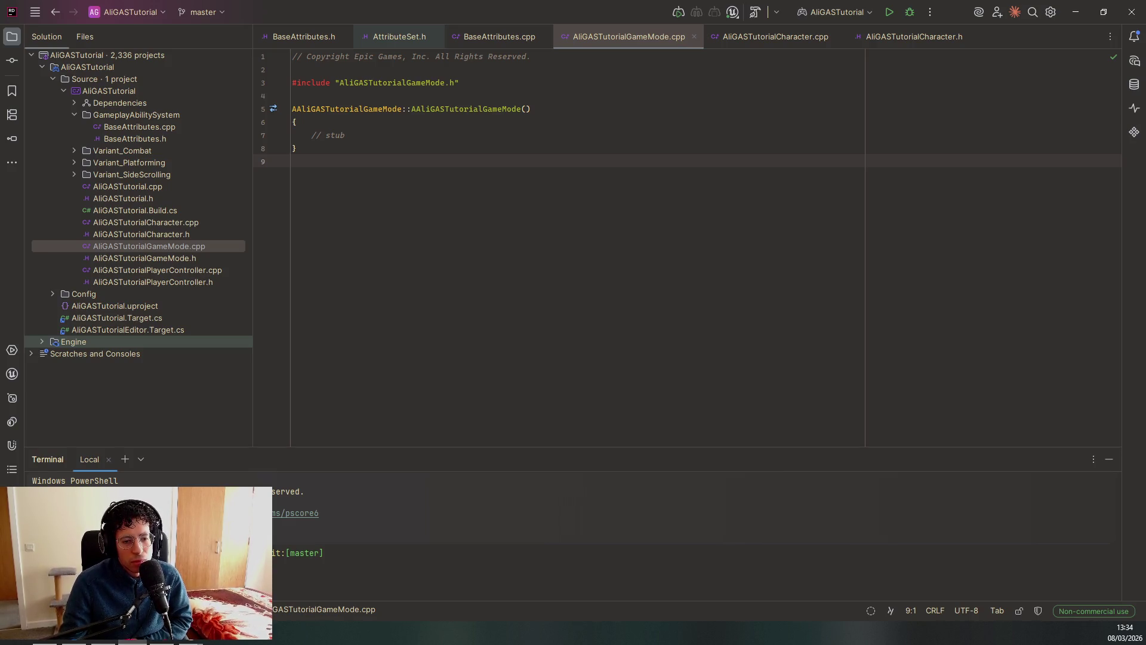
pyautogui.press('Return')
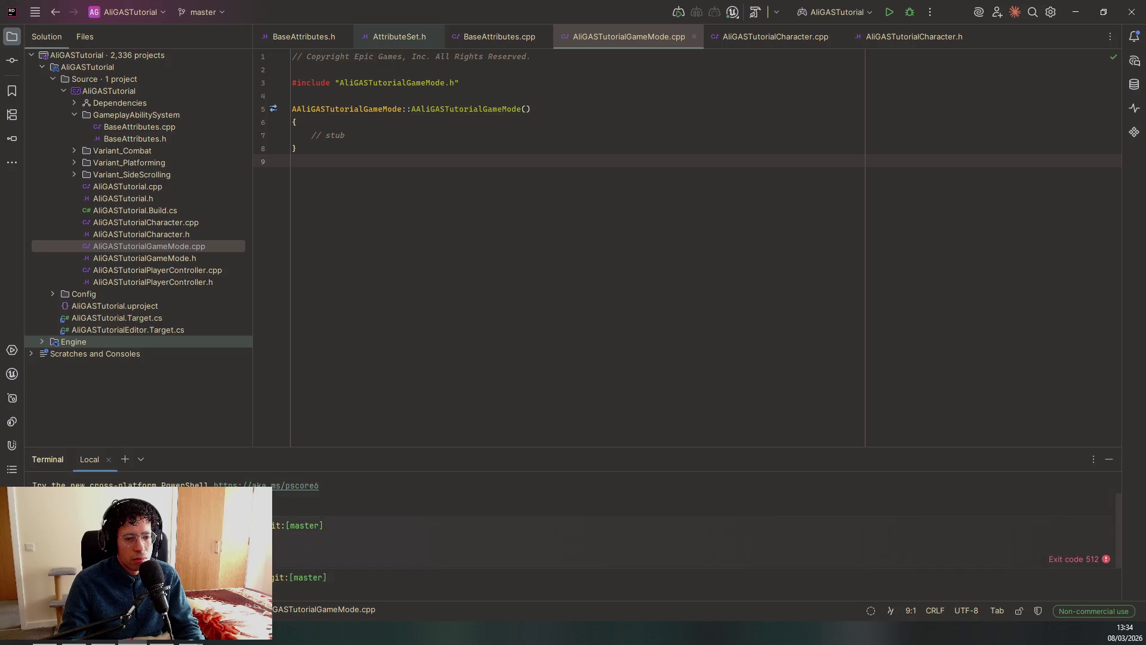
pyautogui.hotkey('alt', 'F12')
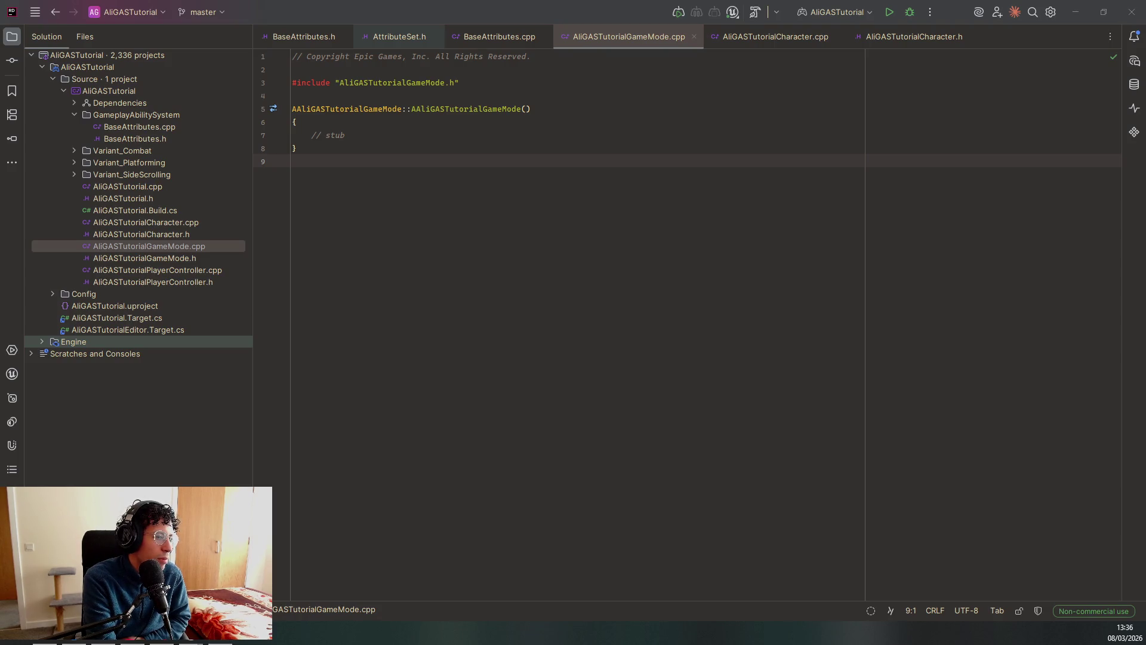
# Resume the YouTube tutorial and skip it ahead with the arrow keys.
pyautogui.hotkey('alt', 'Tab')
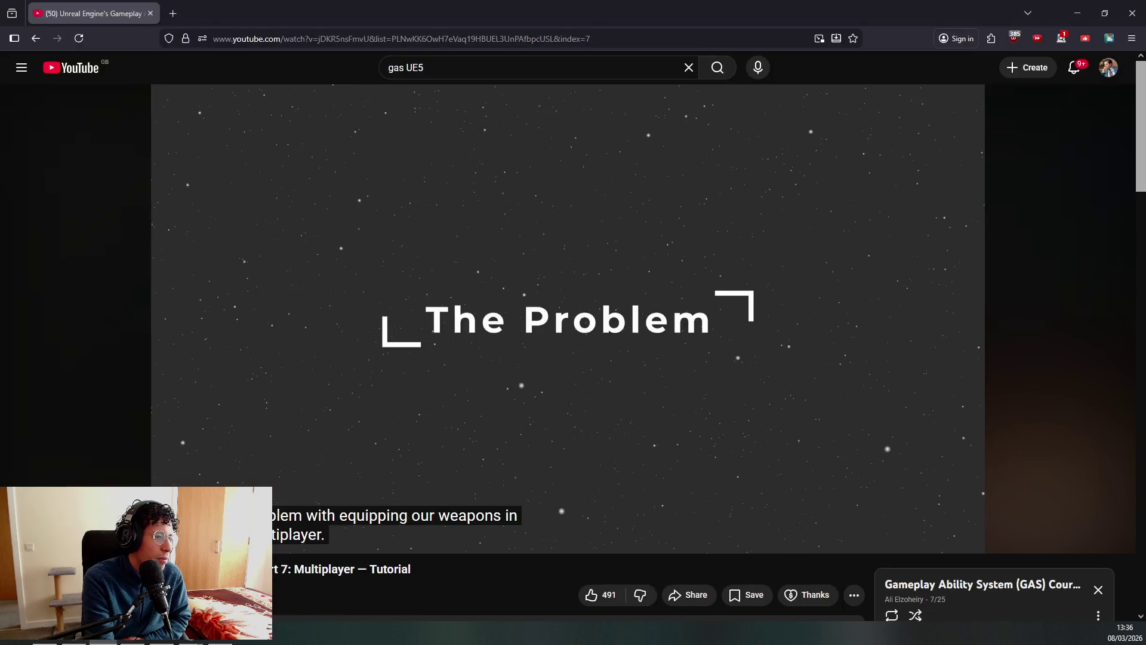
pyautogui.press('space')
pyautogui.press('Right')
pyautogui.press('Right')
pyautogui.press('Right')
pyautogui.press('Right')
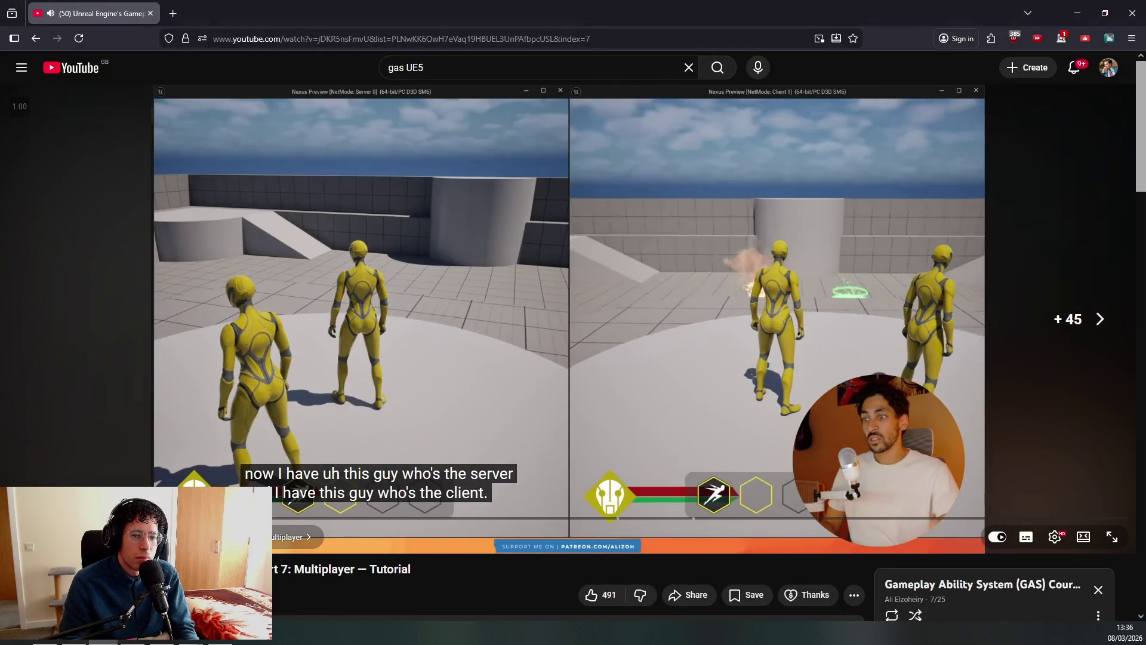
pyautogui.press('Right')
pyautogui.press('Right')
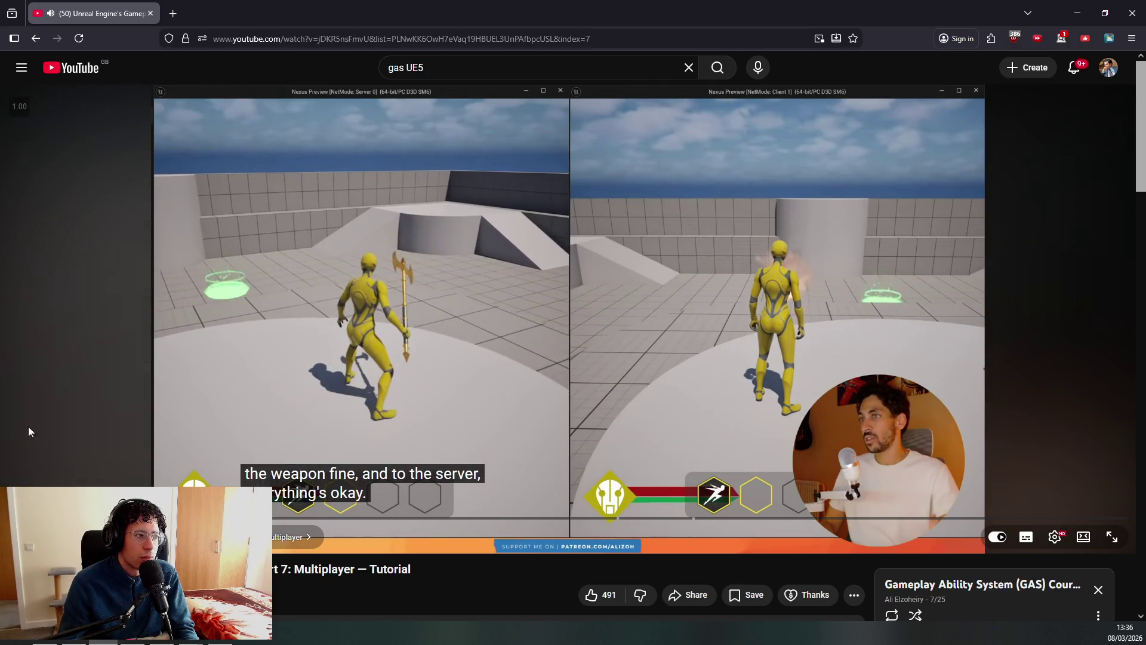
# Expand the reply to the rep_notify comment, then pause the video at the server weapon equip.
pyautogui.scroll(-15, 549, 455)
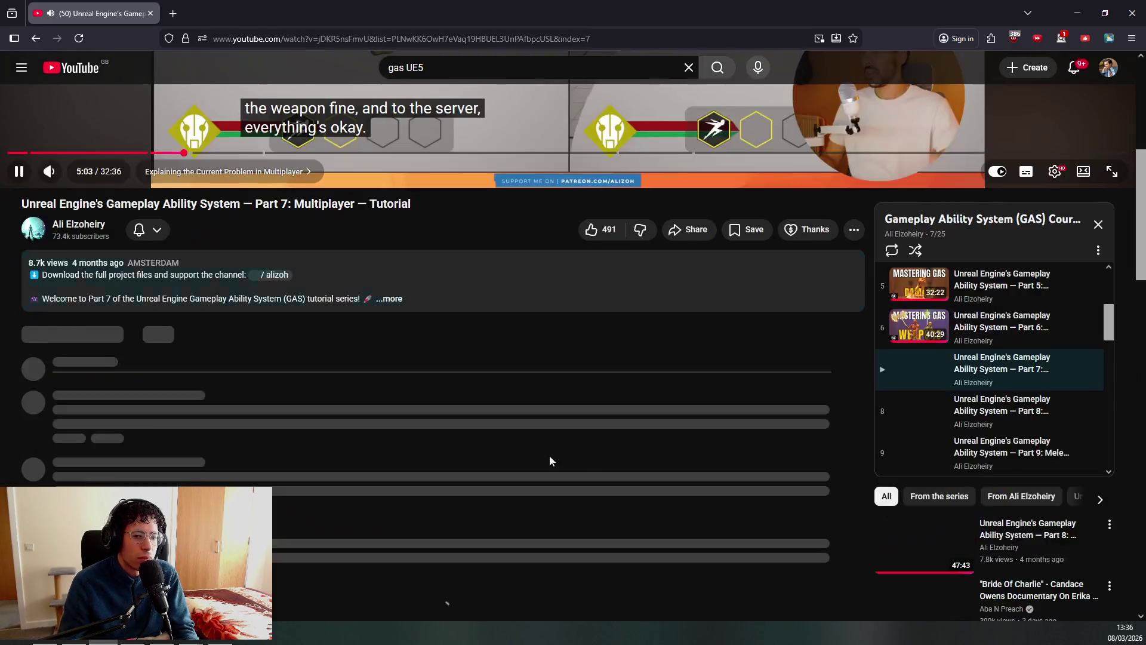
pyautogui.scroll(5, 385, 428)
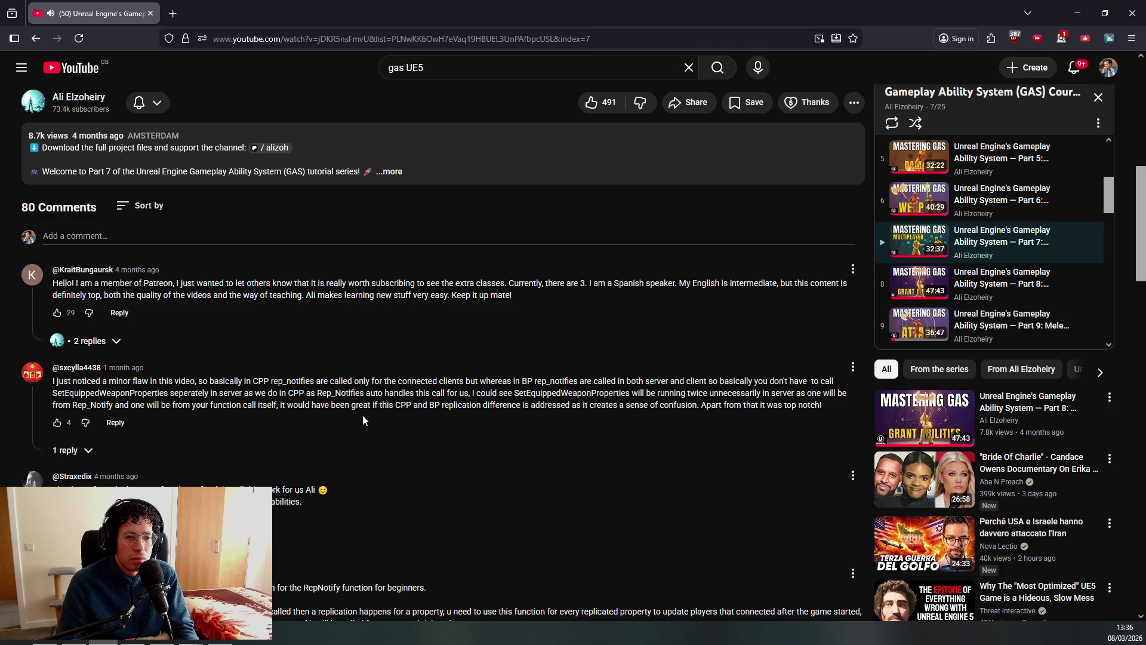
pyautogui.click(65, 450)
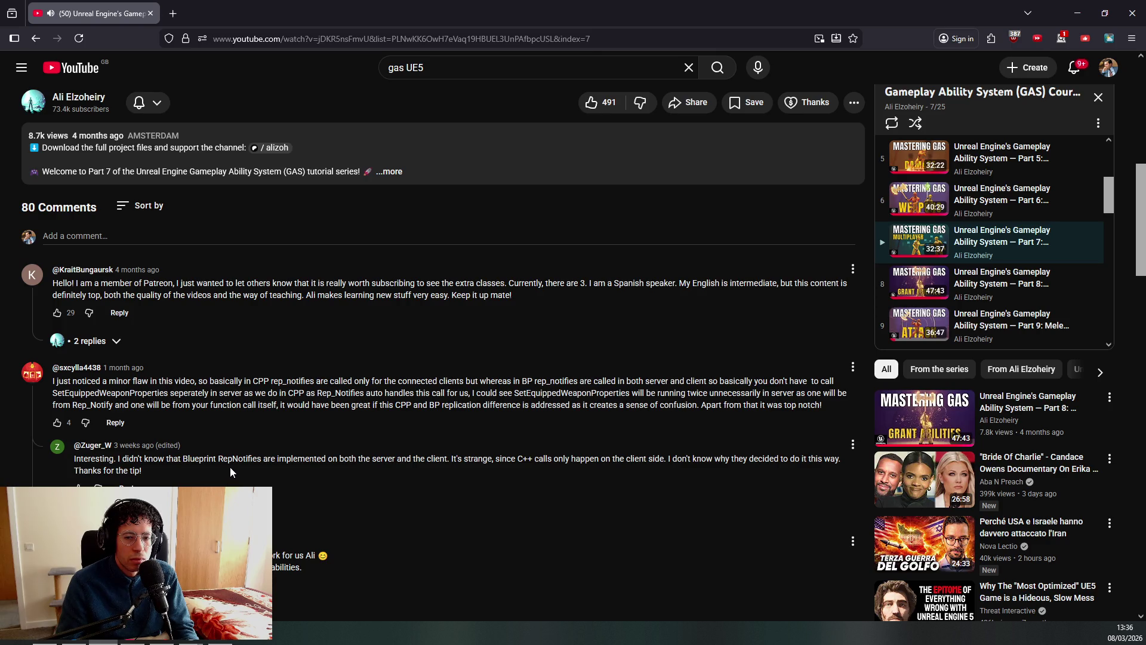
pyautogui.scroll(10, 233, 462)
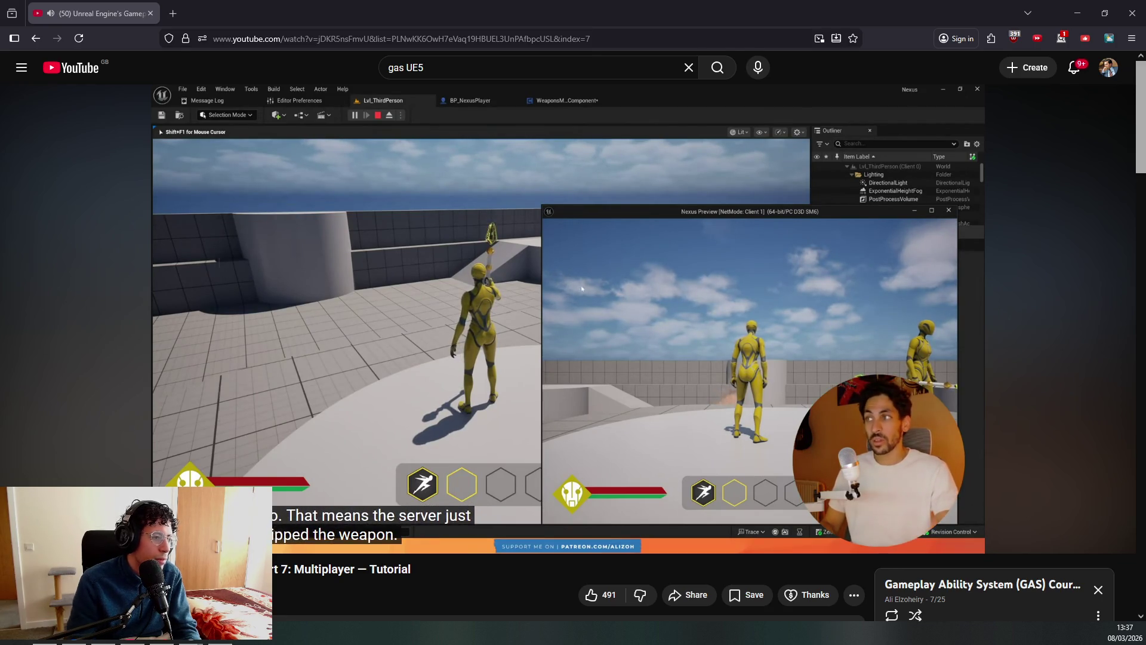
pyautogui.click(519, 304)
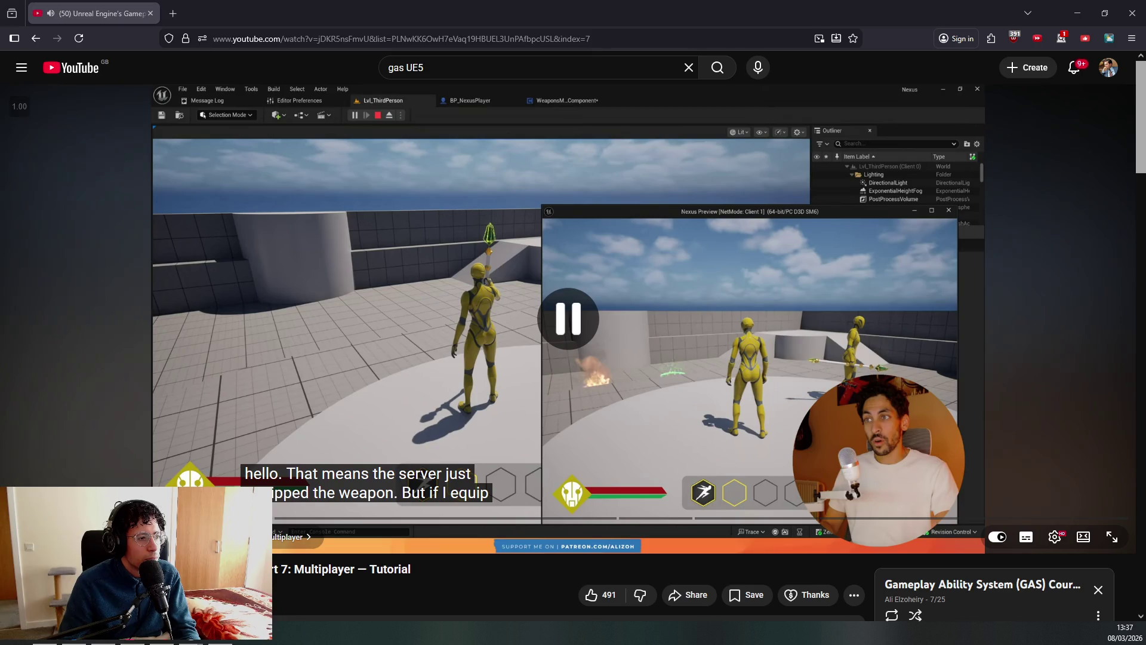
pyautogui.hotkey('alt', 'Tab')
# Close the message log and start submitting changed content from revision control.
pyautogui.click(409, 142)
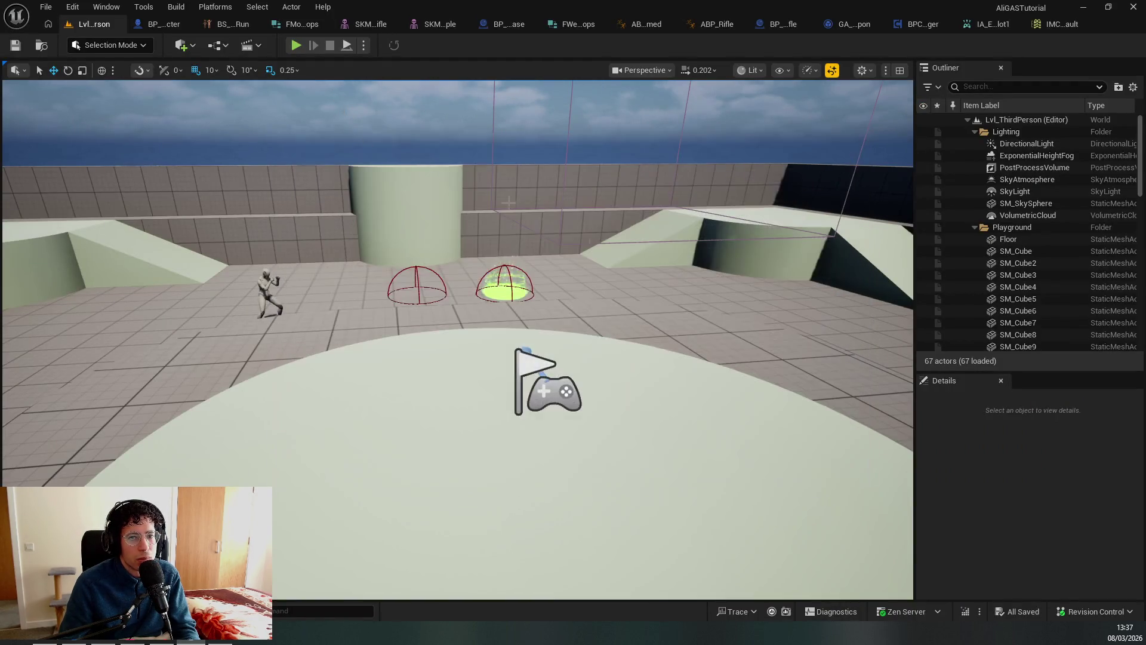
pyautogui.hotkey('ctrl', 'space')
pyautogui.click(1081, 611)
pyautogui.click(1057, 578)
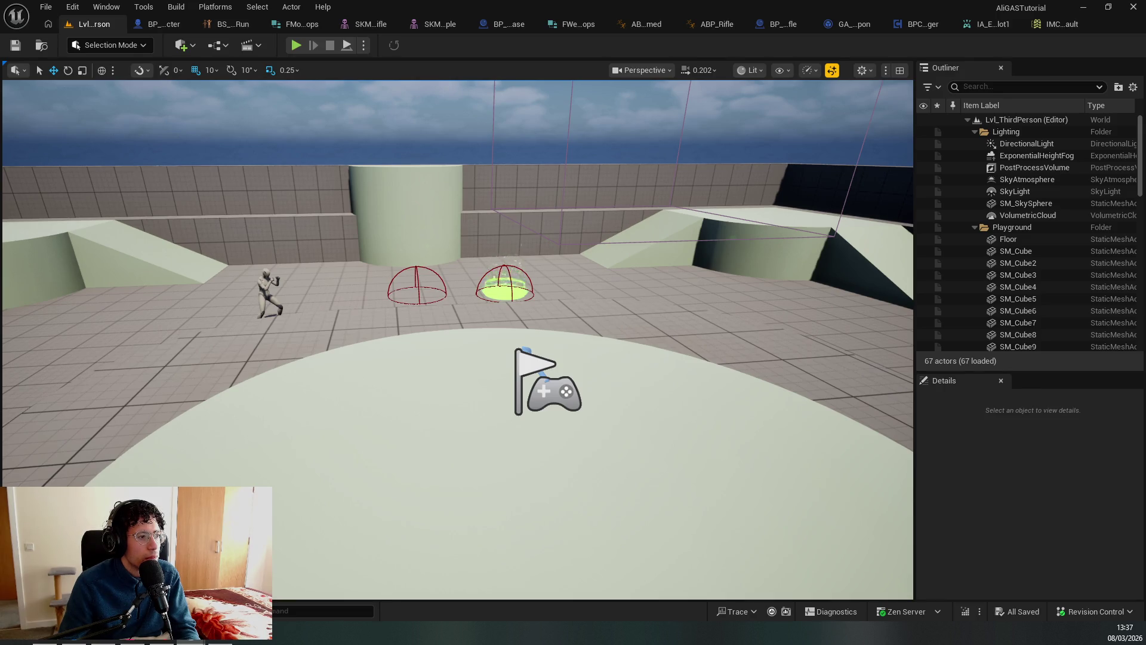
# Browse the content drawer into GAS > Input > Actions and back up to Input.
pyautogui.hotkey('ctrl', 'space')
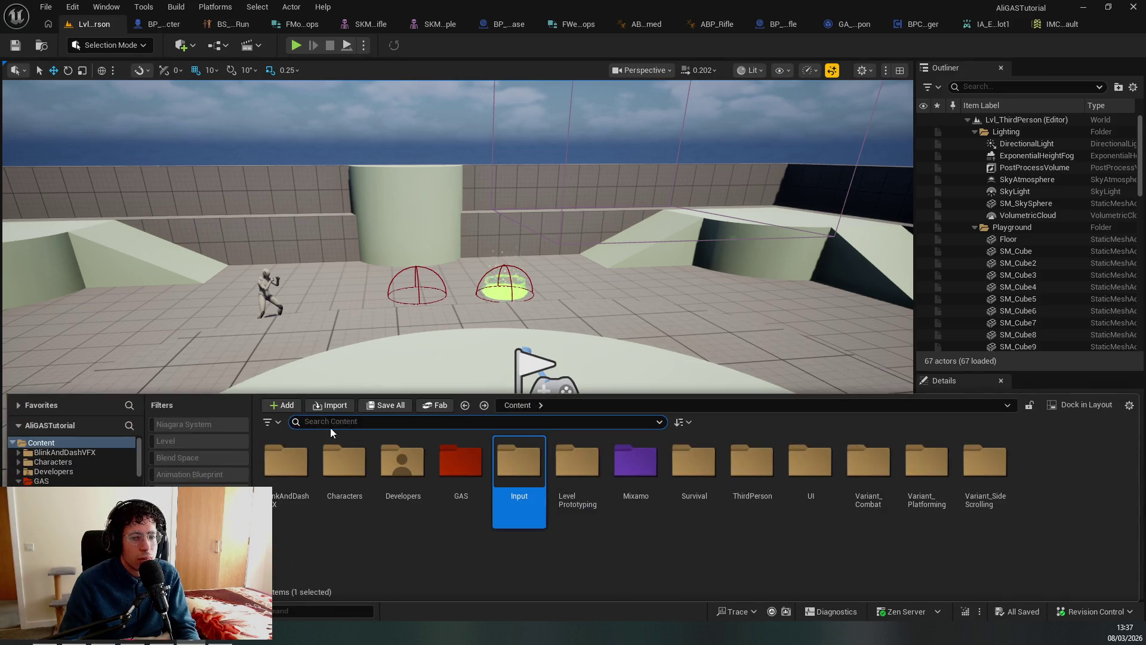
pyautogui.doubleClick(518, 471)
pyautogui.click(344, 462)
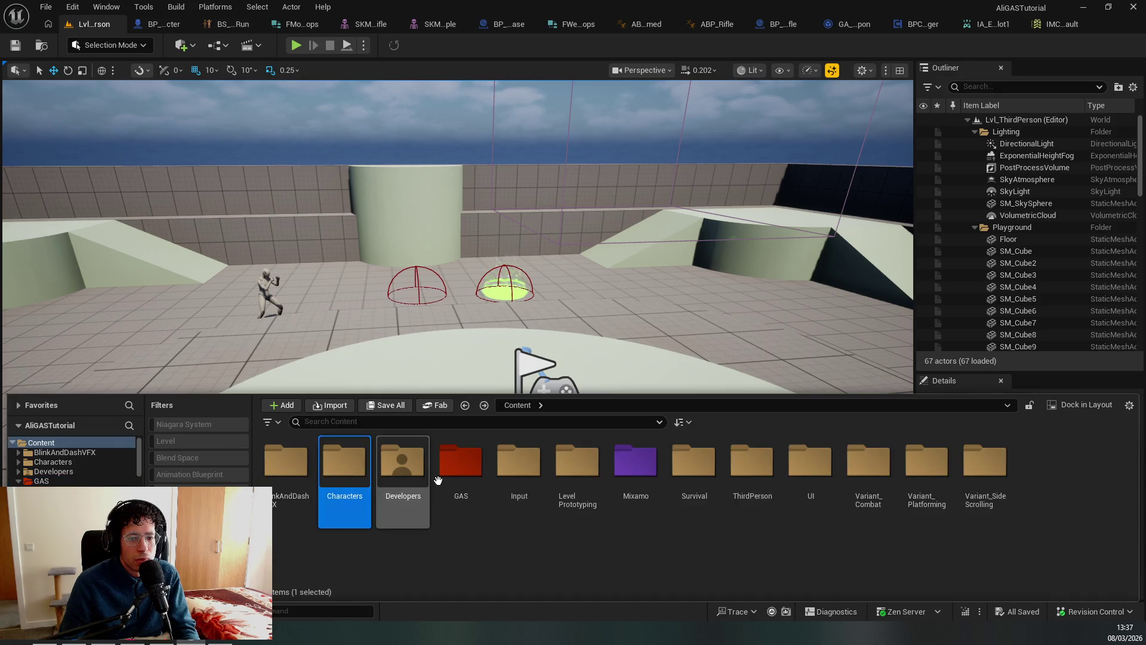
pyautogui.doubleClick(519, 463)
pyautogui.doubleClick(287, 463)
pyautogui.hotkey('alt', 'Left')
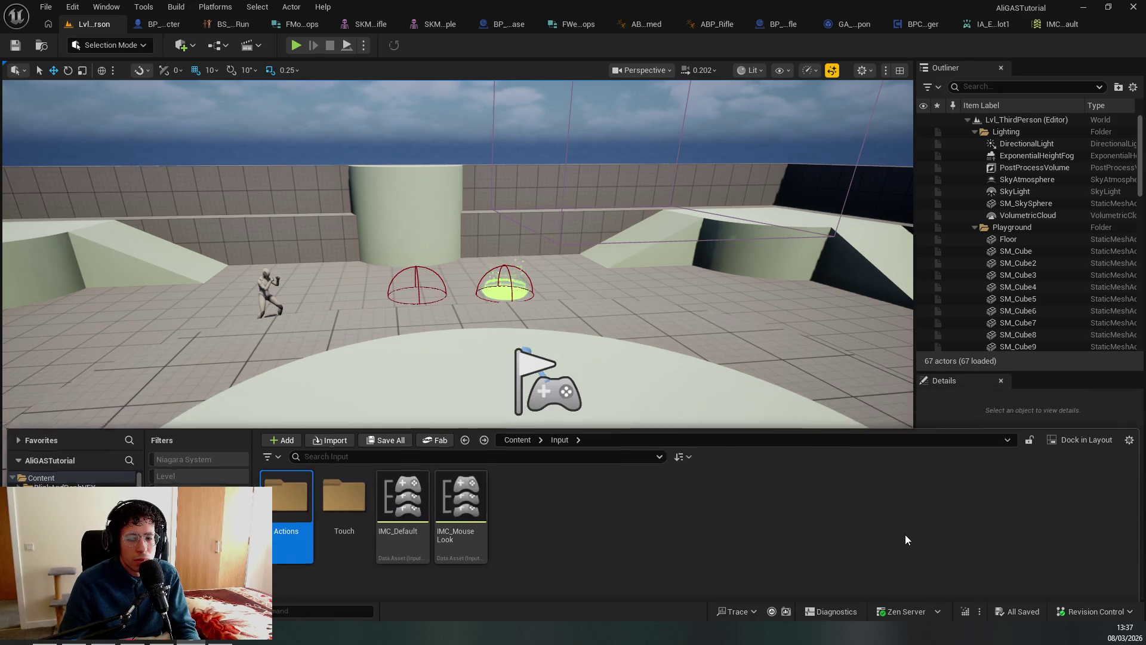
# Re-accept the Git revision control settings, start Submit Content again, and view the right-hand ramp.
pyautogui.click(1093, 611)
pyautogui.click(1024, 597)
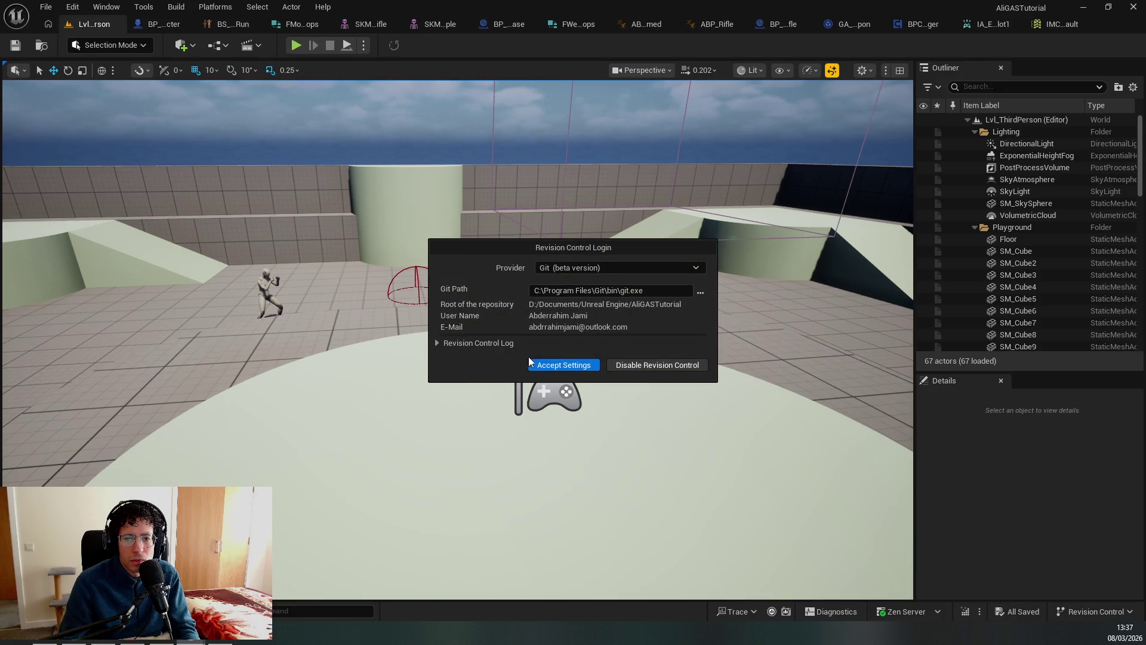
pyautogui.press('Return')
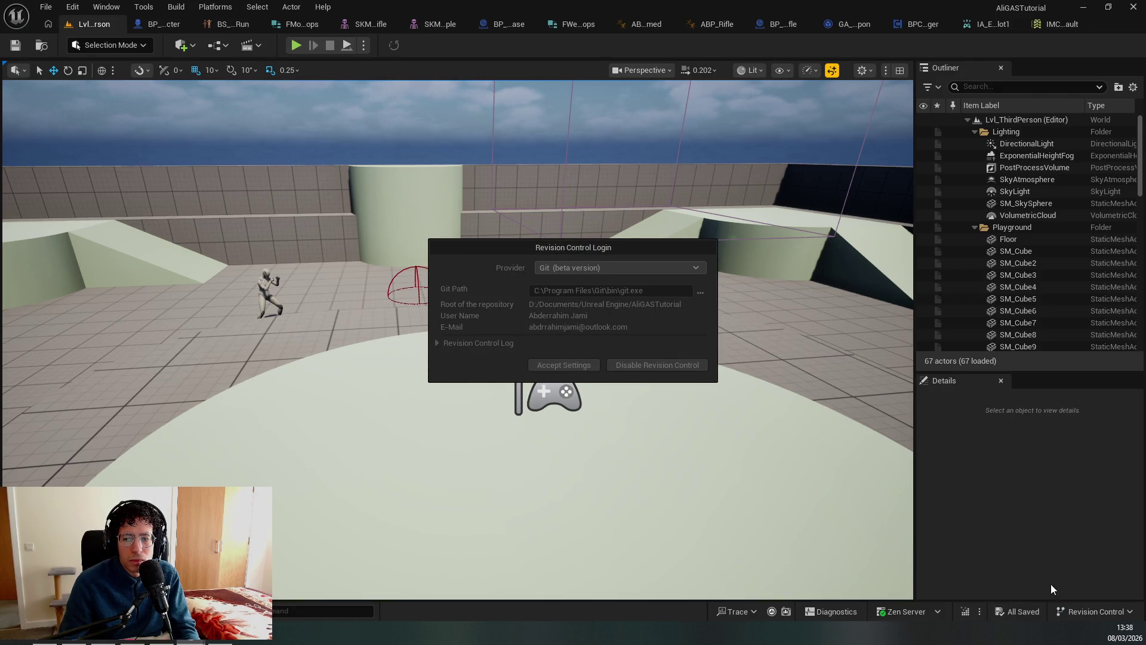
pyautogui.click(1079, 611)
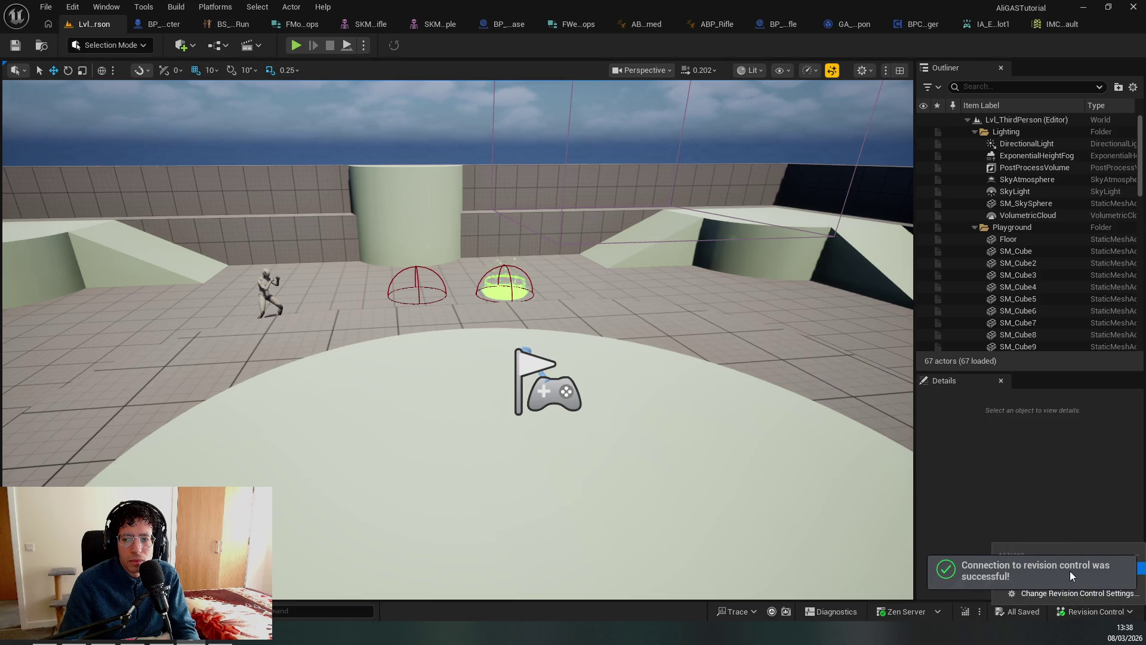
pyautogui.click(1072, 583)
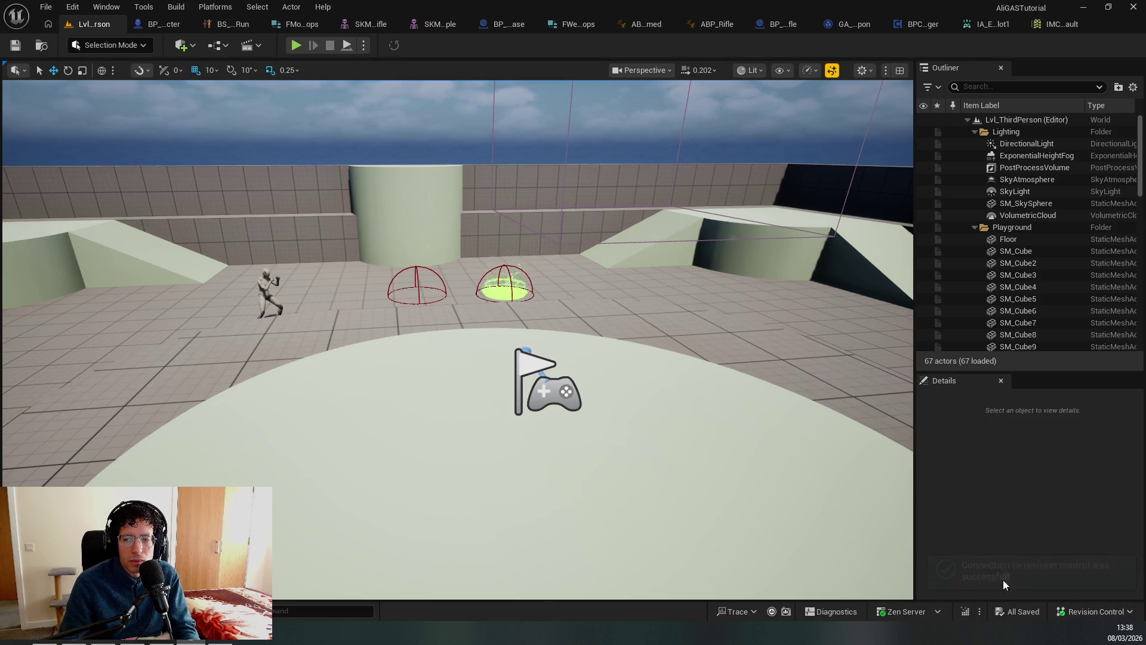
pyautogui.click(1093, 612)
pyautogui.click(1069, 581)
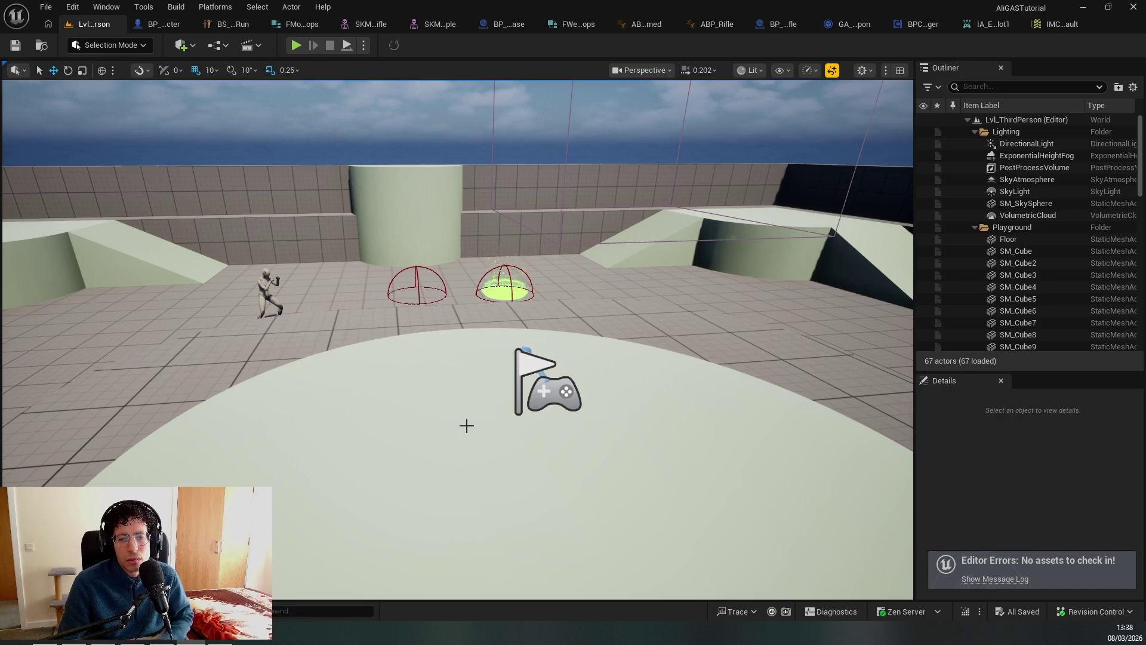
pyautogui.moveTo(458, 323)
pyautogui.mouseDown()
pyautogui.moveTo(514, 293)
pyautogui.moveTo(426, 410)
pyautogui.mouseUp()
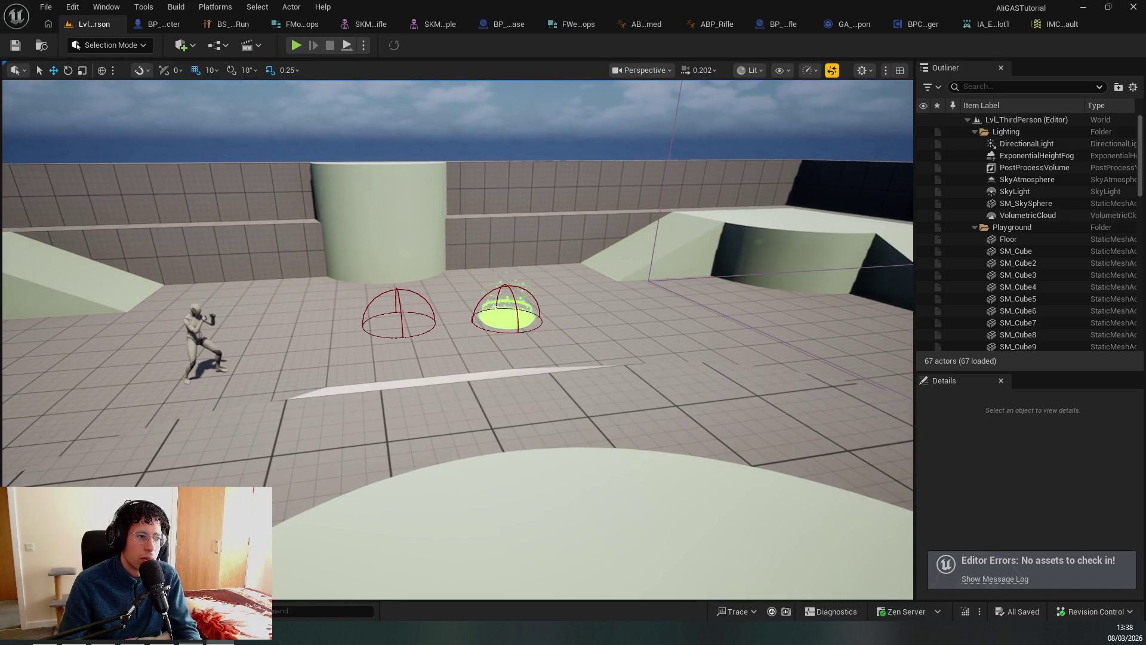
pyautogui.hotkey('alt', 'Tab')
# Make the tutorial fullscreen and skip ahead 10 s to the Replicated Weapons Manager section.
pyautogui.click(258, 416)
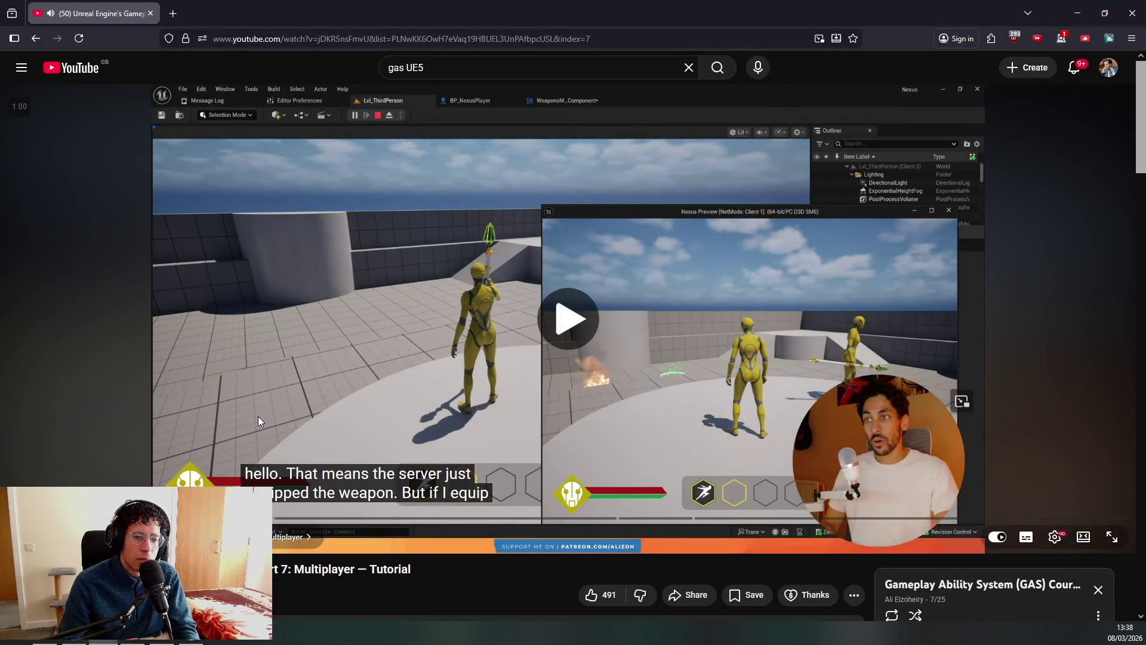
pyautogui.doubleClick(258, 417)
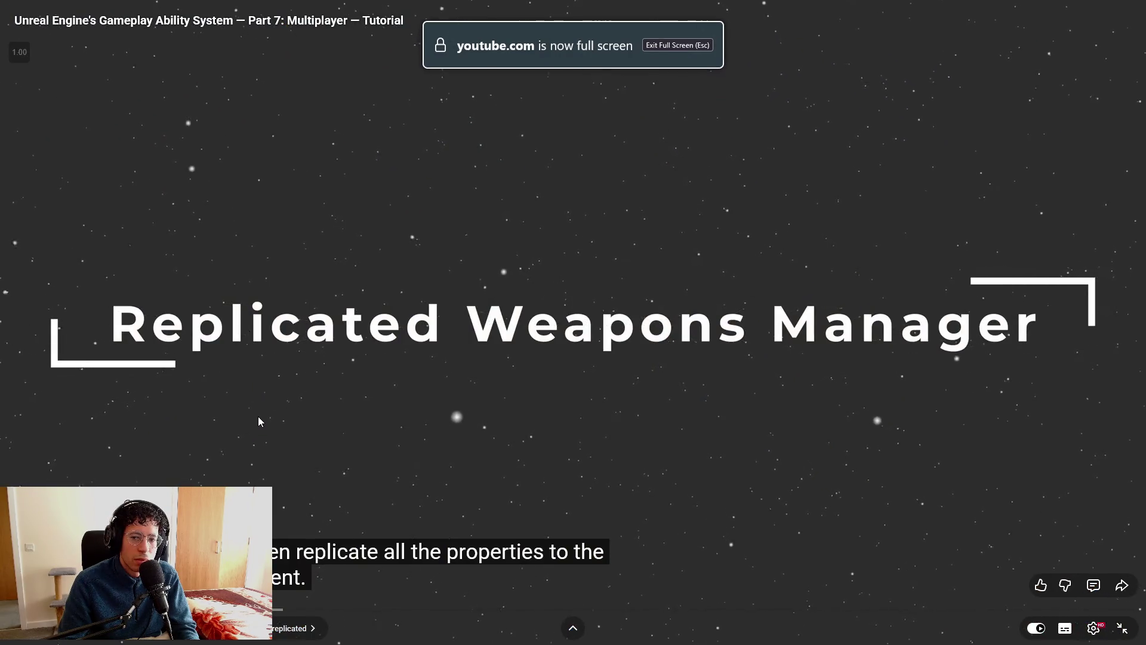
pyautogui.press('l')
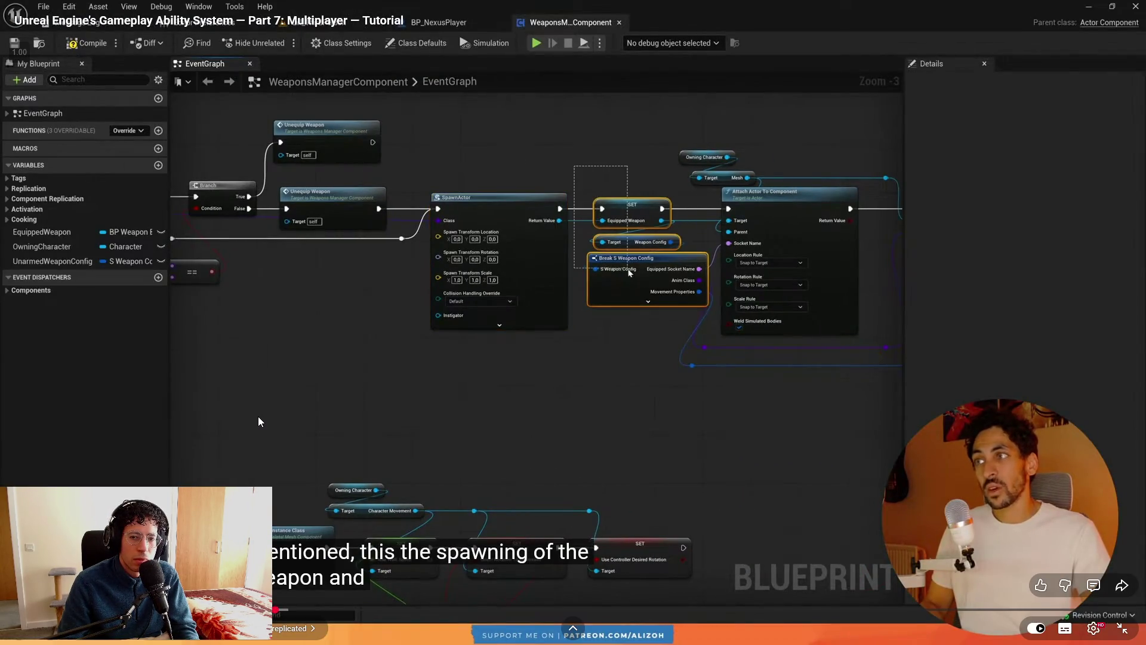
pyautogui.hotkey('alt', 'Tab')
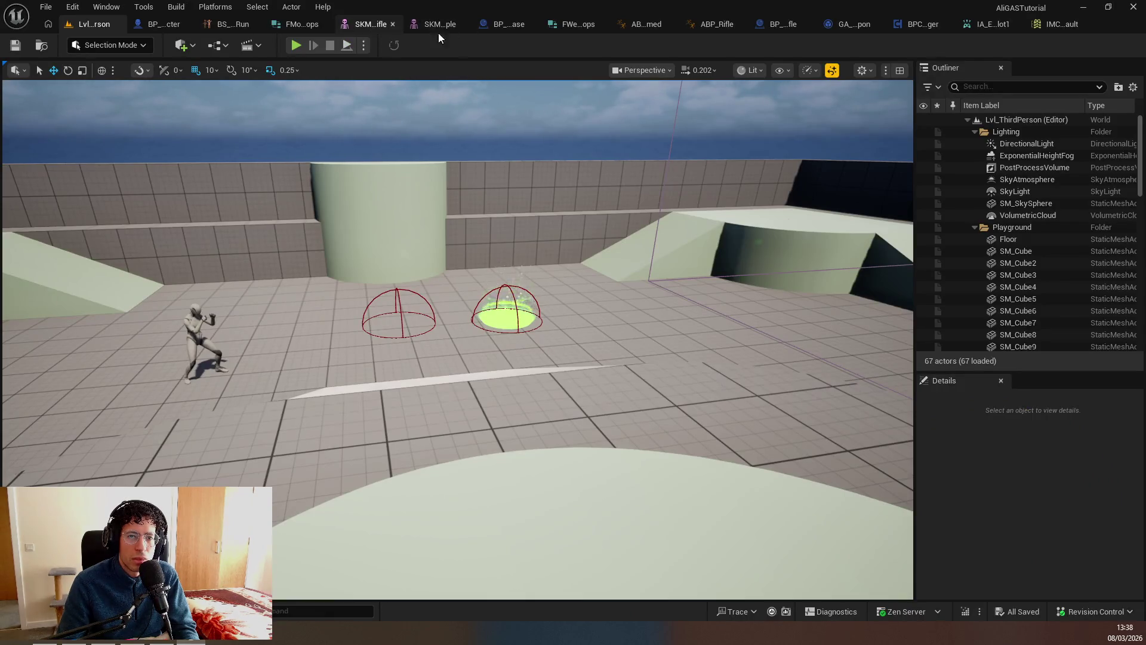
# Open BPC_WeaponManager, enable Component Replicates in Class Defaults, and compile it.
pyautogui.hotkey('ctrl', 'p')
pyautogui.write('comp')
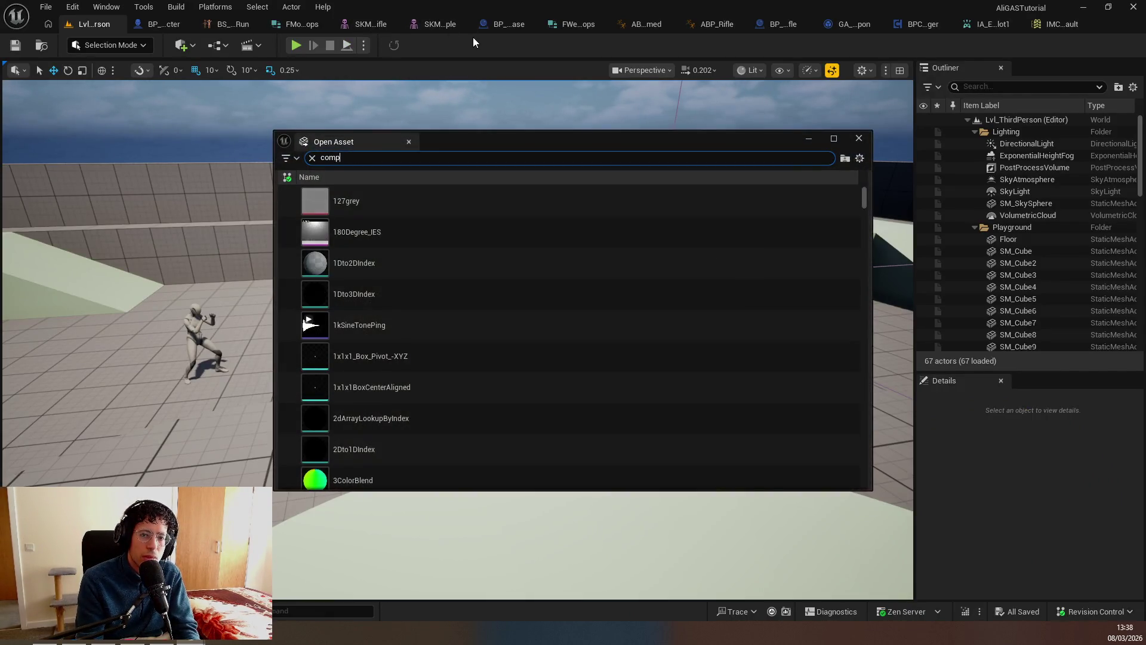
pyautogui.write('onentweapon')
pyautogui.press('Return')
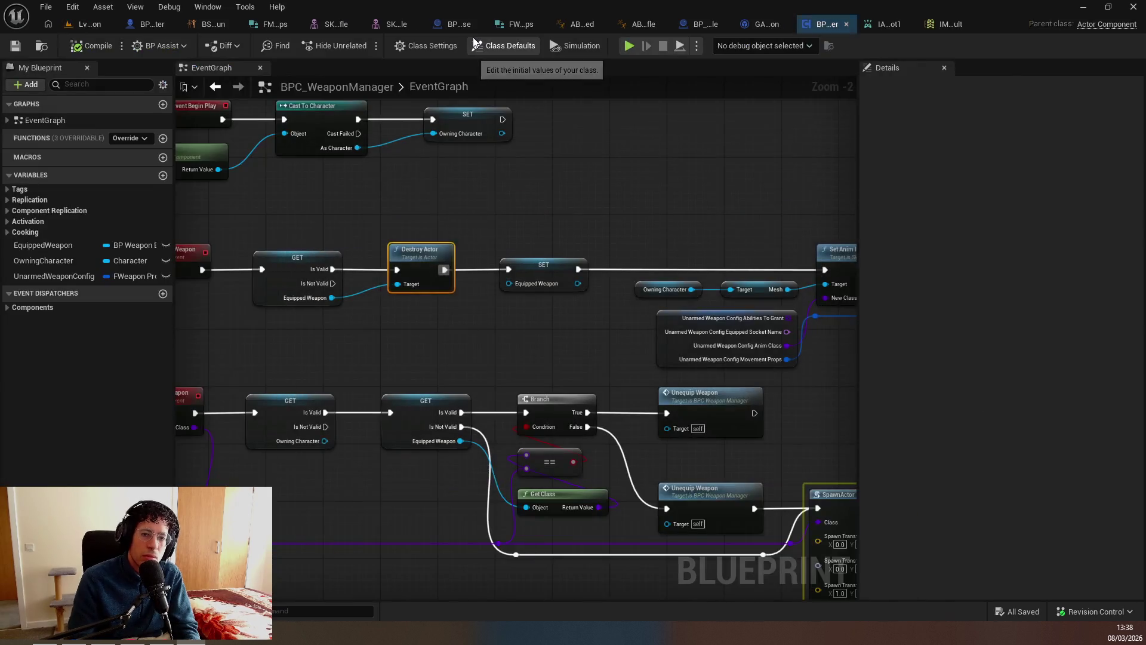
pyautogui.click(513, 47)
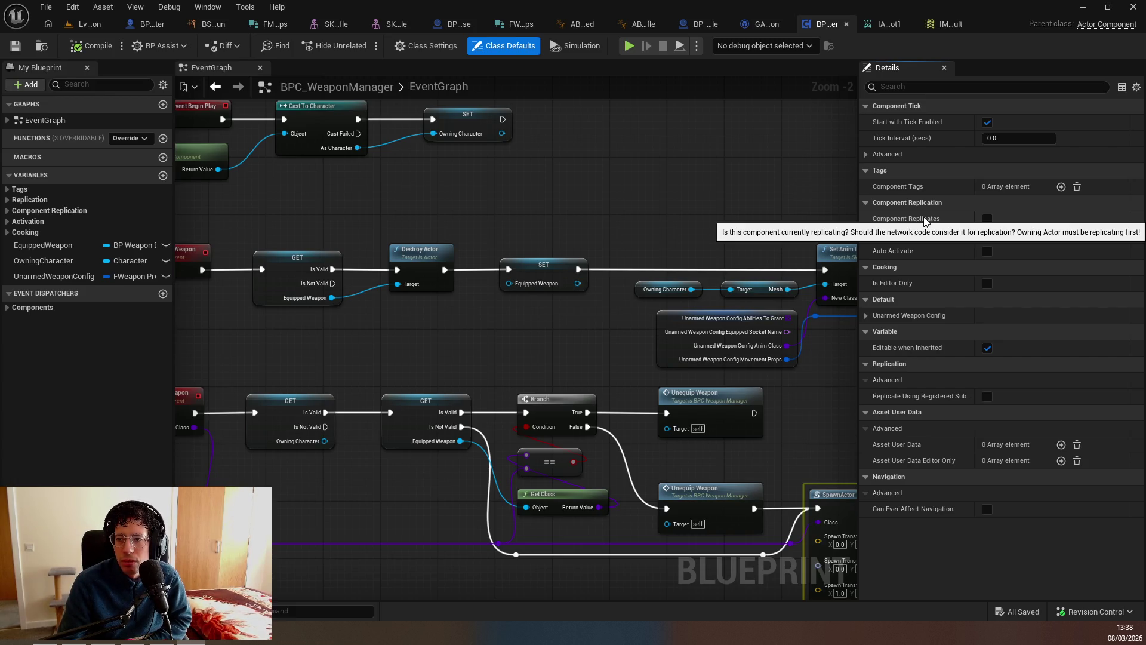
pyautogui.click(988, 219)
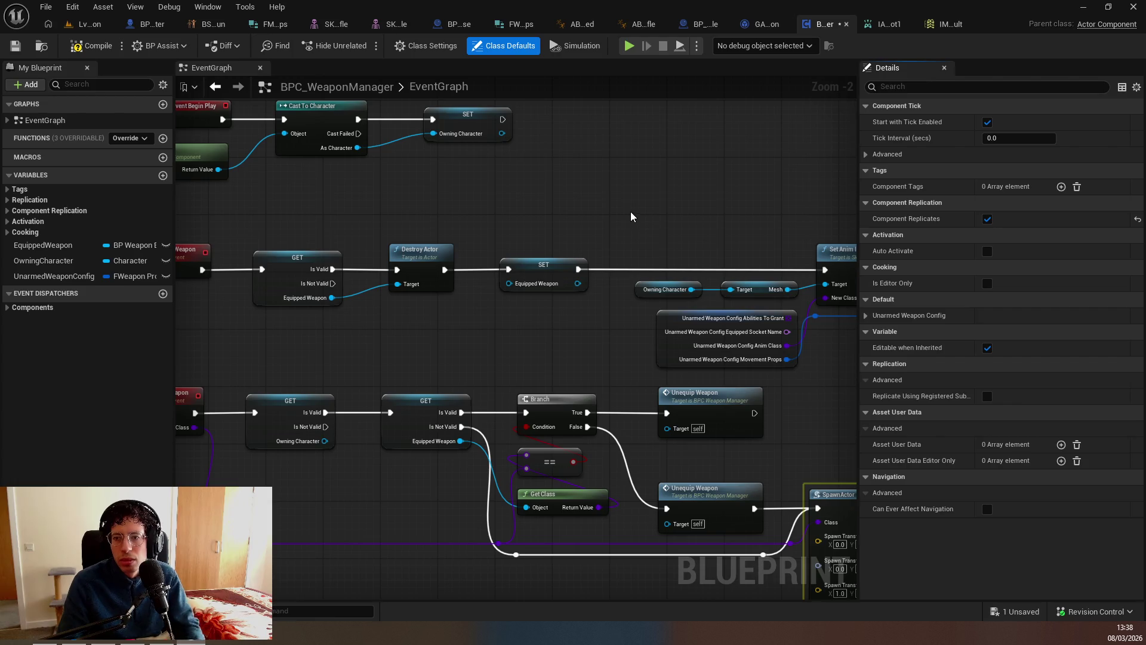
pyautogui.click(93, 46)
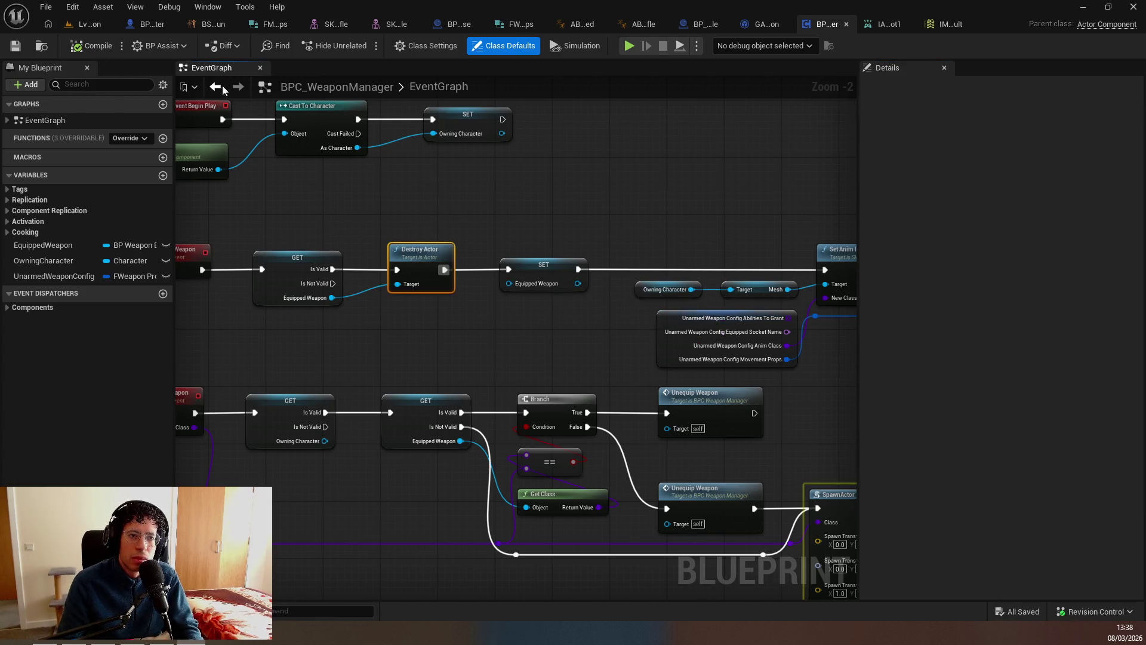
# Review BP_ThirdPersonCharacter's Replicates setting, then return to BPC_WeaponManager.
pyautogui.click(146, 24)
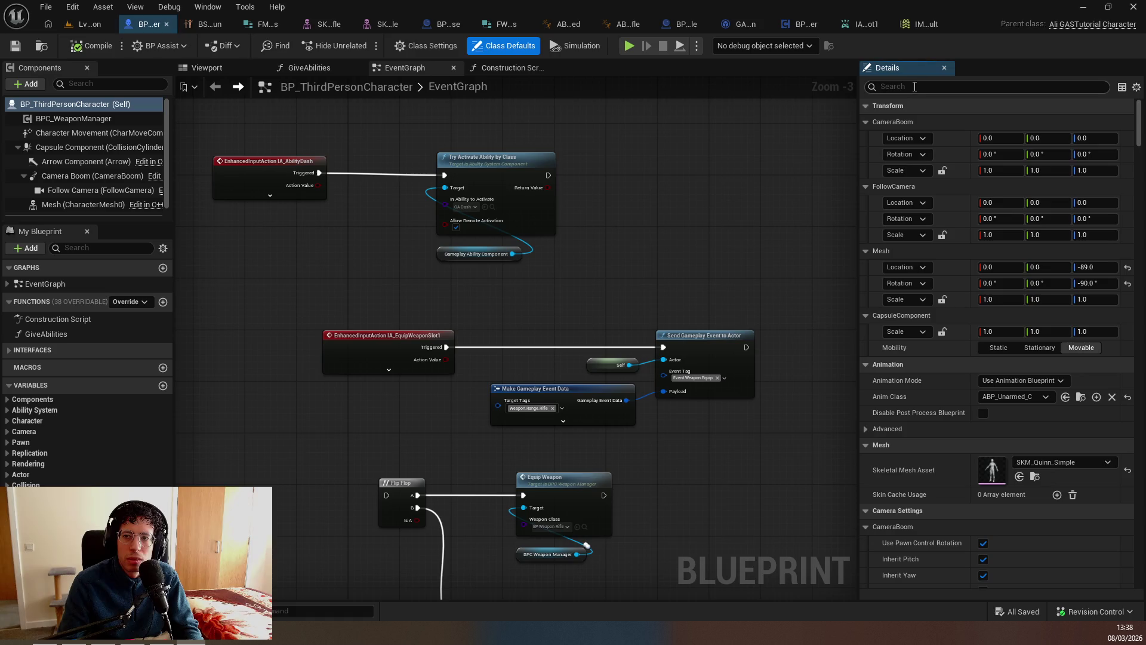
pyautogui.write('replic')
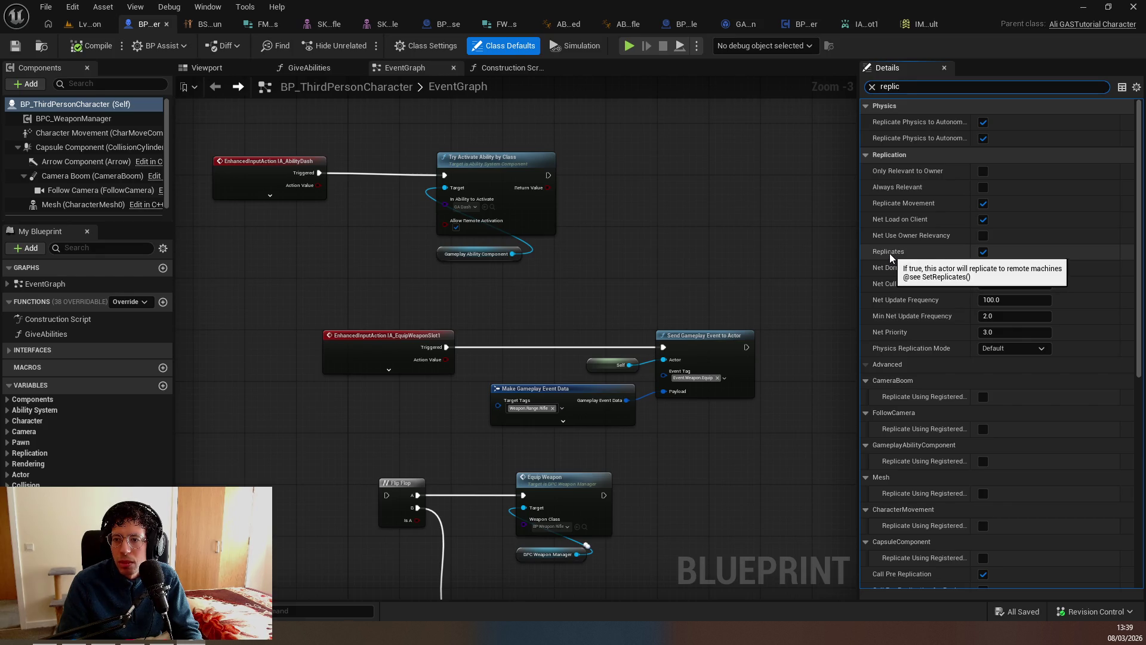
pyautogui.scroll(-5, 951, 325)
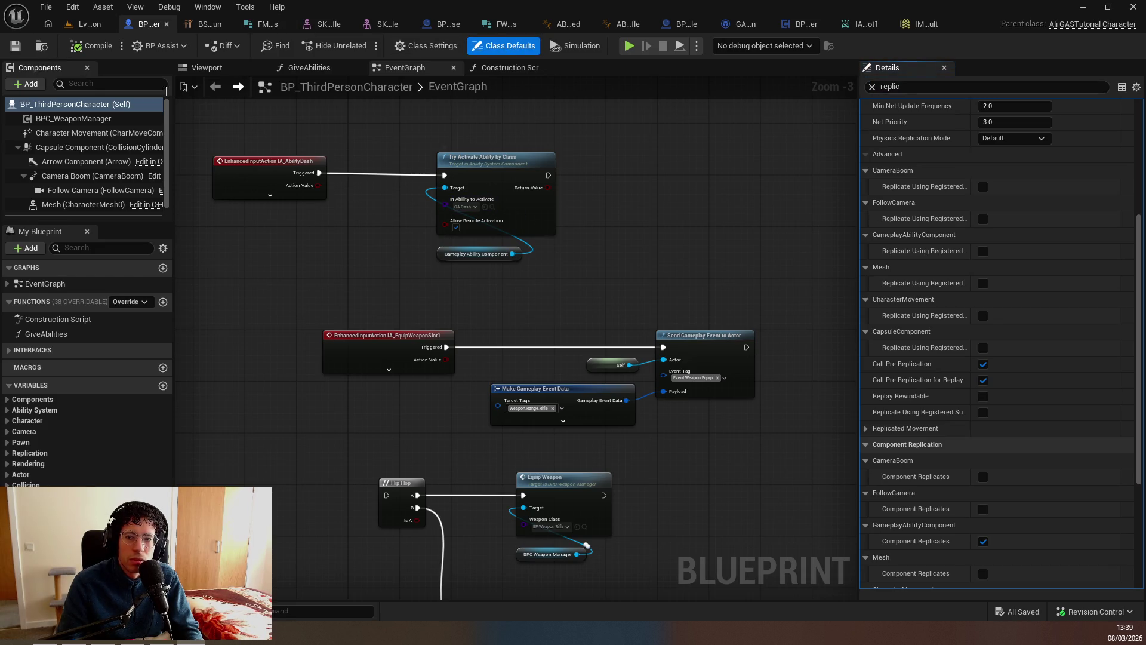
pyautogui.click(803, 24)
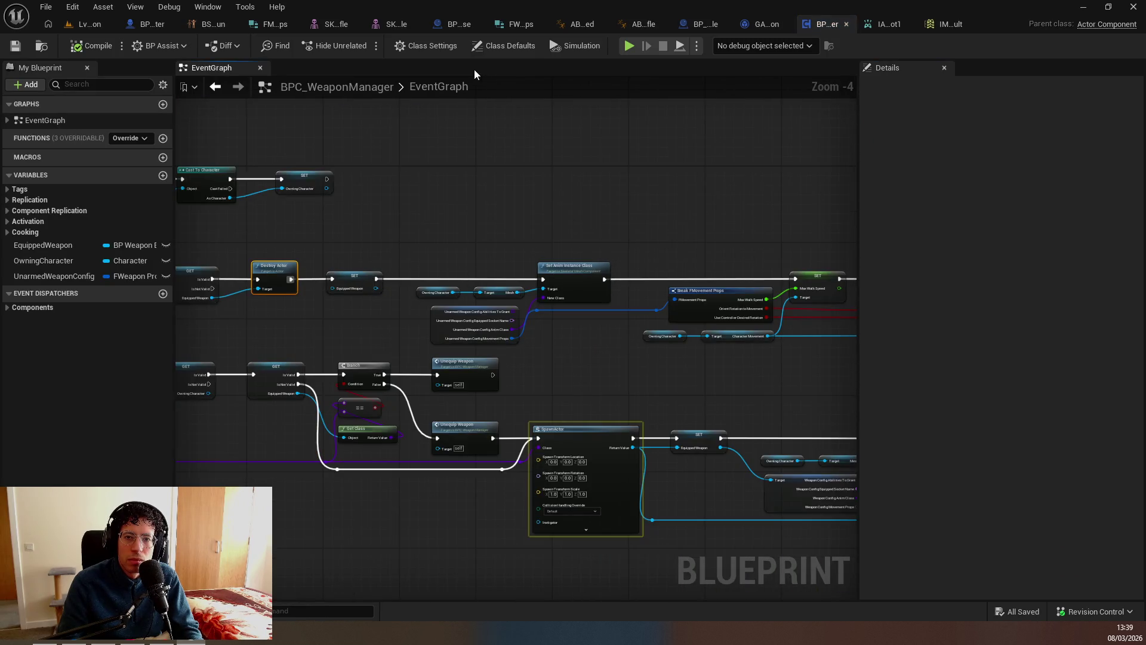
# Resume the tutorial, skip ahead, and compare it with your own weapon manager graph.
pyautogui.scroll(-2, 469, 237)
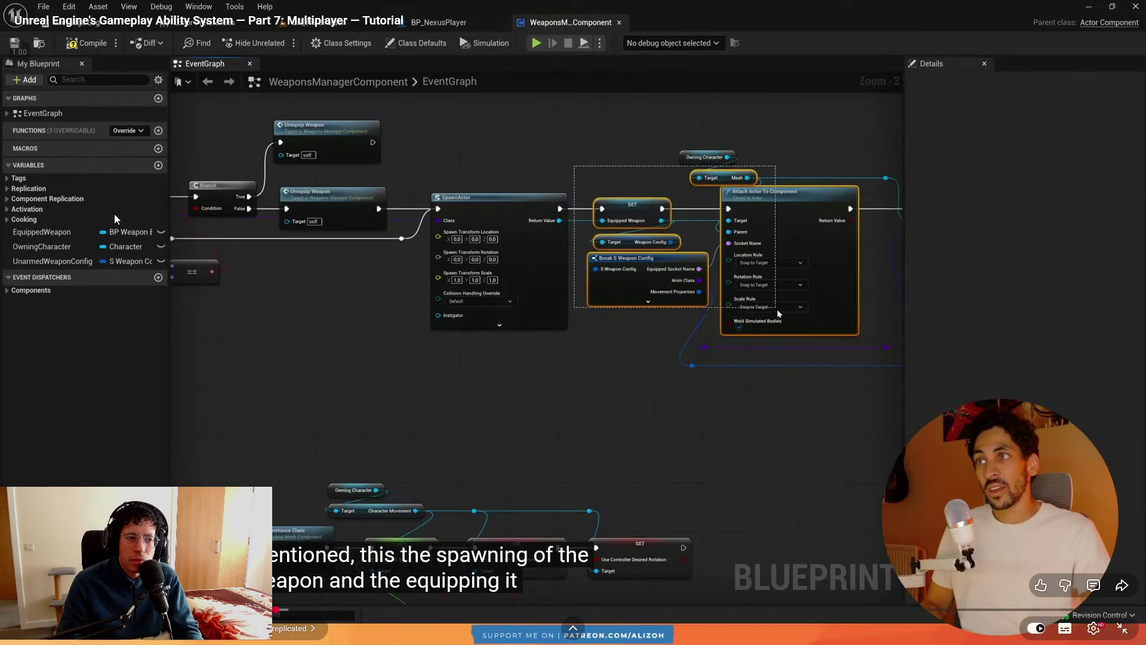
pyautogui.hotkey('alt', 'Tab')
pyautogui.click(258, 281)
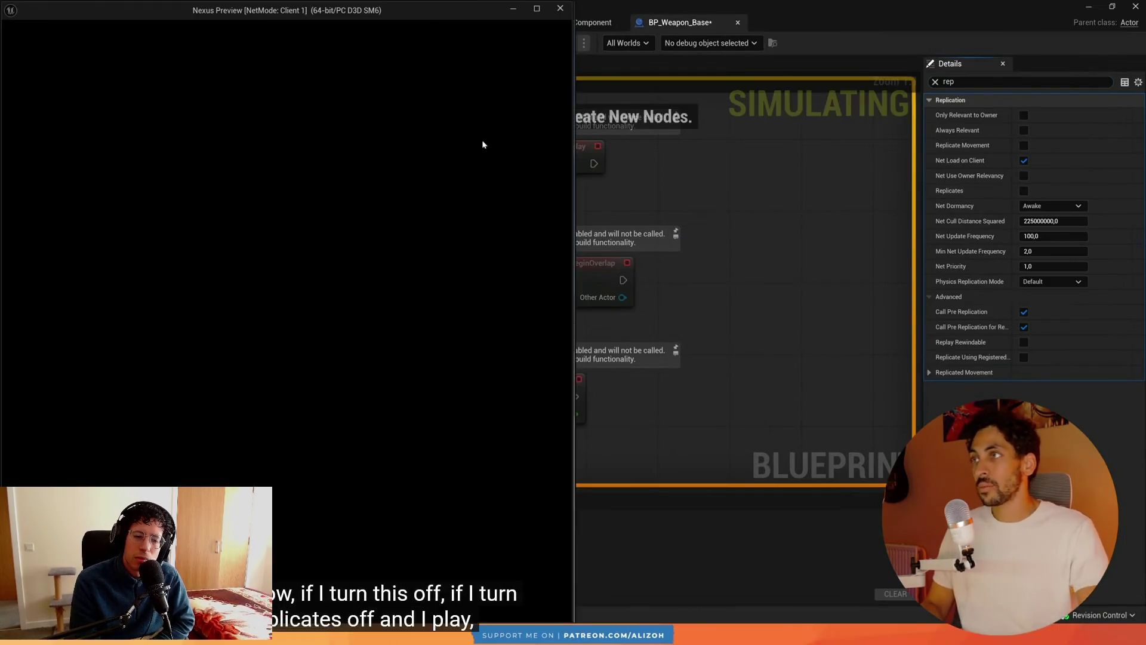
pyautogui.press('Right')
pyautogui.press('Right')
pyautogui.press('Right')
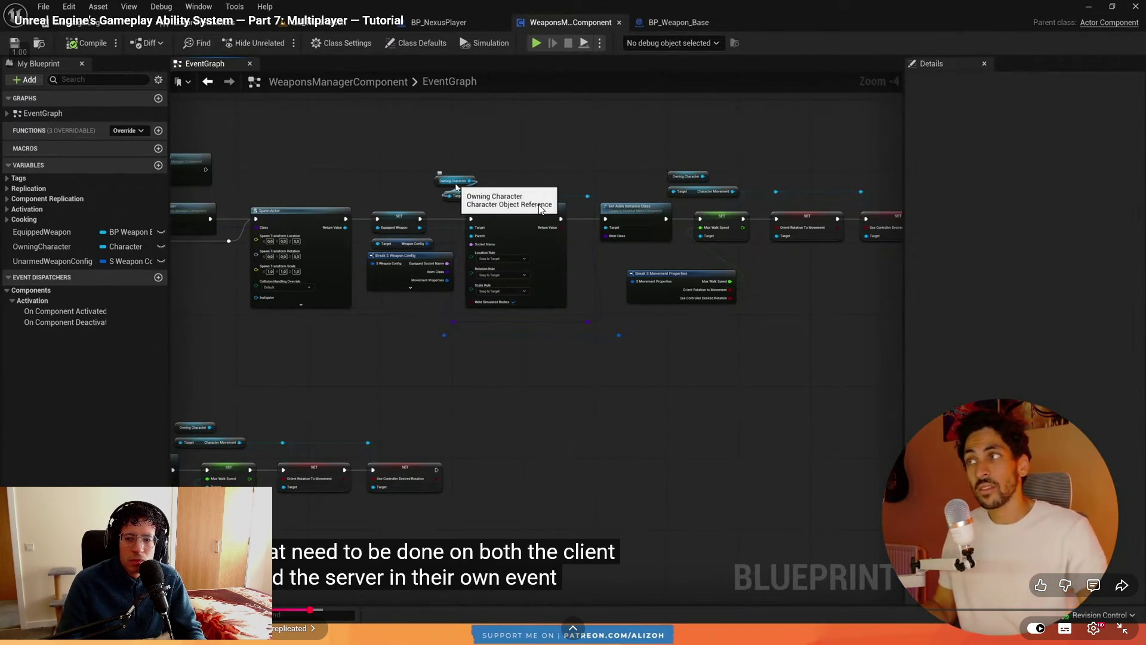
pyautogui.hotkey('alt', 'Tab')
pyautogui.scroll(3, 542, 272)
pyautogui.scroll(-3, 543, 273)
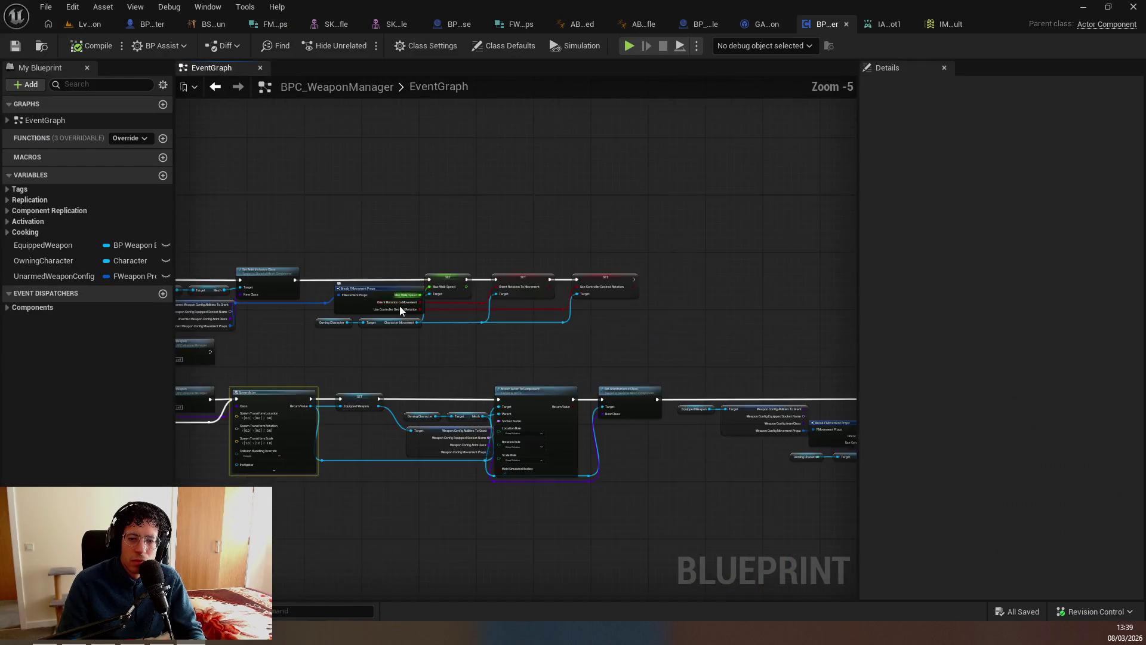
pyautogui.hotkey('alt', 'Tab')
pyautogui.moveTo(587, 317)
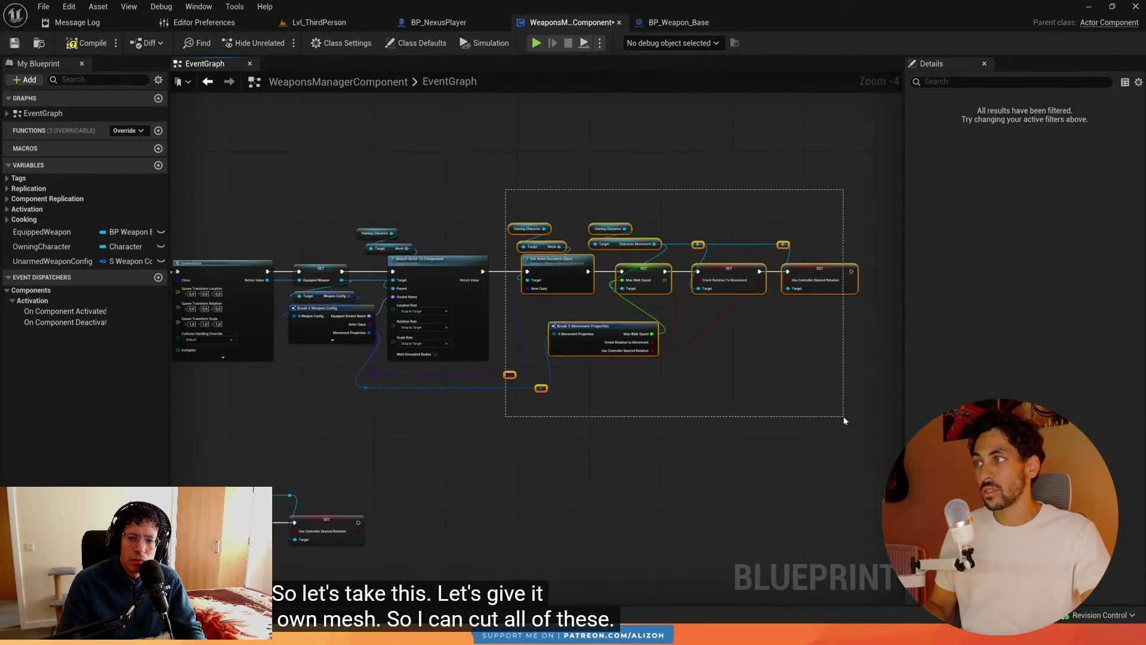
pyautogui.click(580, 312)
# Rewind the tutorial, bring Attach Actor To Component into view, and pause at the marquee selection.
pyautogui.hotkey('alt', 'Tab')
pyautogui.scroll(4, 442, 314)
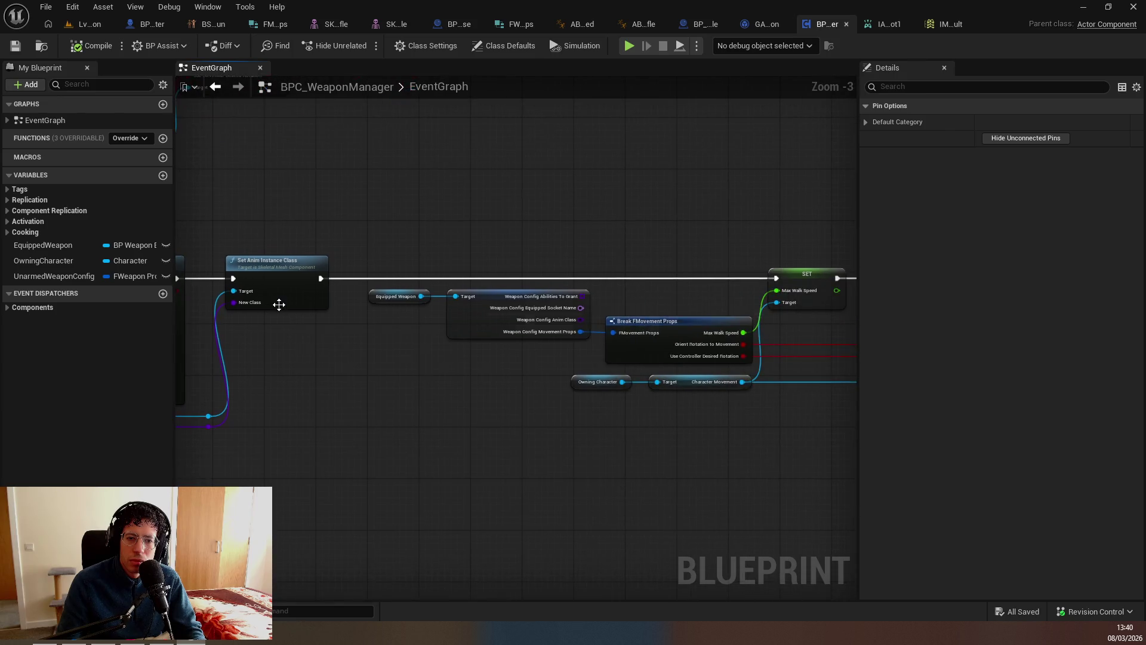
pyautogui.hotkey('alt', 'Tab')
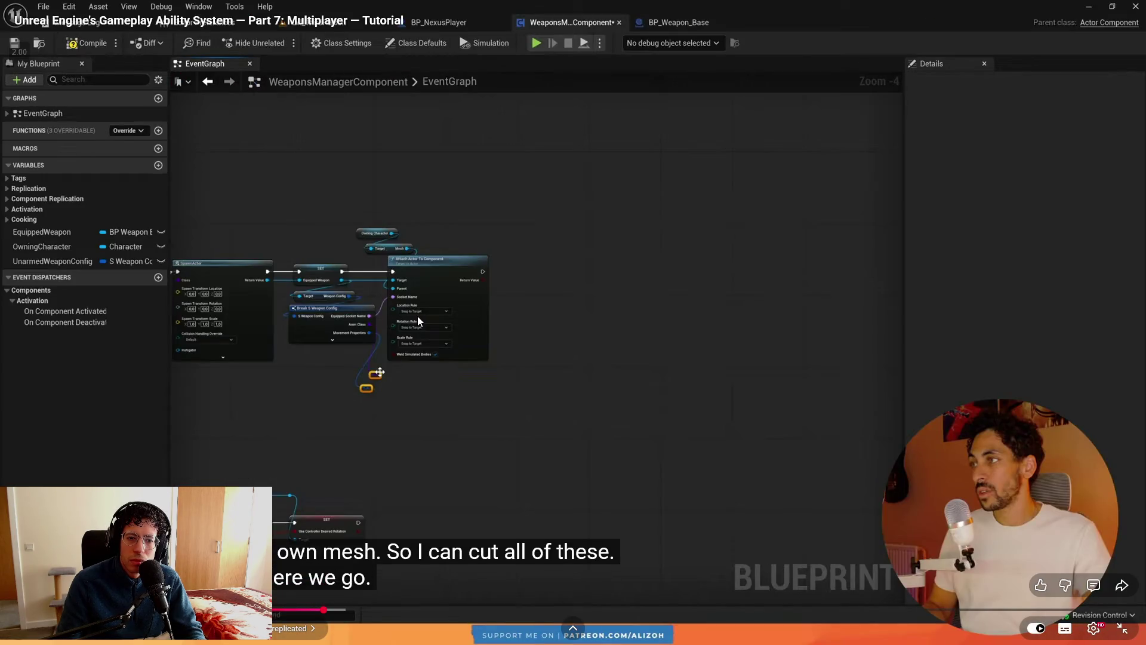
pyautogui.press('Left')
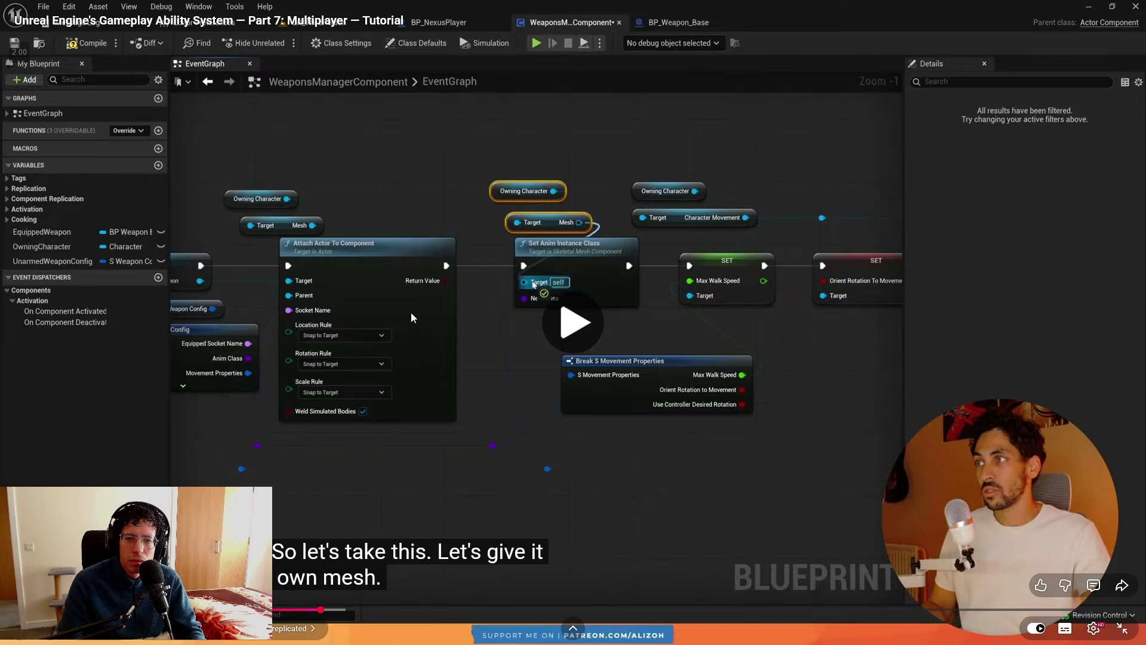
pyautogui.click(411, 313)
pyautogui.hotkey('alt', 'Tab')
pyautogui.moveTo(460, 320); pyautogui.dragTo(572, 308)
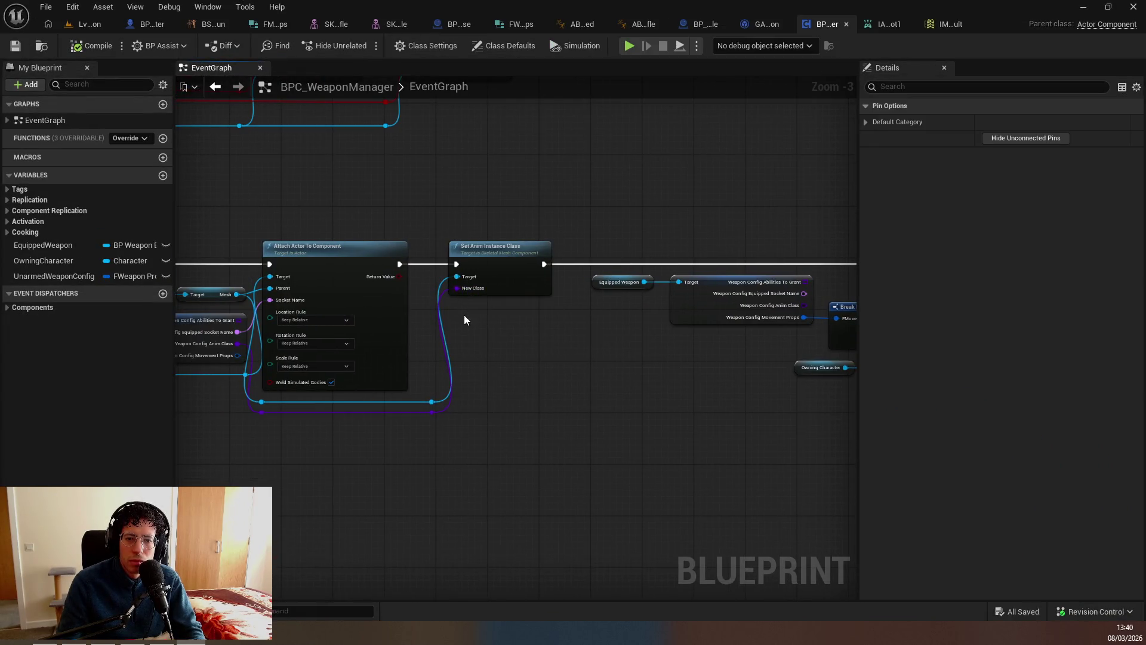
pyautogui.hotkey('alt', 'Tab')
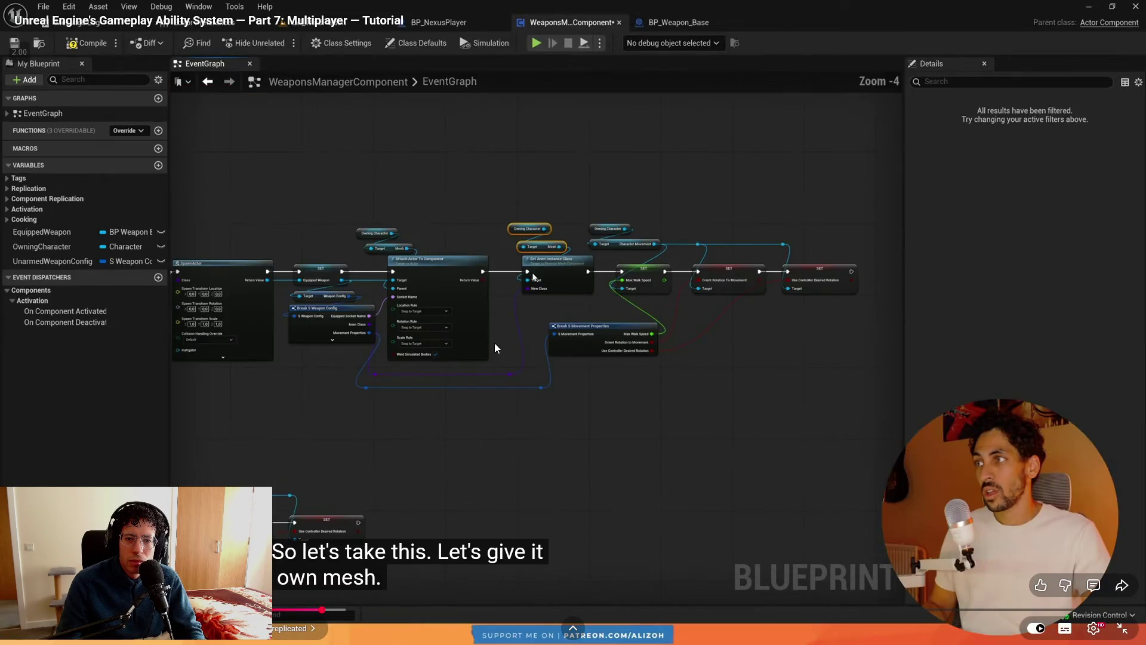
pyautogui.click(545, 332)
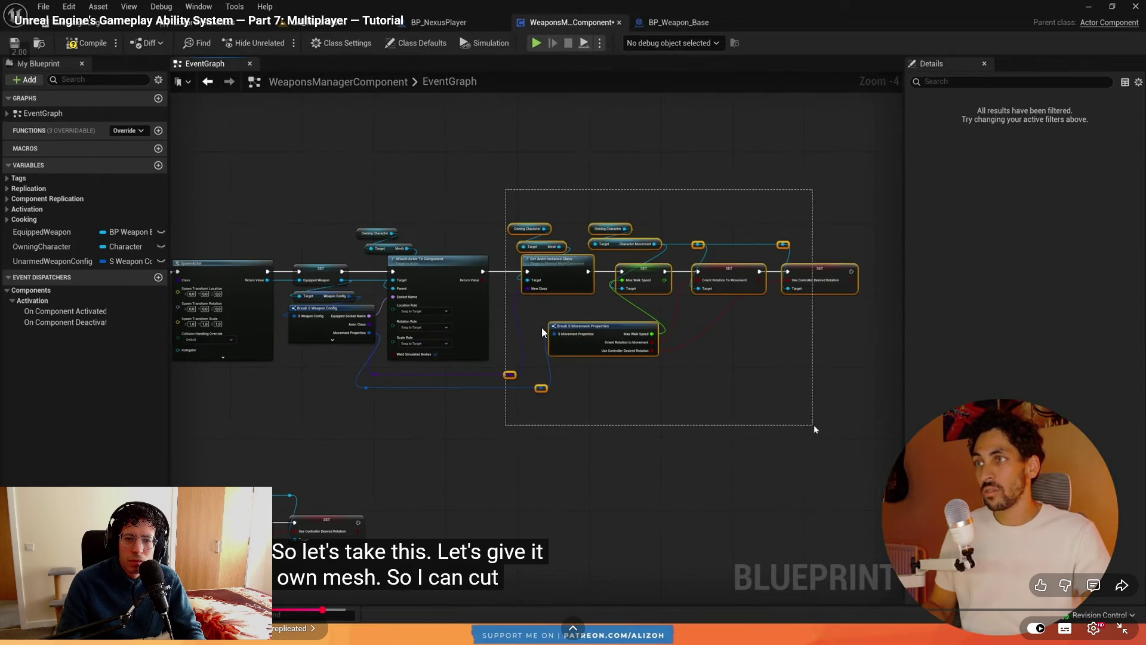
pyautogui.click(545, 327)
# Unhook Set Anim Instance Class's Target and place a Get Owning Character node.
pyautogui.hotkey('alt', 'Tab')
pyautogui.moveTo(571, 292); pyautogui.dragTo(583, 324)
pyautogui.write('get ')
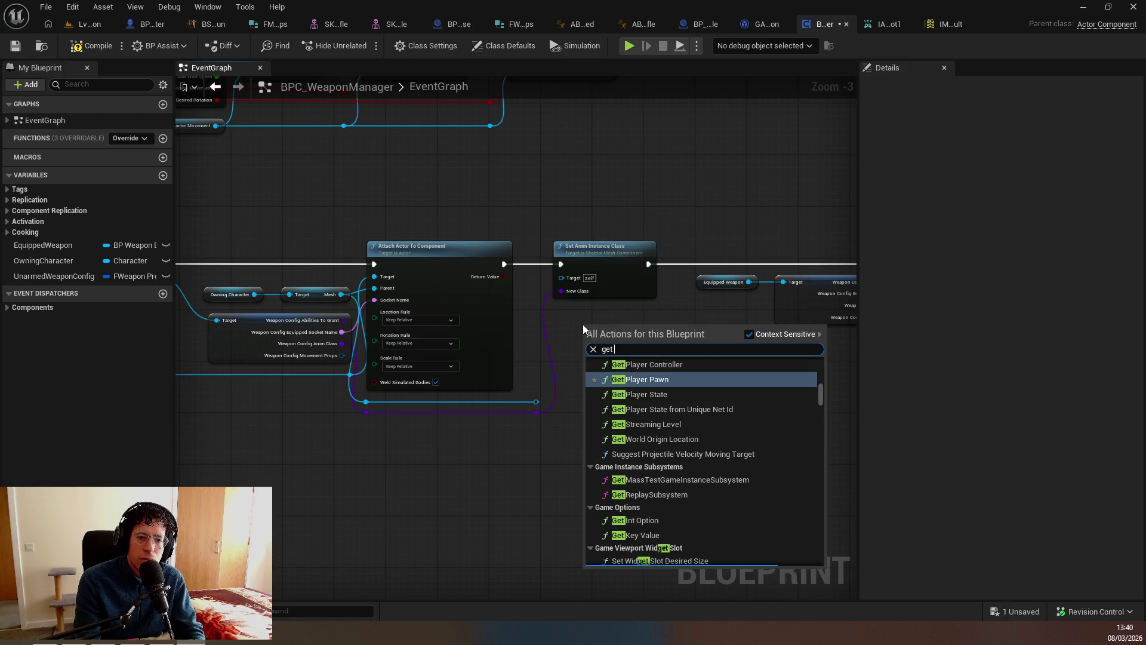
pyautogui.write('owningca')
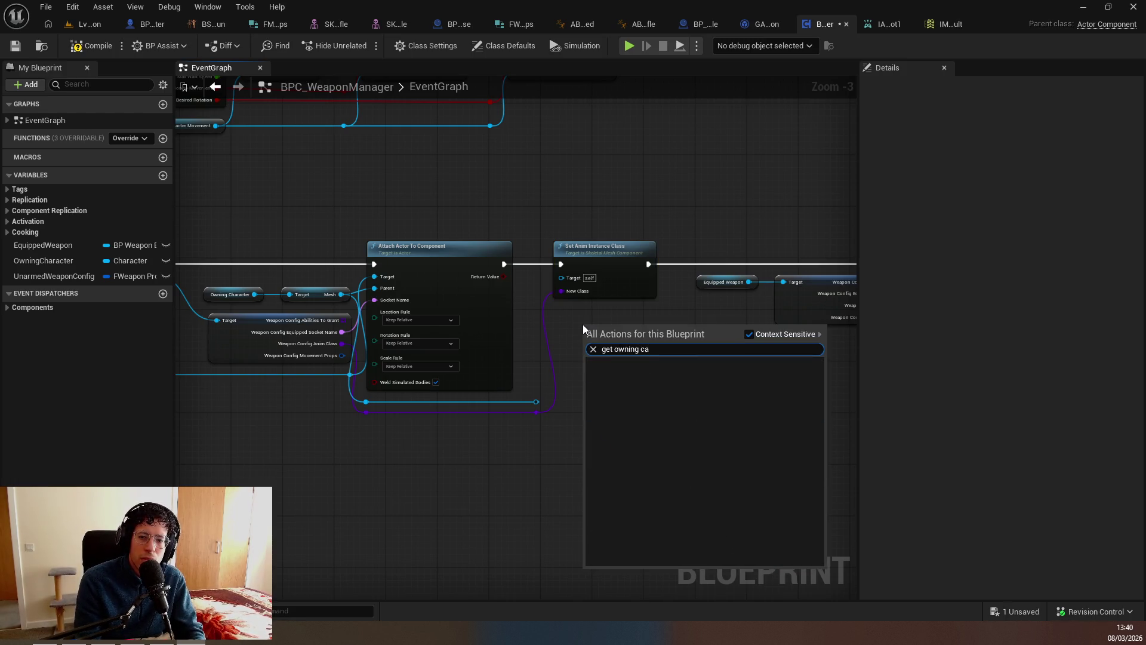
pyautogui.press('Return')
# Add Get Mesh from Owning Character, wire Mesh into Target, and box-select the following nodes.
pyautogui.moveTo(636, 327); pyautogui.dragTo(584, 328)
pyautogui.write('get mash')
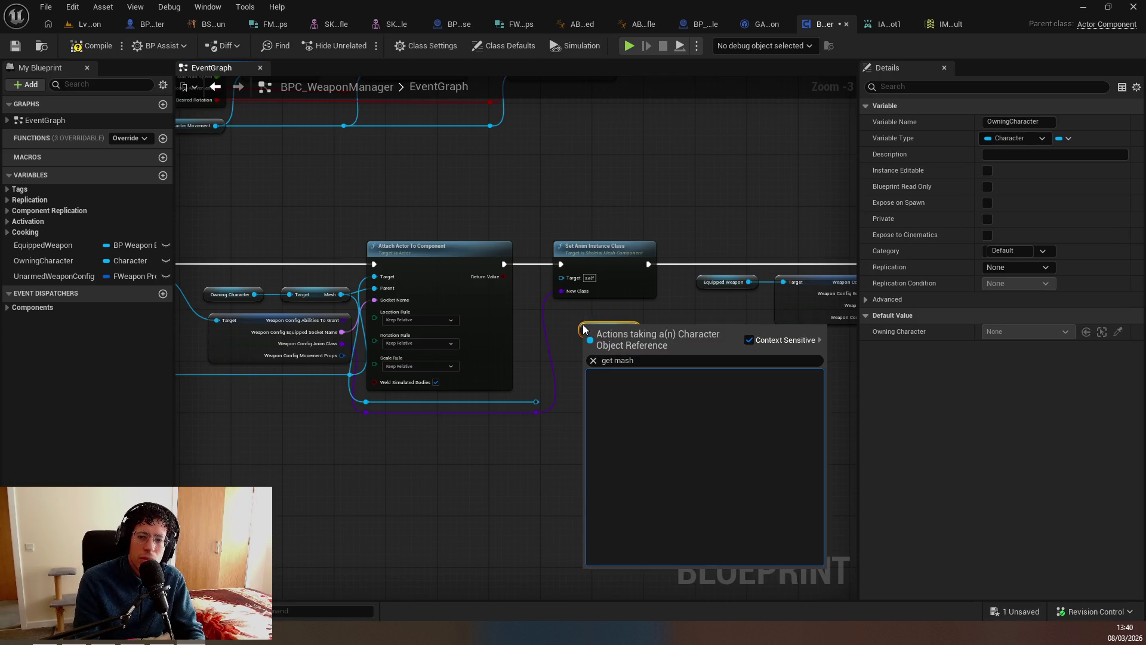
pyautogui.hotkey('ctrl', 'a')
pyautogui.press('BackSpace')
pyautogui.write('get mesh')
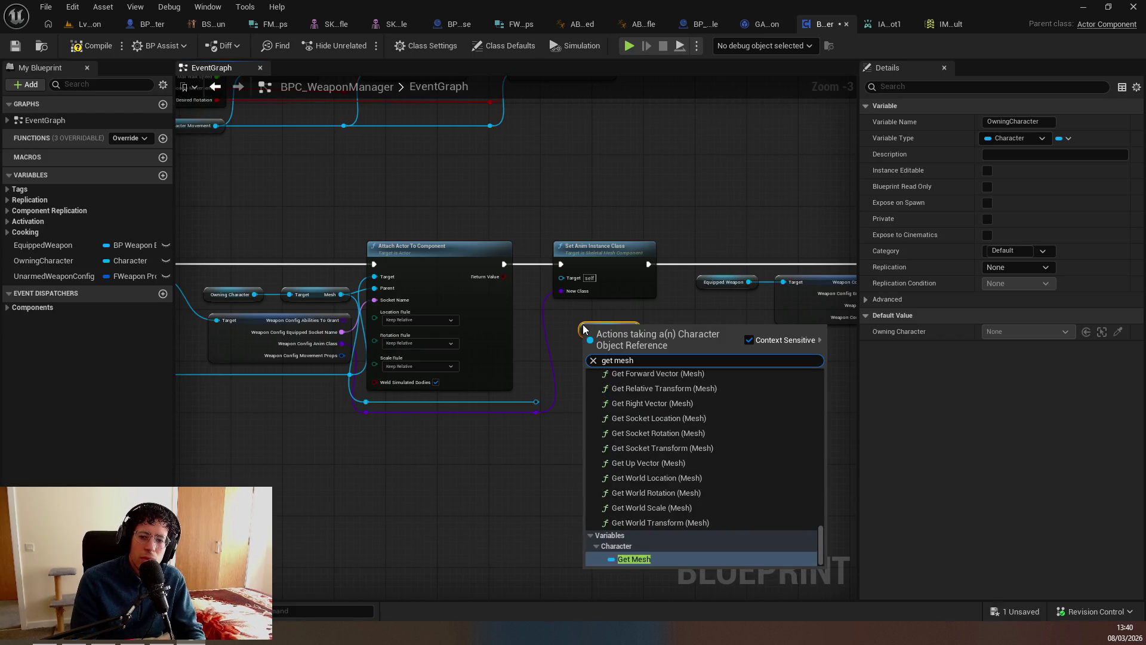
pyautogui.press('Return')
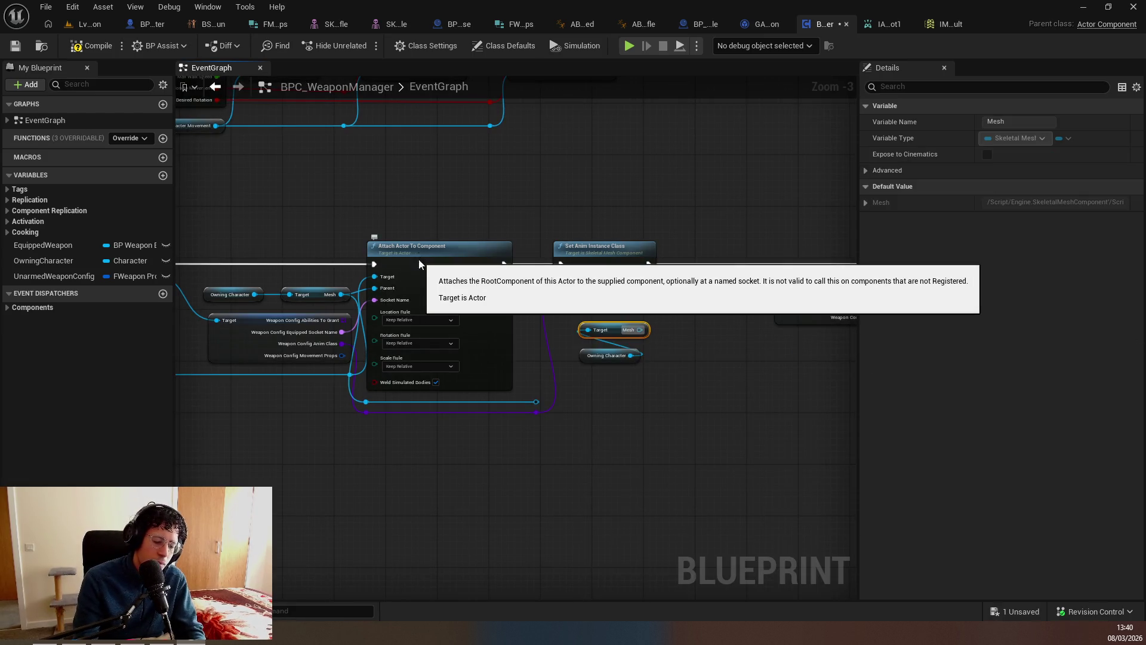
pyautogui.write('ftar')
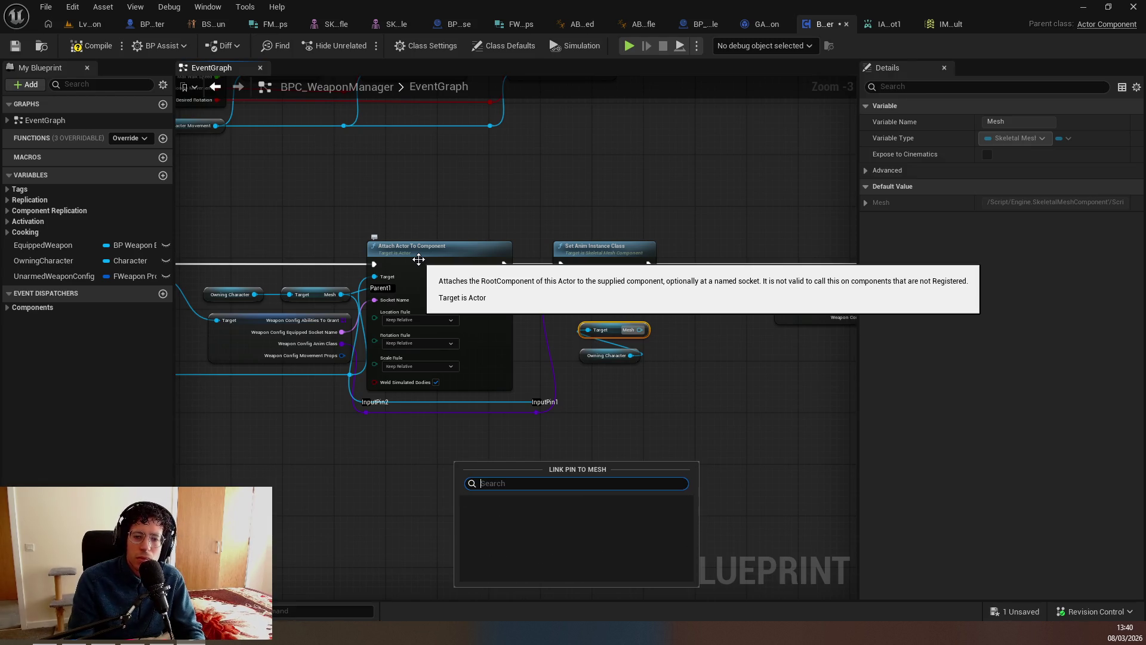
pyautogui.press('Return')
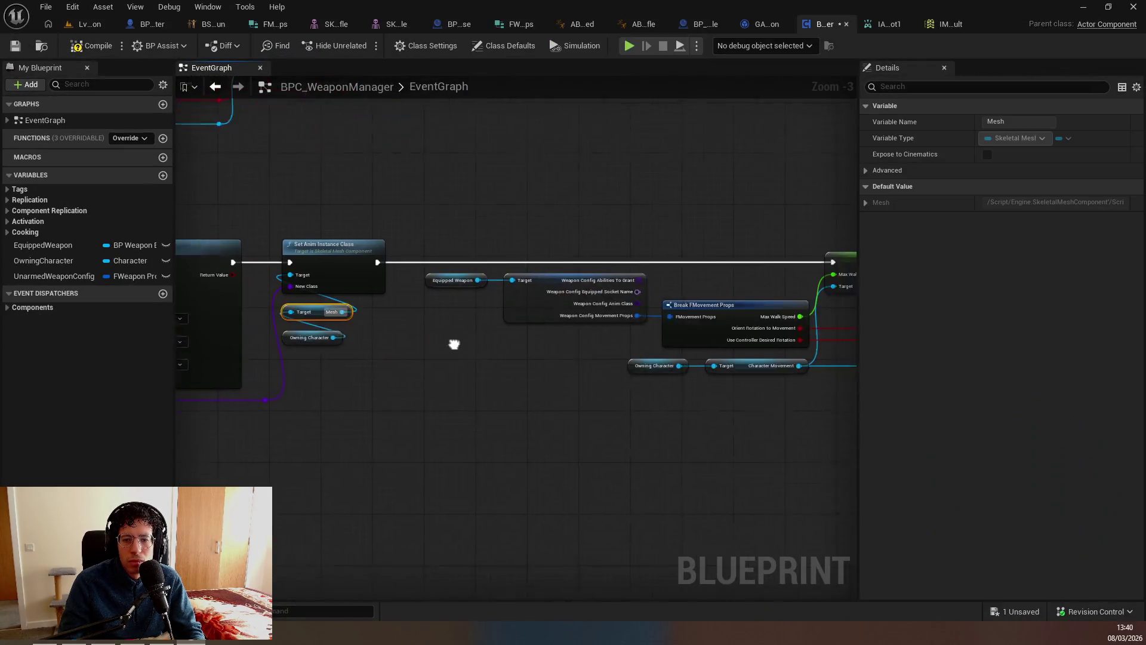
pyautogui.scroll(-4, 457, 335)
pyautogui.moveTo(621, 418); pyautogui.dragTo(740, 399)
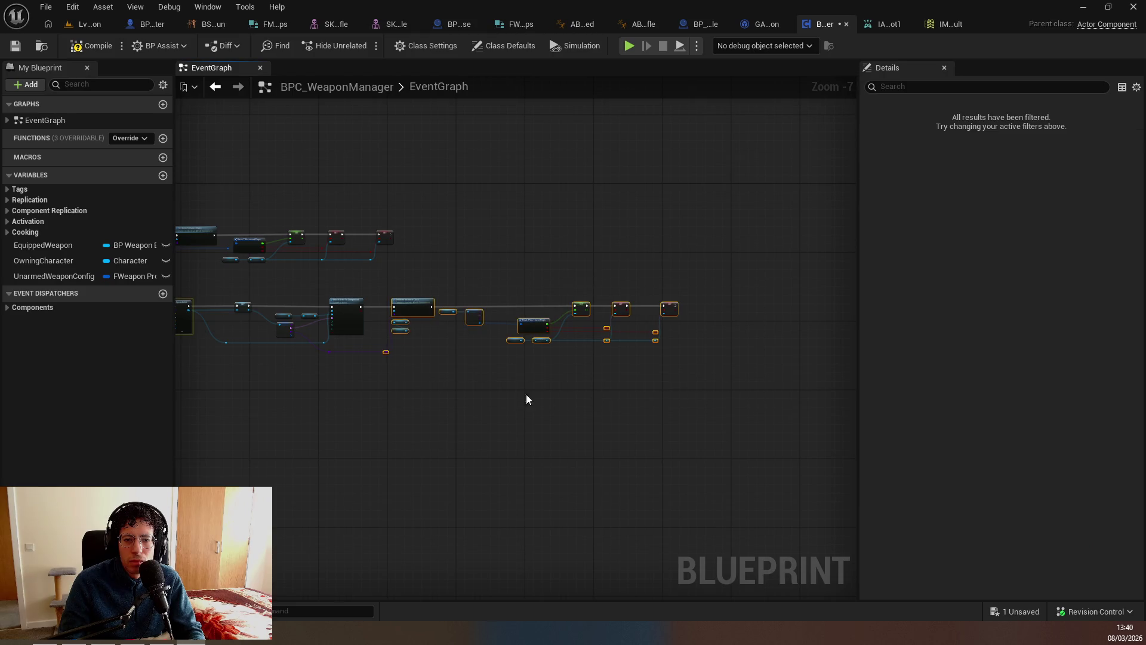
# Add a custom event named SetEquippedWeaponProps.
pyautogui.click(432, 324)
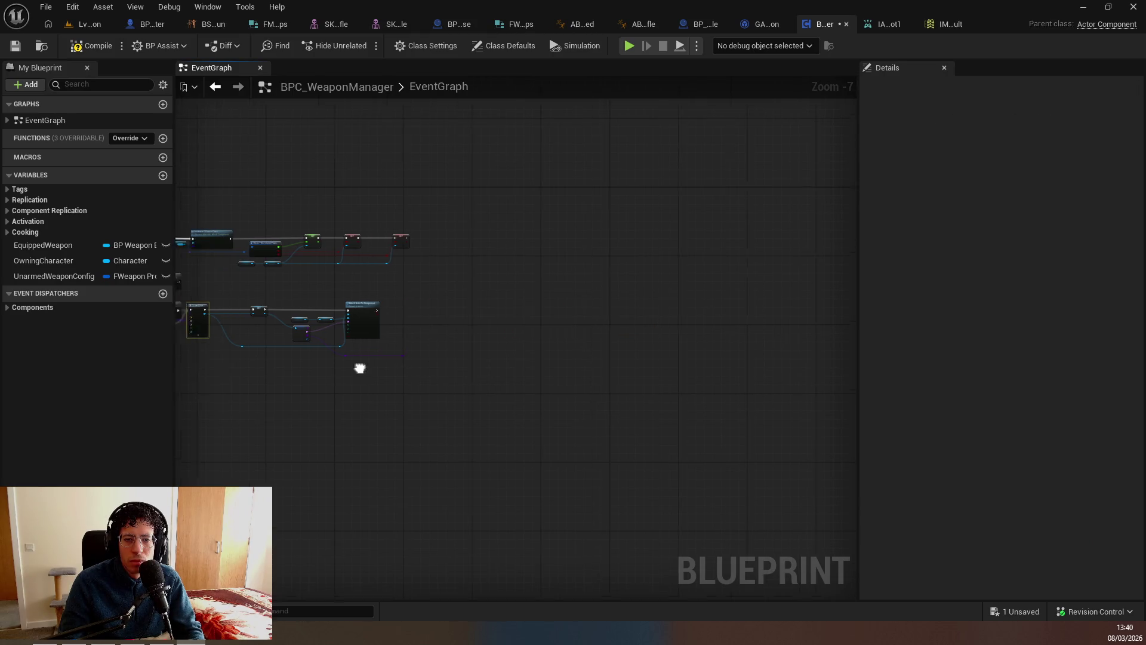
pyautogui.scroll(2, 358, 364)
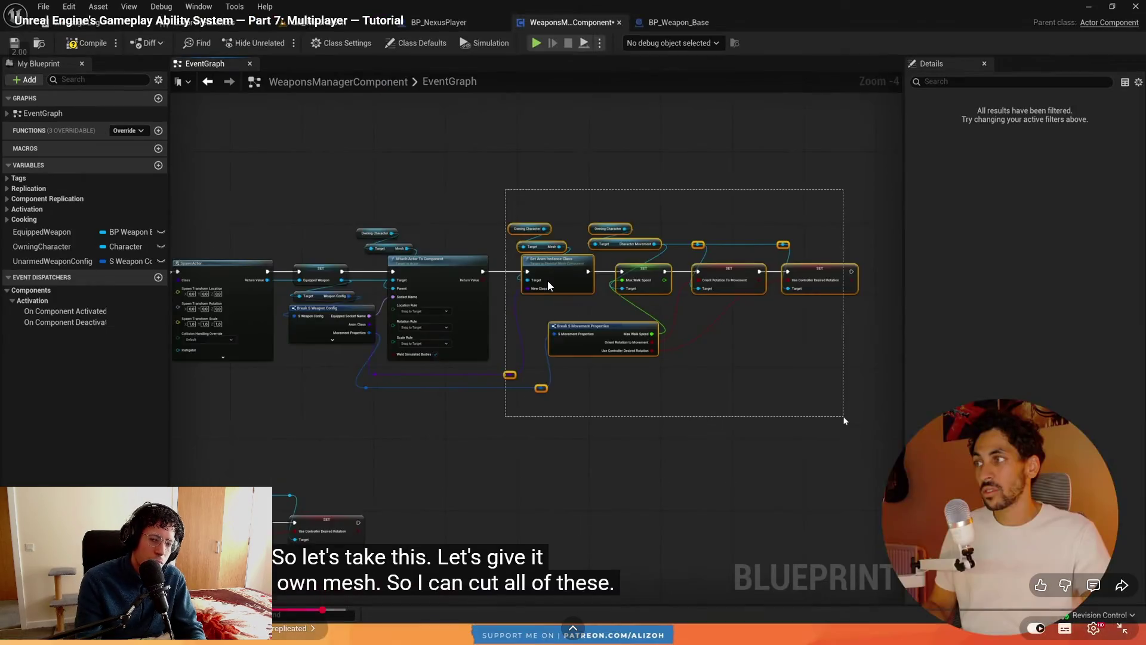
pyautogui.rightClick(549, 285)
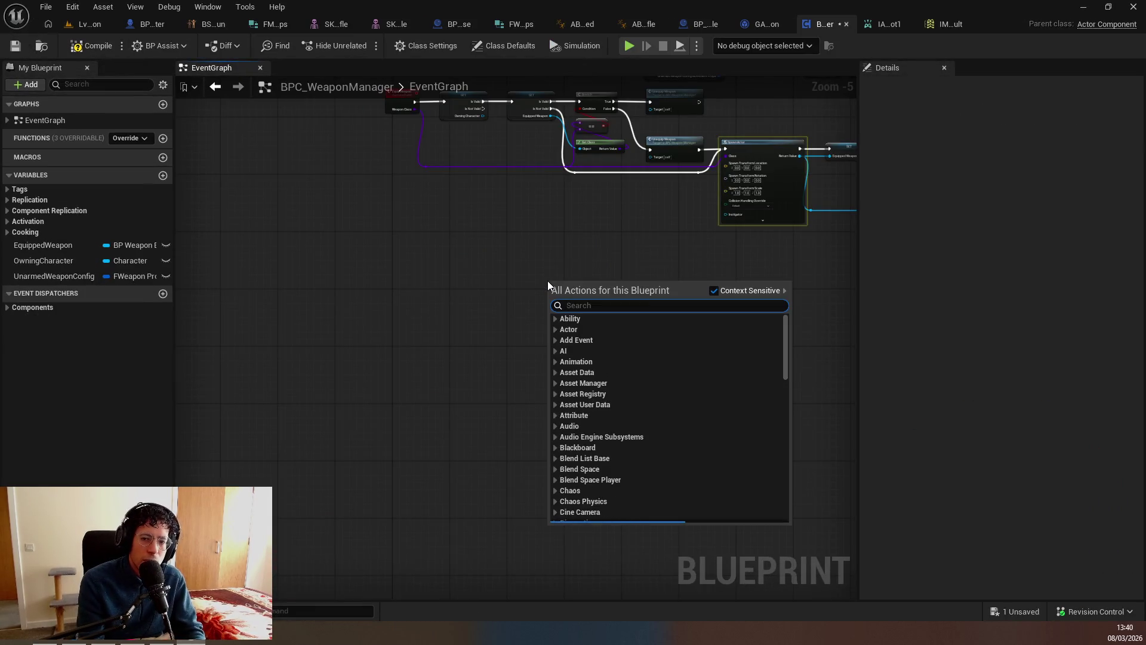
pyautogui.write('custom even')
pyautogui.press('Return')
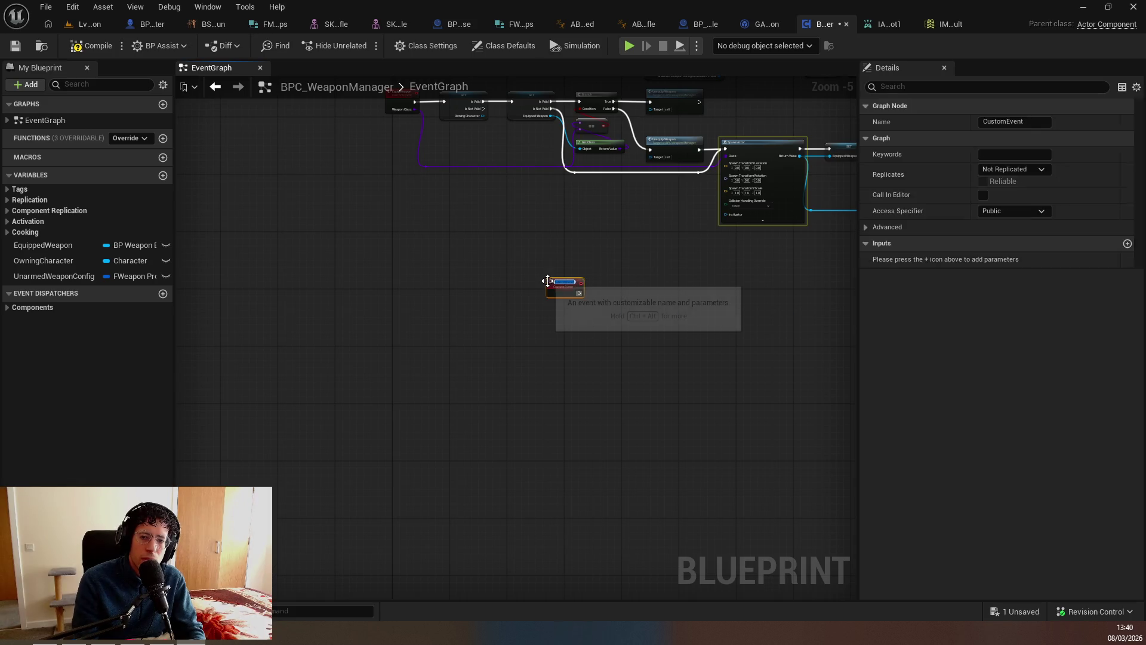
pyautogui.scroll(5, 556, 280)
pyautogui.write('SetEquippedWeaponProps')
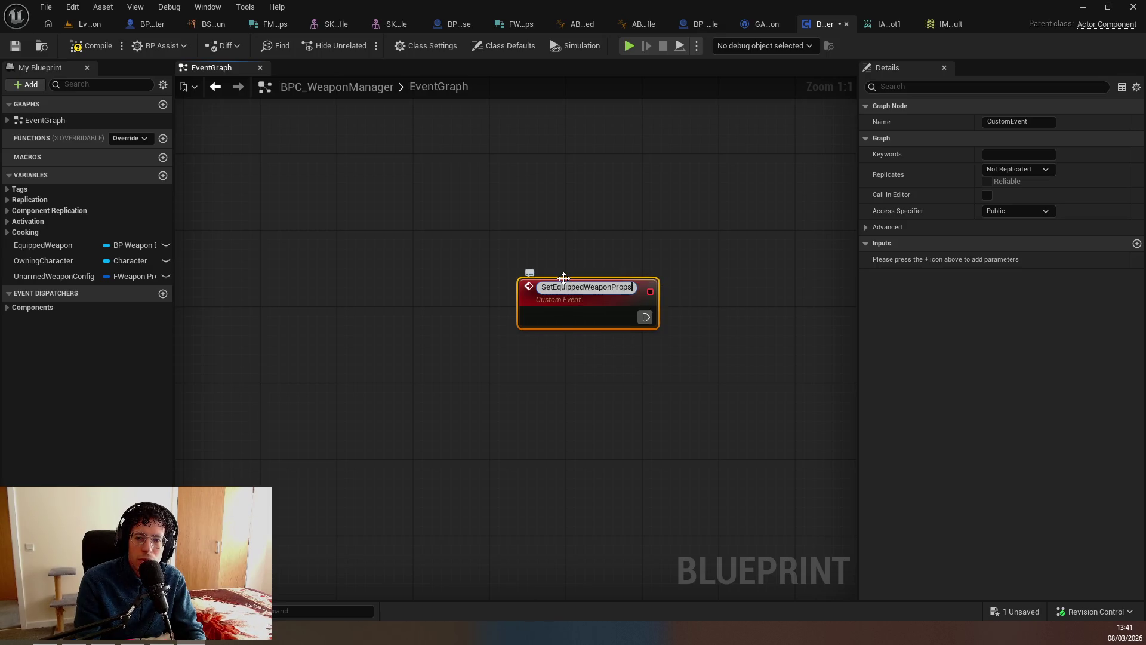
pyautogui.press('Return')
# Paste the cut node group beside the event and wire it into Set Anim Instance Class.
pyautogui.scroll(-3, 680, 356)
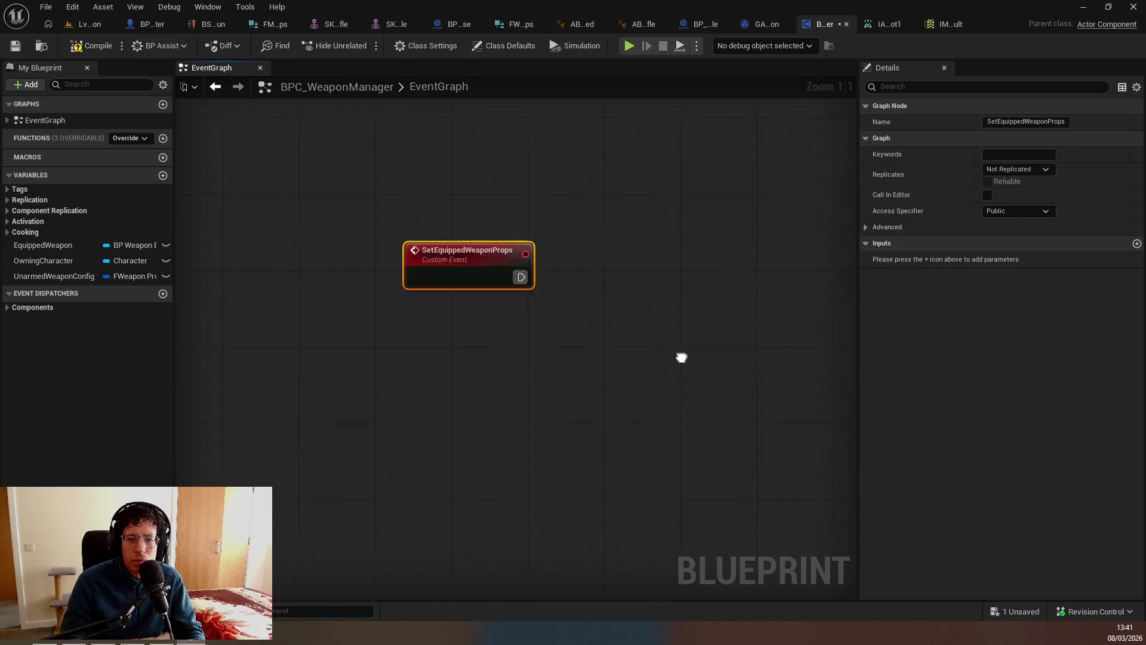
pyautogui.hotkey('ctrl', 'v')
pyautogui.moveTo(496, 250); pyautogui.dragTo(562, 265)
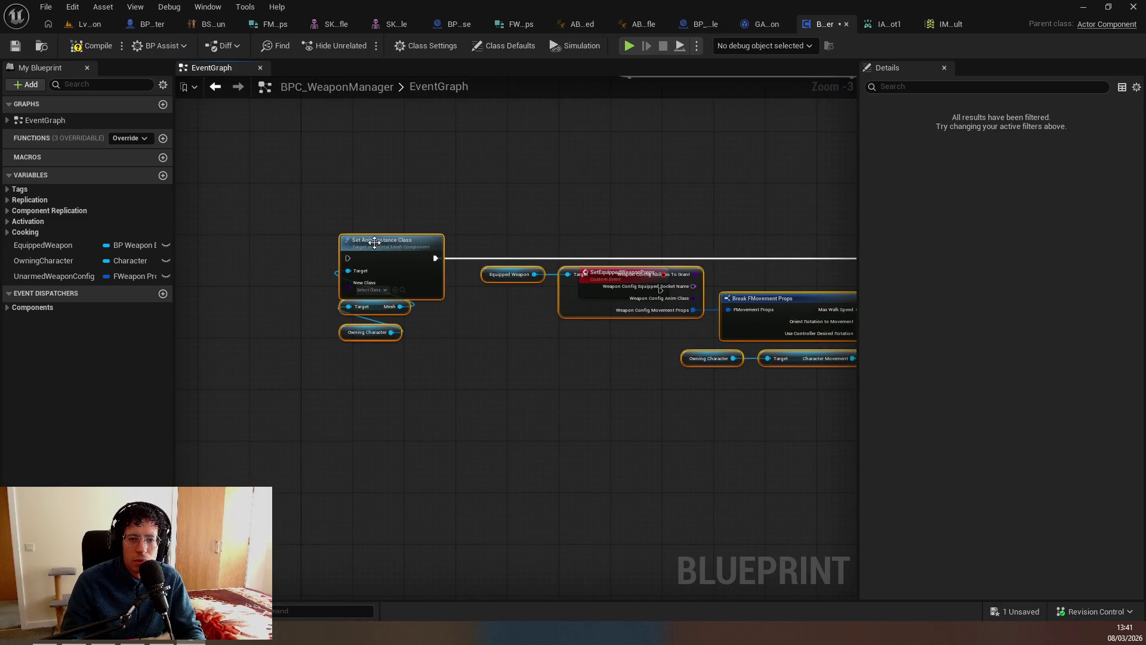
pyautogui.moveTo(375, 241)
pyautogui.mouseDown()
pyautogui.moveTo(547, 314)
pyautogui.moveTo(723, 275)
pyautogui.mouseUp()
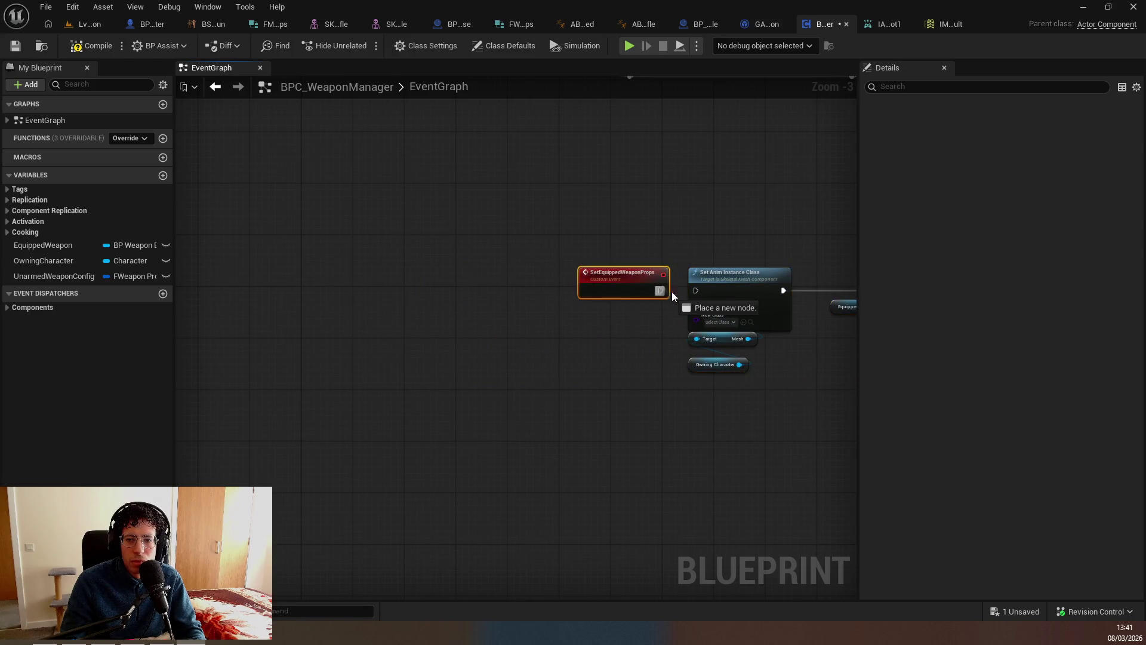
pyautogui.moveTo(660, 291); pyautogui.dragTo(693, 292)
pyautogui.scroll(2, 504, 325)
pyautogui.click(399, 319)
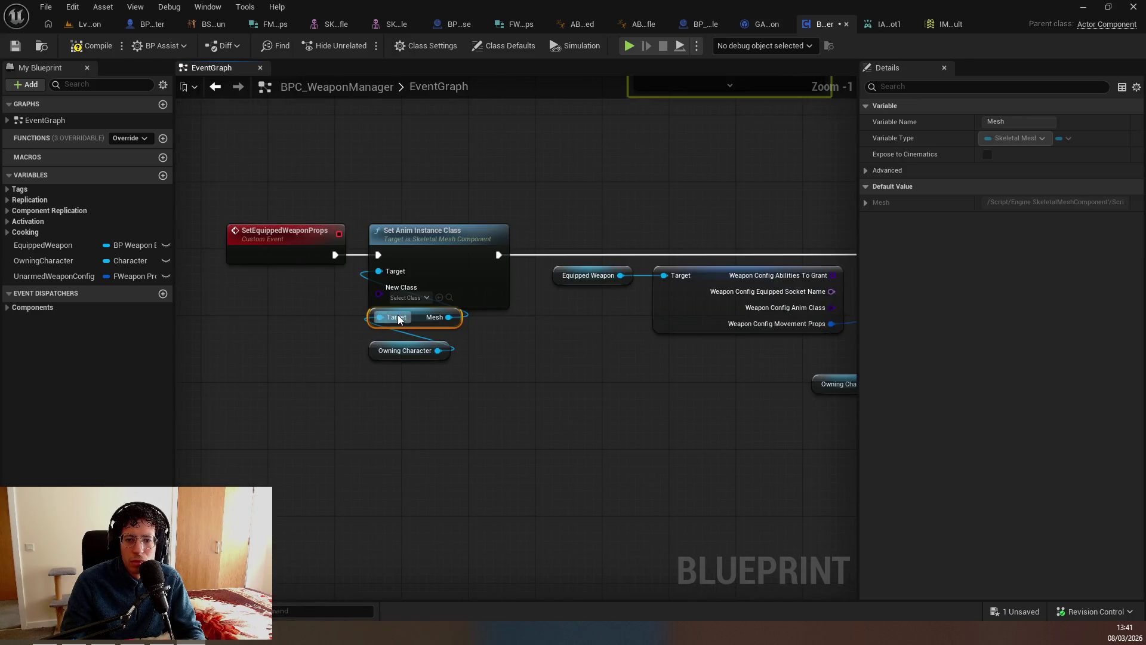
# Add an Equipped Weapon getter near SetEquippedWeaponProps and convert it to a validated get.
pyautogui.click(321, 255)
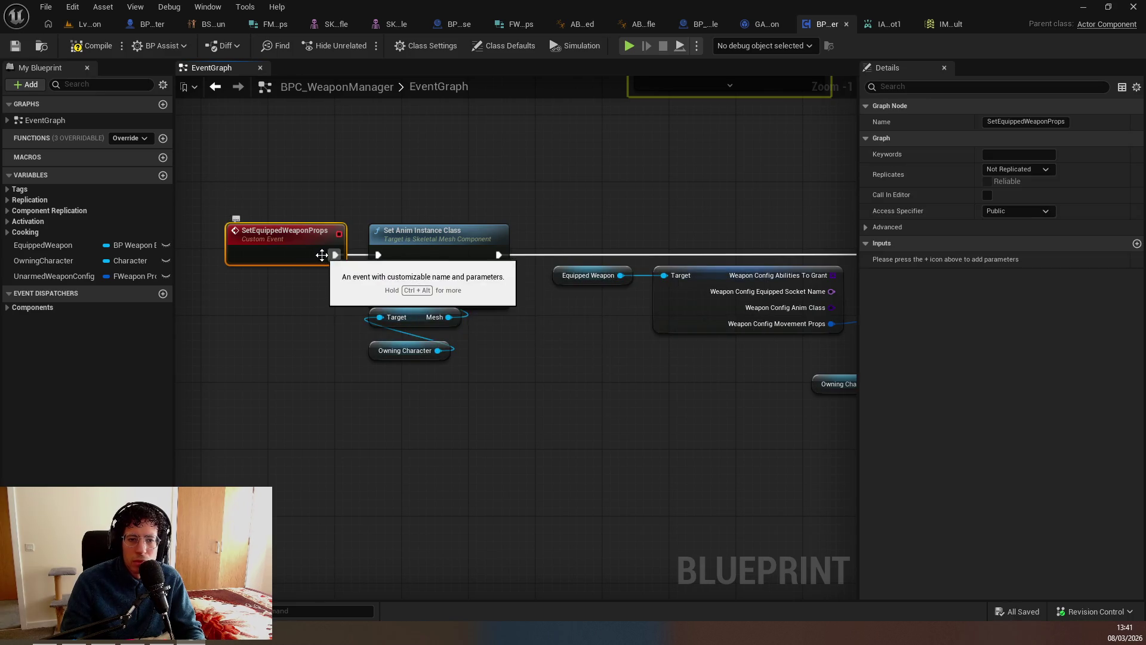
pyautogui.rightClick(321, 255)
pyautogui.press('Escape')
pyautogui.rightClick(322, 255)
pyautogui.write('get quipe')
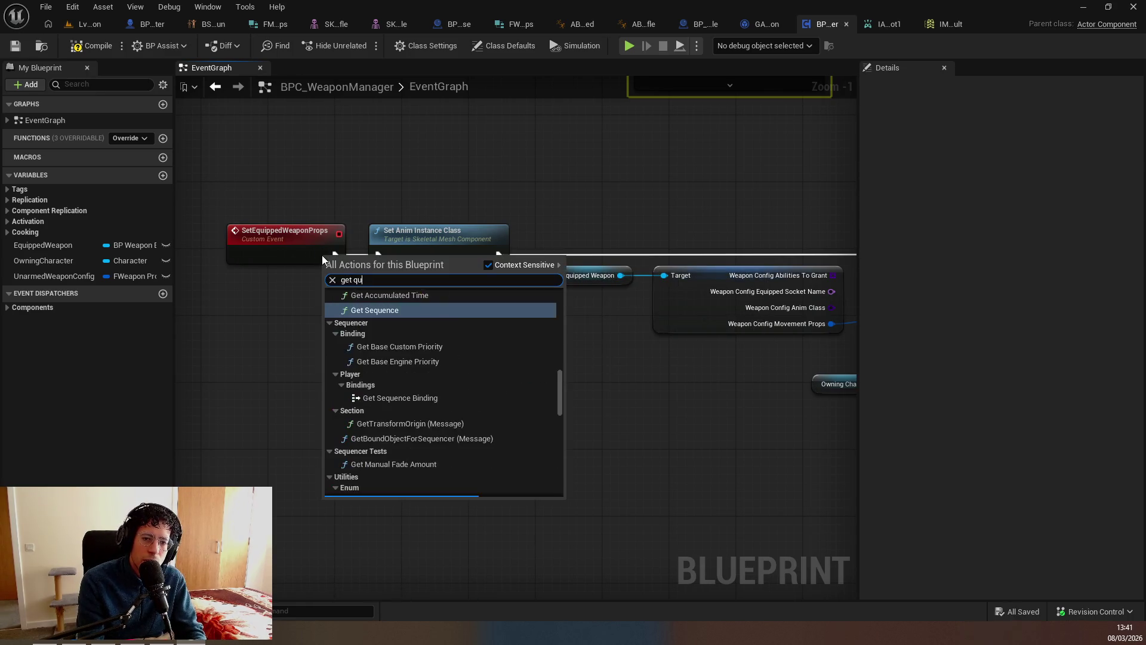
pyautogui.hotkey('ctrl', 'v')
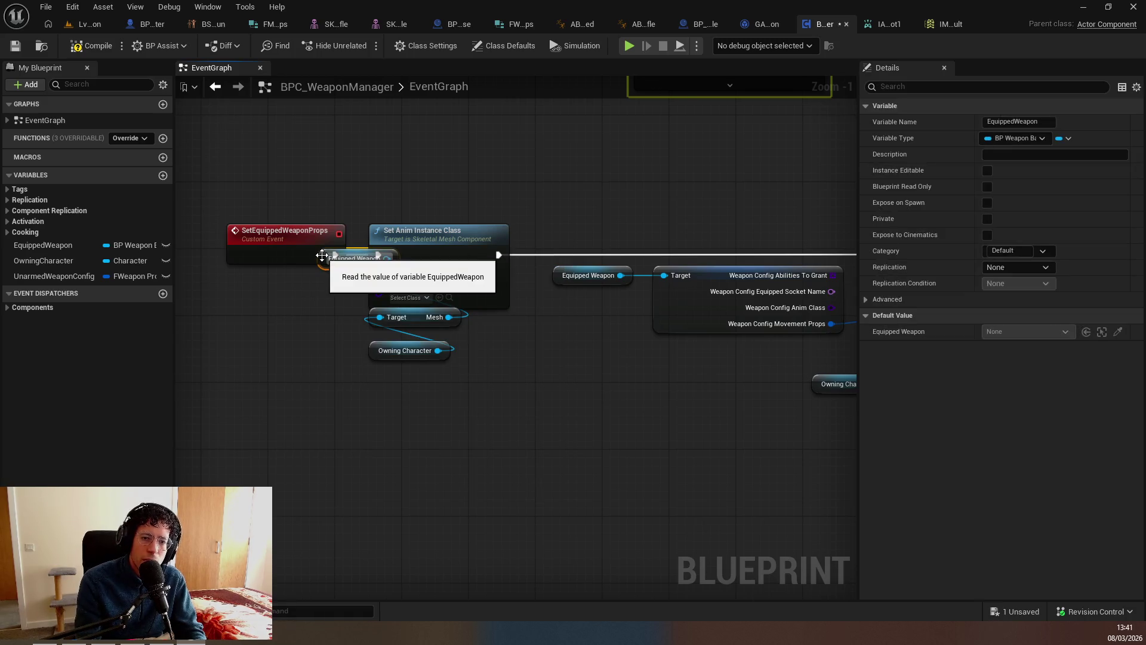
pyautogui.rightClick(322, 257)
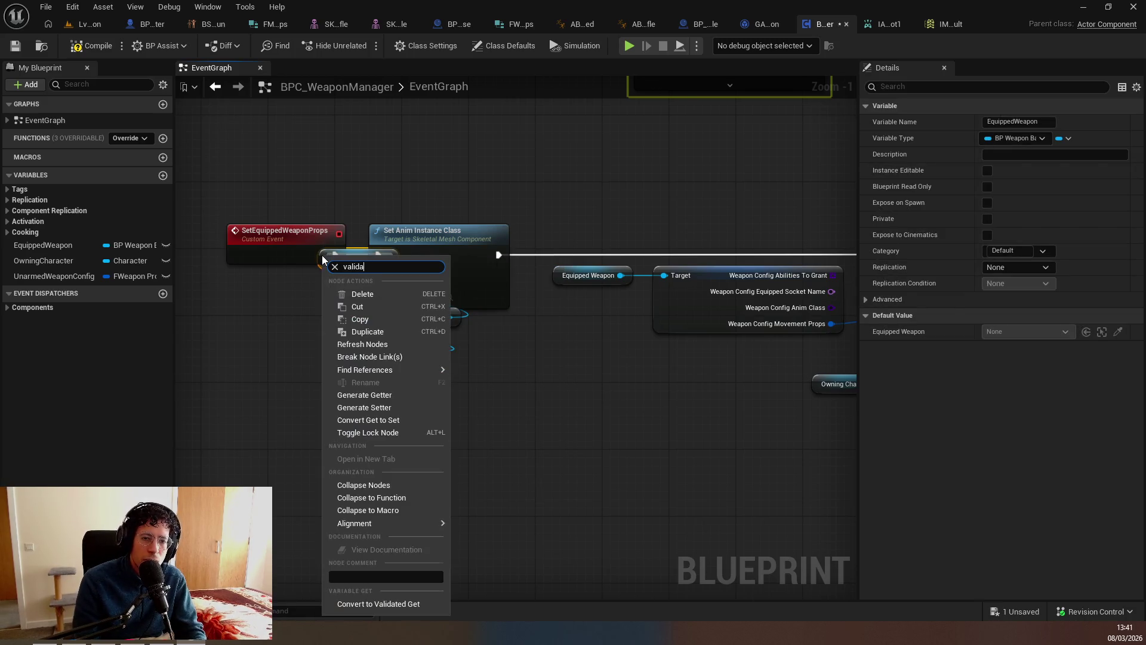
pyautogui.press('Escape')
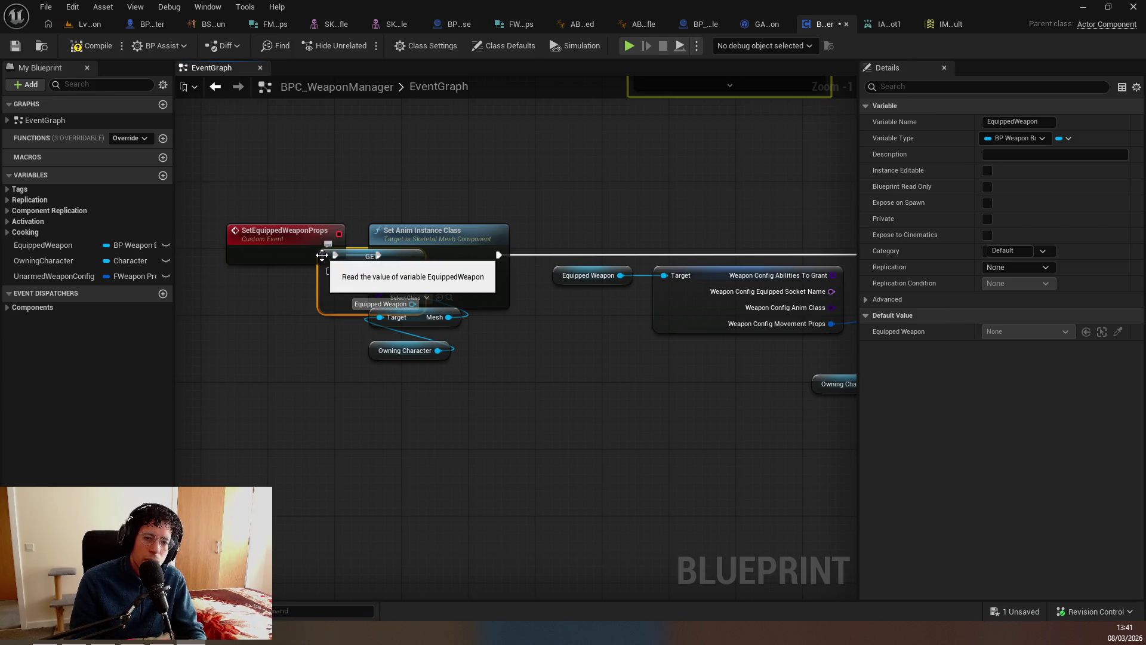
# Wire the event into the validated get and Is Valid into Set Anim Instance Class.
pyautogui.press('Tab')
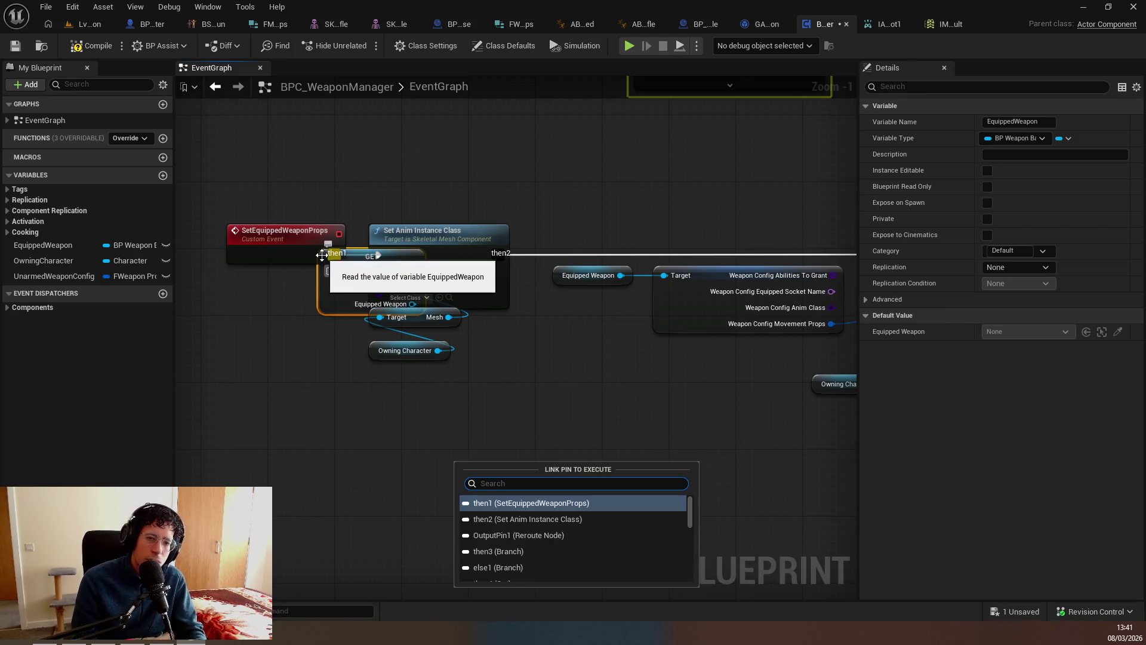
pyautogui.press('Return')
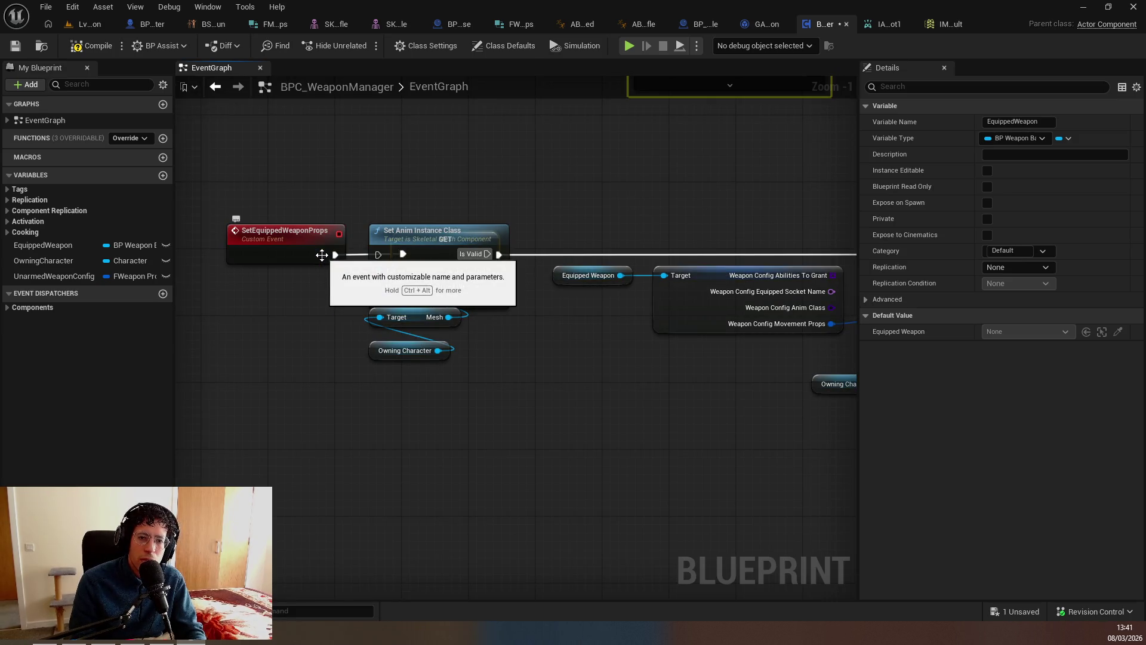
pyautogui.press('Tab')
pyautogui.press('Escape')
pyautogui.hotkey('shift', 'q')
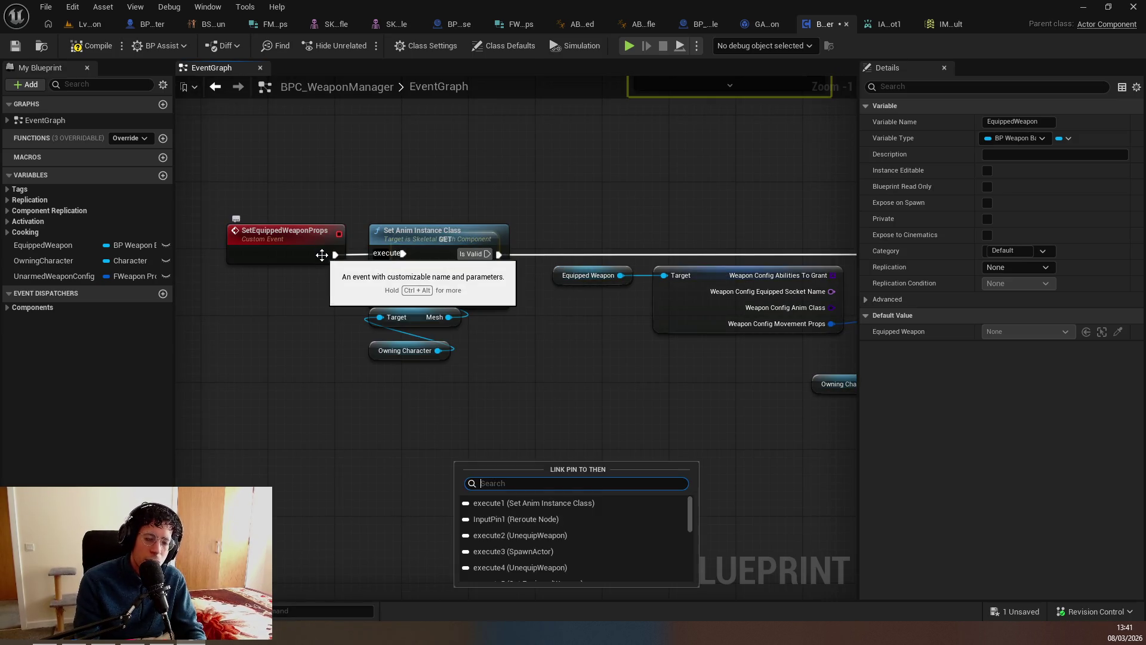
pyautogui.press('Return')
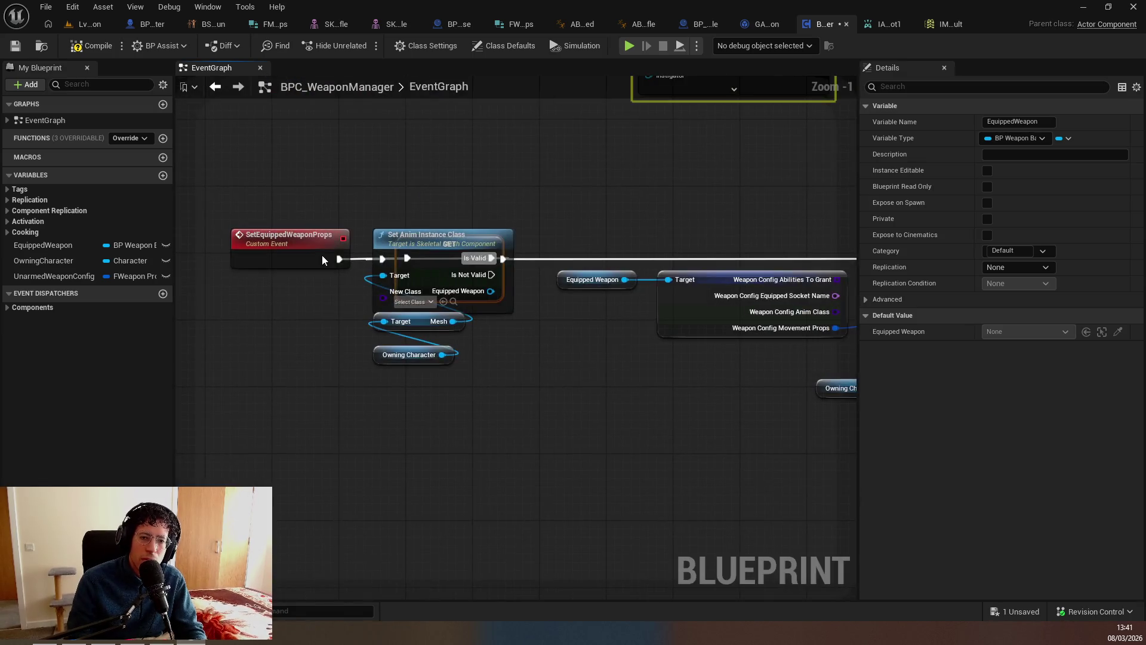
# Rewind the tutorial a few seconds to compare against the graph.
pyautogui.hotkey('alt', 'Tab')
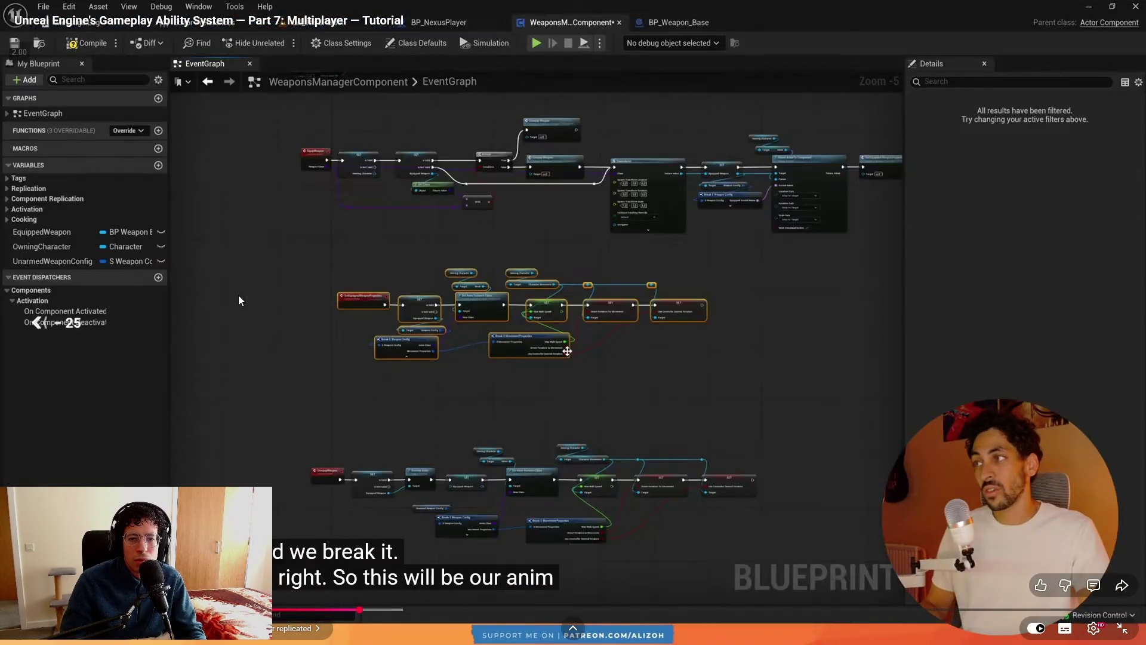
pyautogui.press('Left')
pyautogui.press('space')
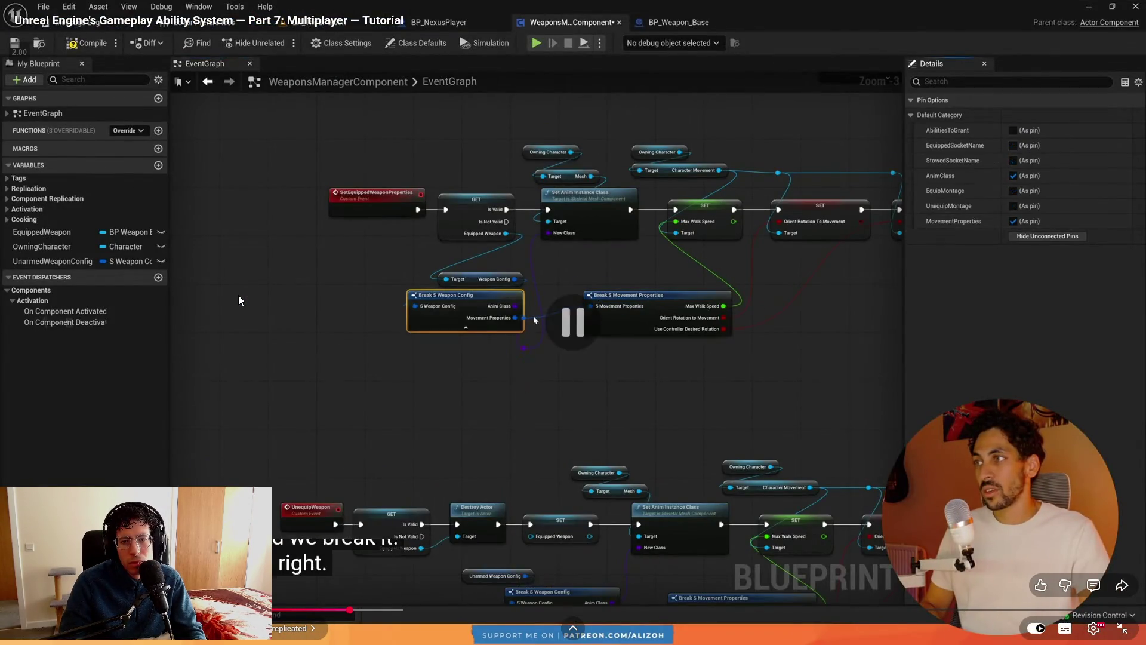
pyautogui.hotkey('alt', 'Tab')
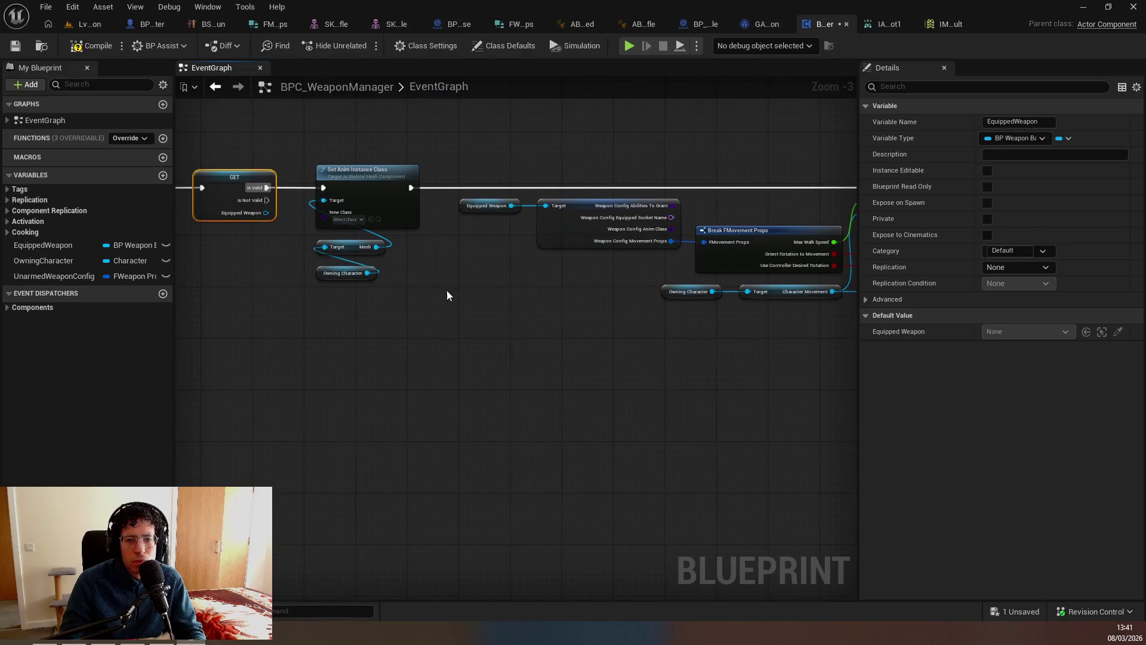
pyautogui.scroll(2, 421, 295)
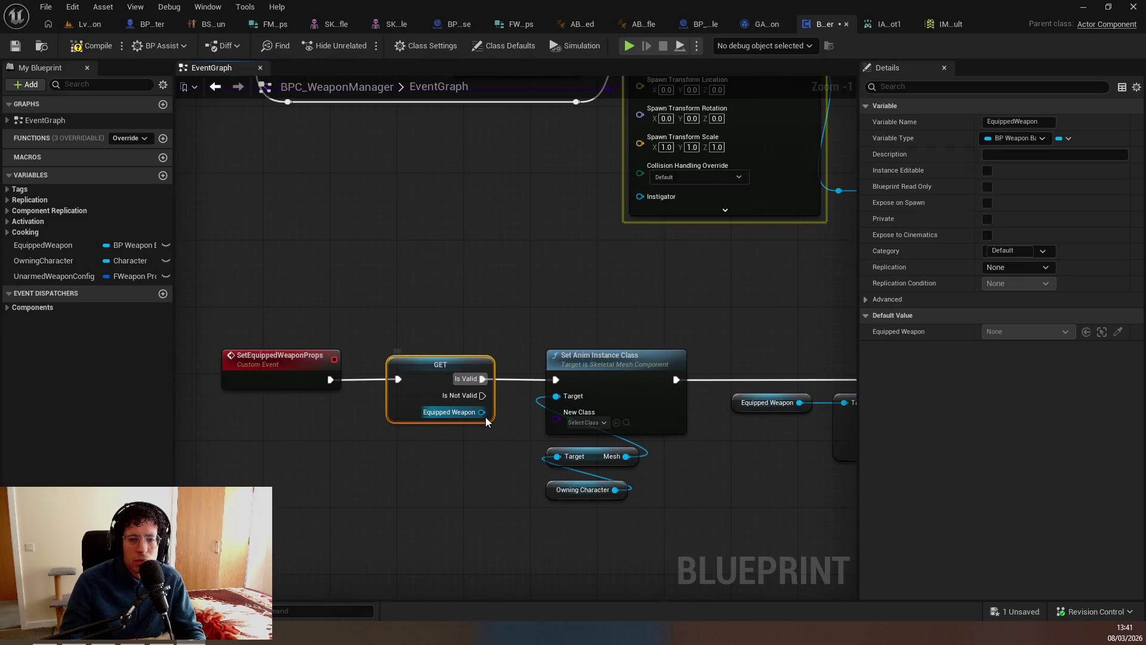
# Search Equipped Weapon's actions for a weapon config getter, then dismiss the search.
pyautogui.rightClick(486, 421)
pyautogui.write('get movement')
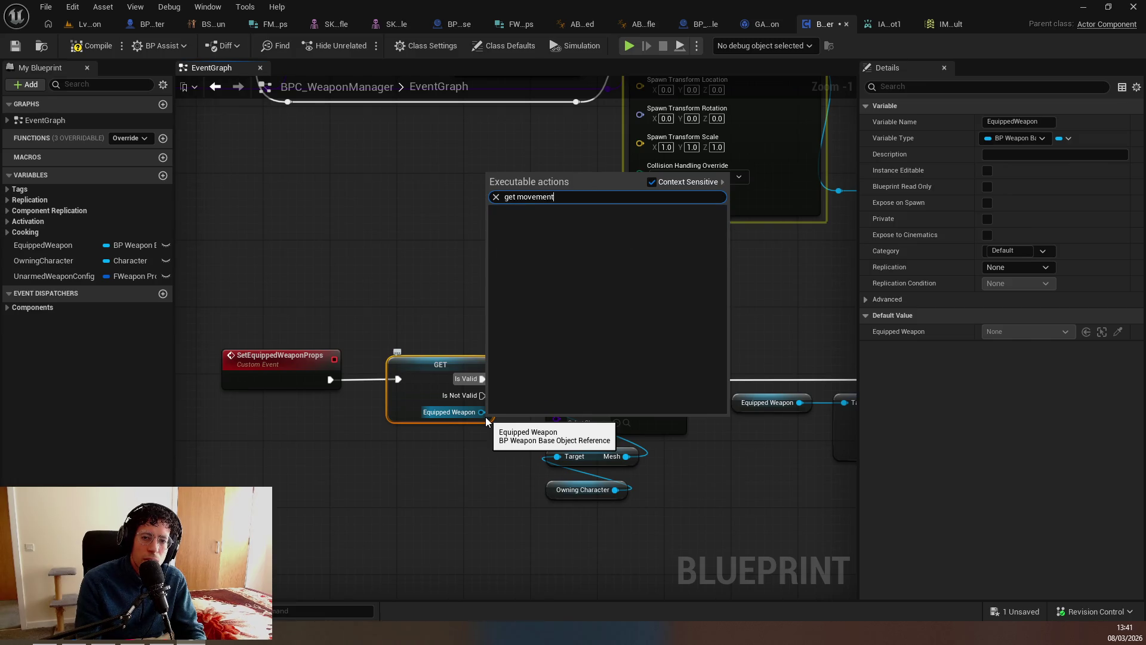
pyautogui.press('BackSpace')
pyautogui.press('BackSpace')
pyautogui.press('BackSpace')
pyautogui.press('BackSpace')
pyautogui.press('BackSpace')
pyautogui.press('BackSpace')
pyautogui.press('BackSpace')
pyautogui.press('BackSpace')
pyautogui.write('weap')
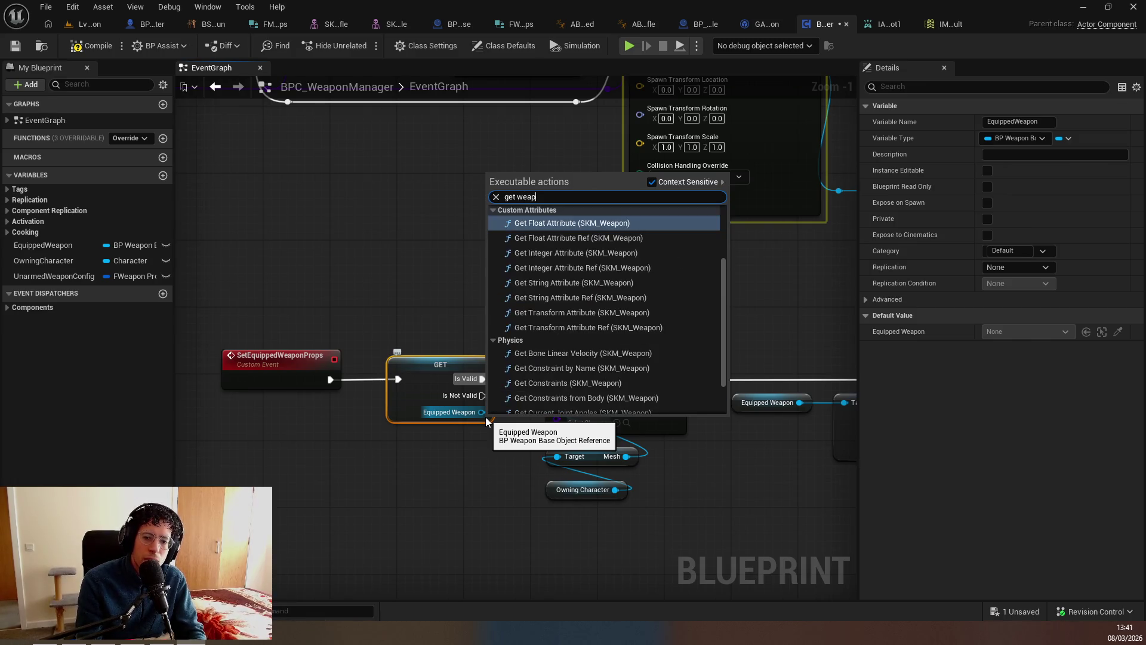
pyautogui.write('on con')
pyautogui.press('BackSpace')
pyautogui.press('BackSpace')
pyautogui.press('BackSpace')
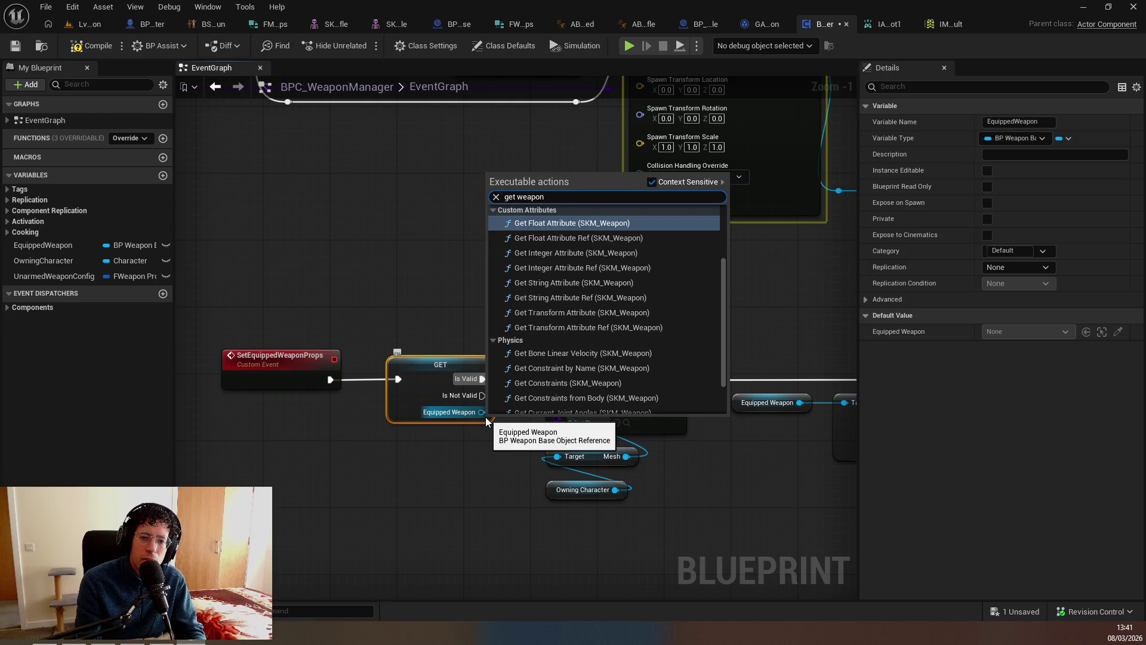
pyautogui.press('BackSpace')
pyautogui.press('BackSpace')
pyautogui.press('BackSpace')
pyautogui.write('config')
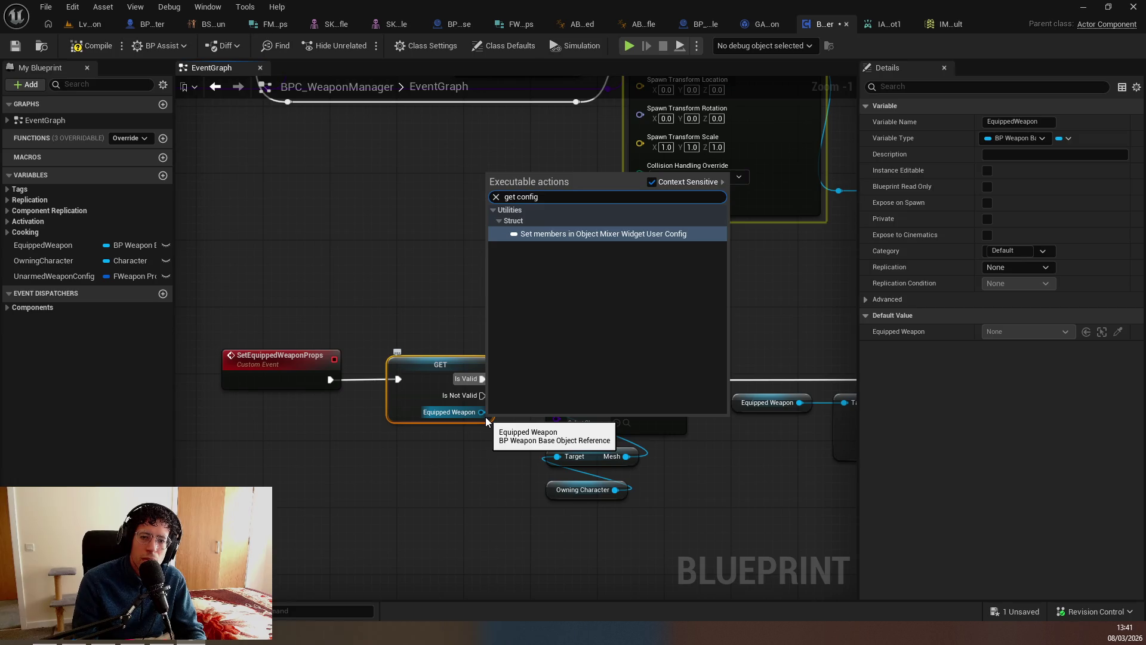
pyautogui.press('Escape')
# Rewind the tutorial several seconds to rewatch how the graph is built.
pyautogui.hotkey('alt', 'Tab')
pyautogui.press('j')
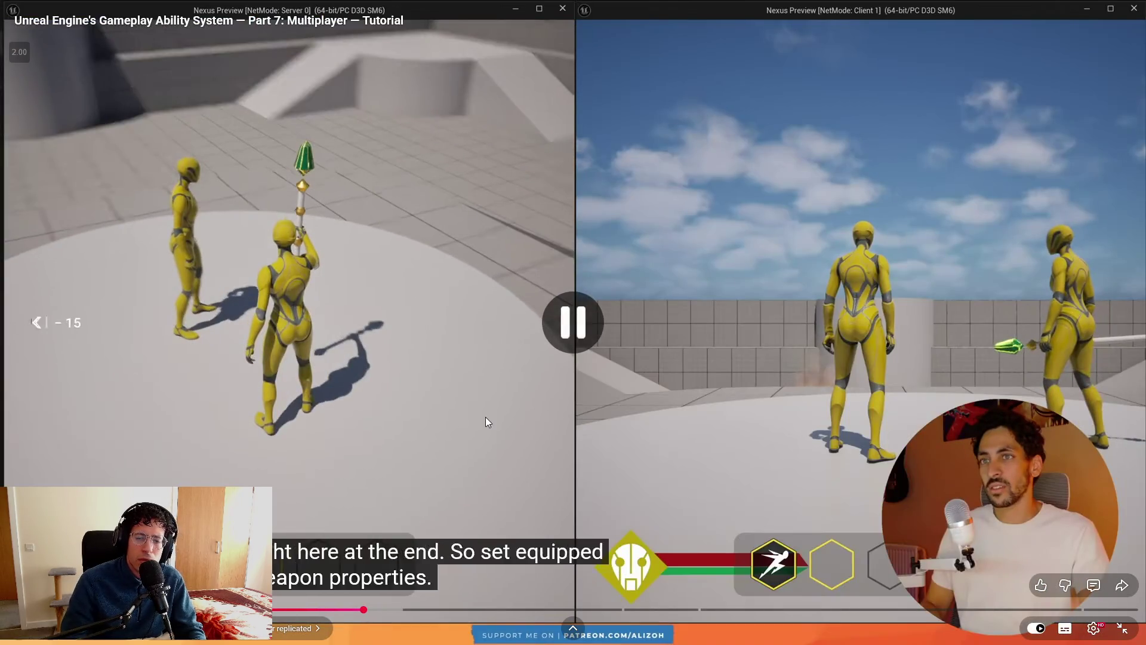
pyautogui.press('j')
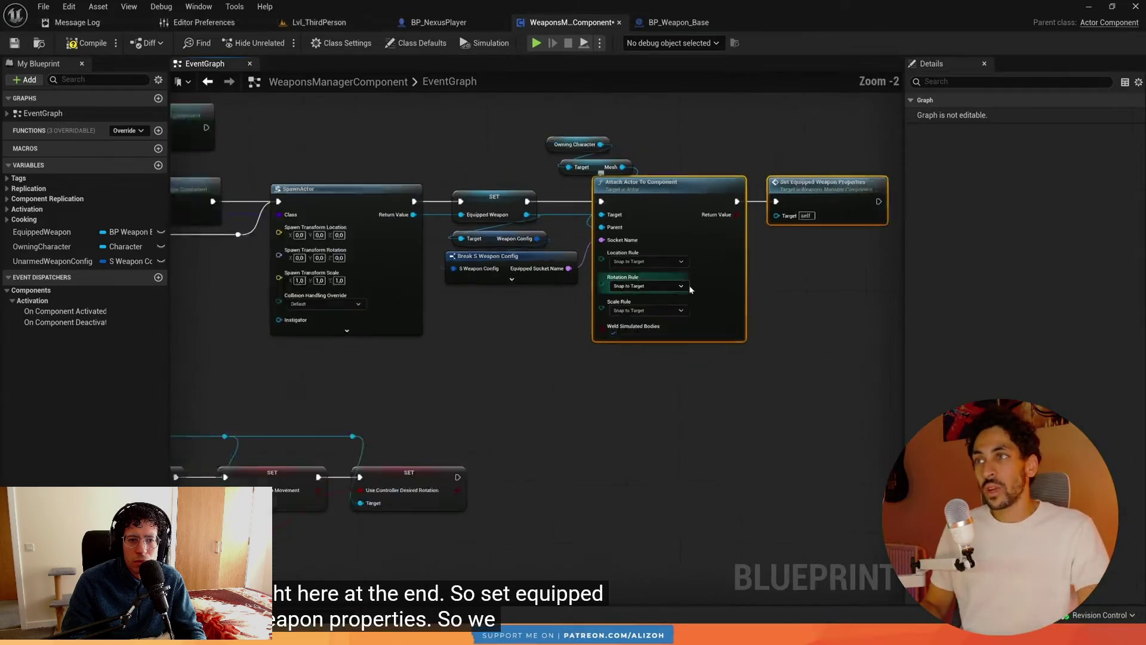
pyautogui.press('j')
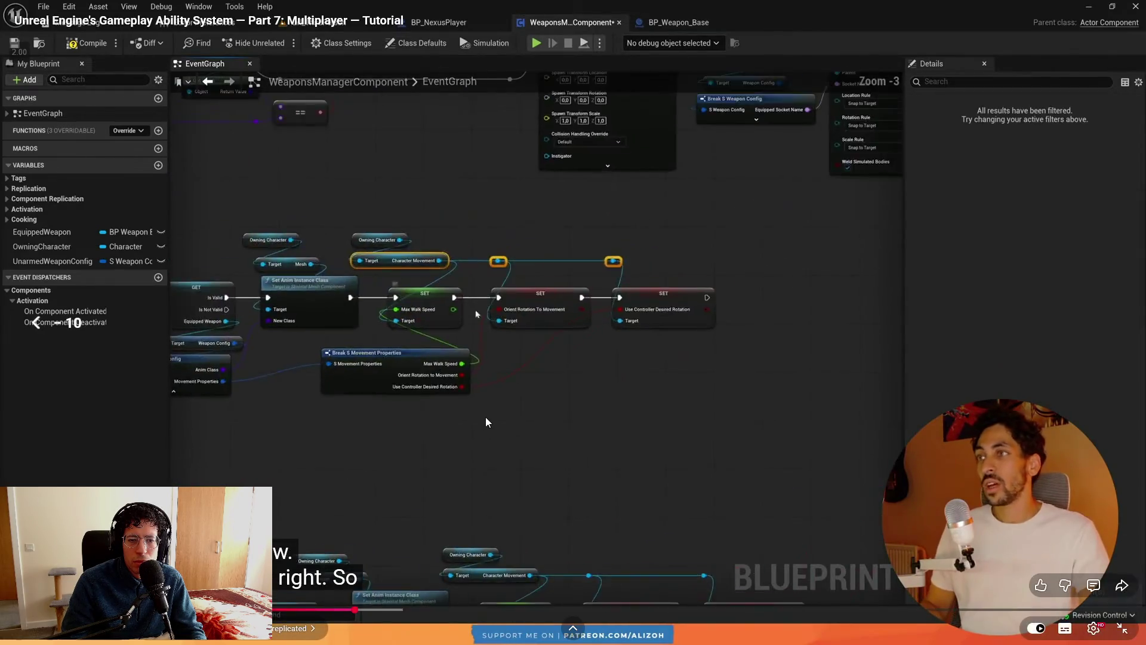
pyautogui.press('Left')
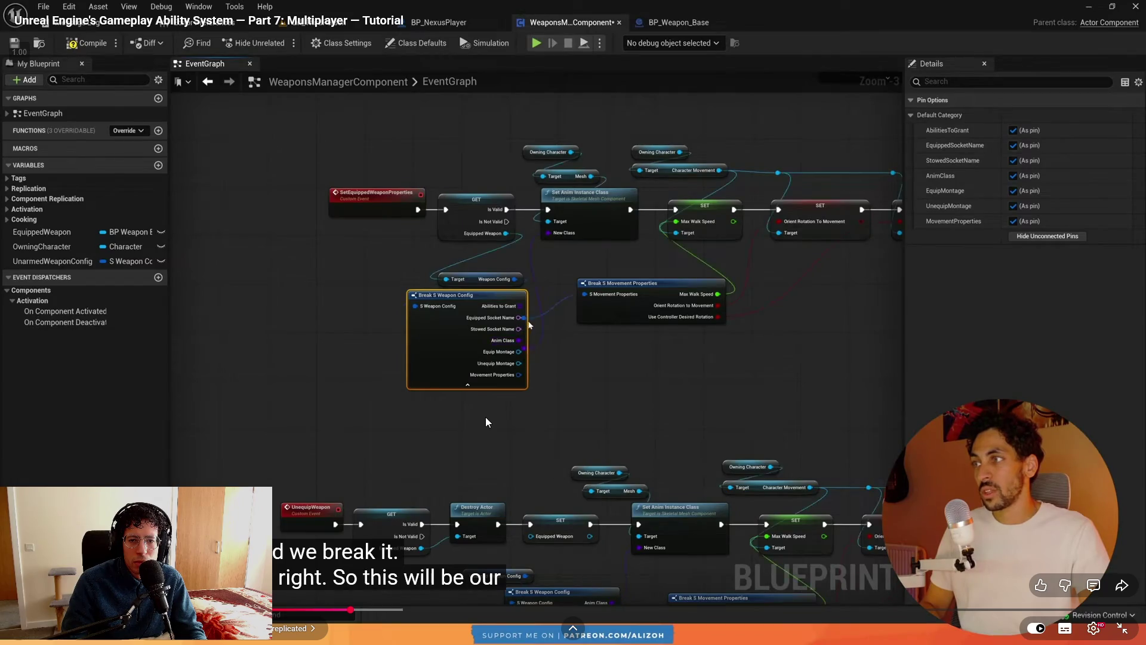
pyautogui.hotkey('alt', 'Tab')
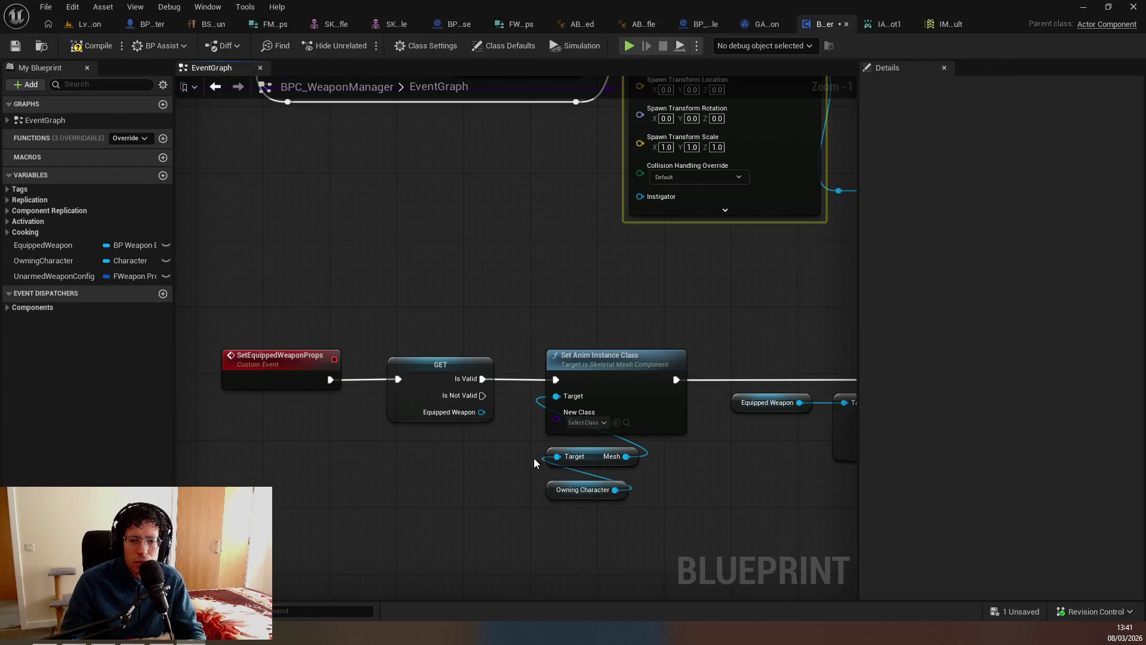
# Add Get Weapon Config from Equipped Weapon and a Break FWeapon Props node.
pyautogui.click(453, 417)
pyautogui.write('g')
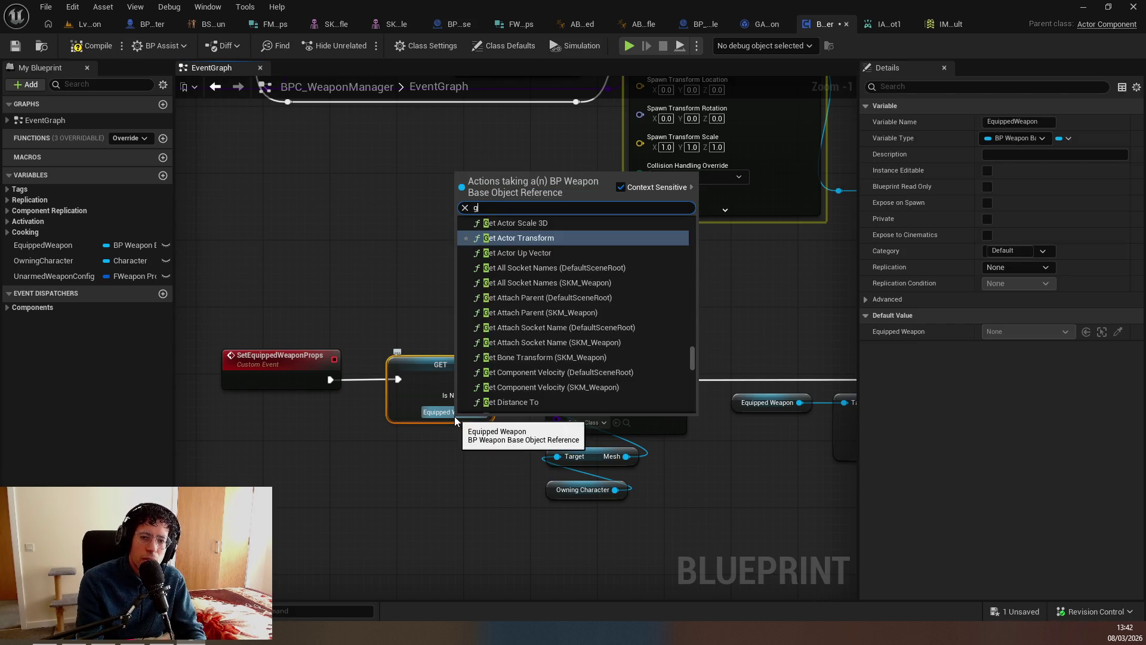
pyautogui.write('et weapon config')
pyautogui.press('Return')
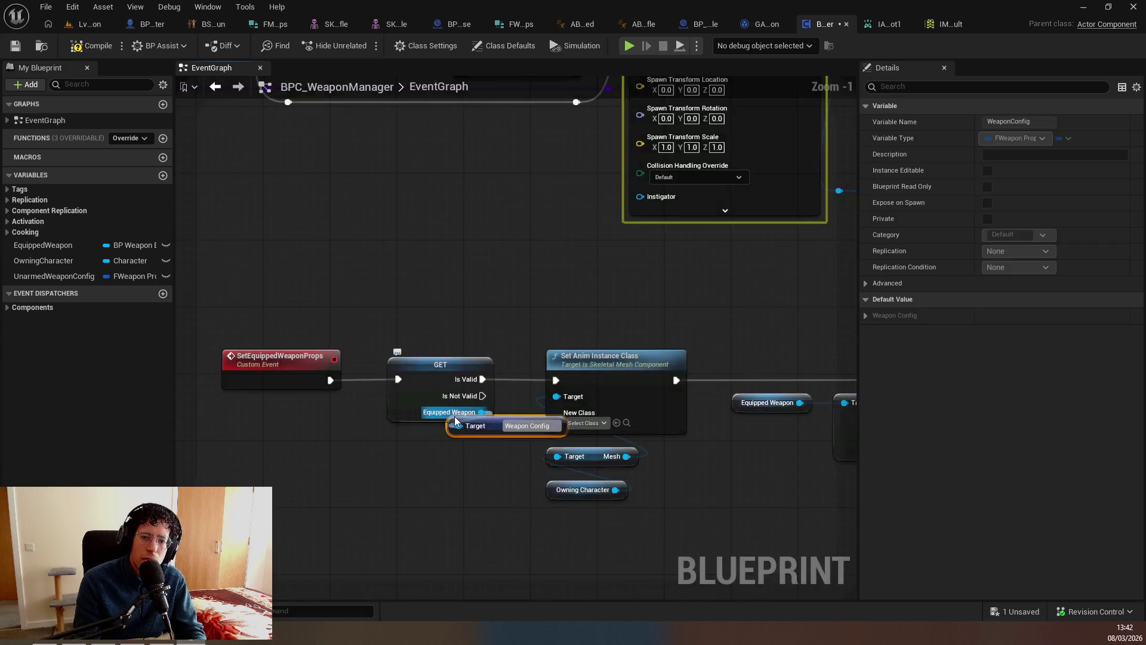
pyautogui.press('Tab')
pyautogui.write('break')
pyautogui.press('Return')
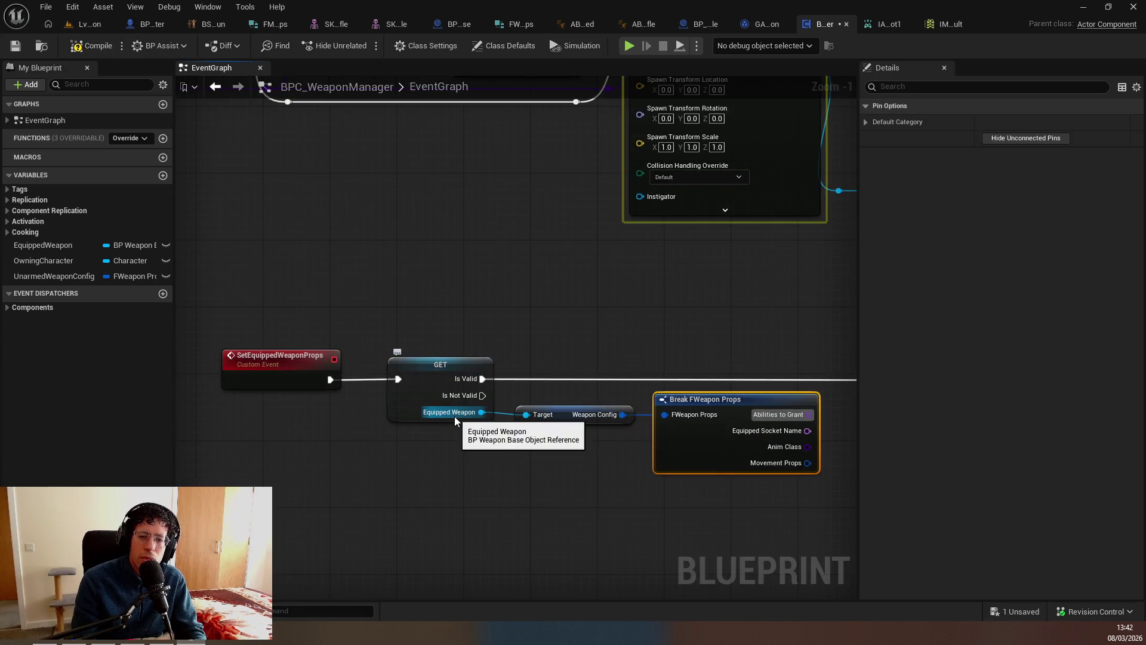
# Wire Anim Class into New Class and hide the Break node's unconnected pins.
pyautogui.moveTo(337, 491)
pyautogui.mouseDown()
pyautogui.moveTo(410, 453)
pyautogui.moveTo(370, 479)
pyautogui.moveTo(335, 477)
pyautogui.moveTo(411, 448)
pyautogui.mouseUp()
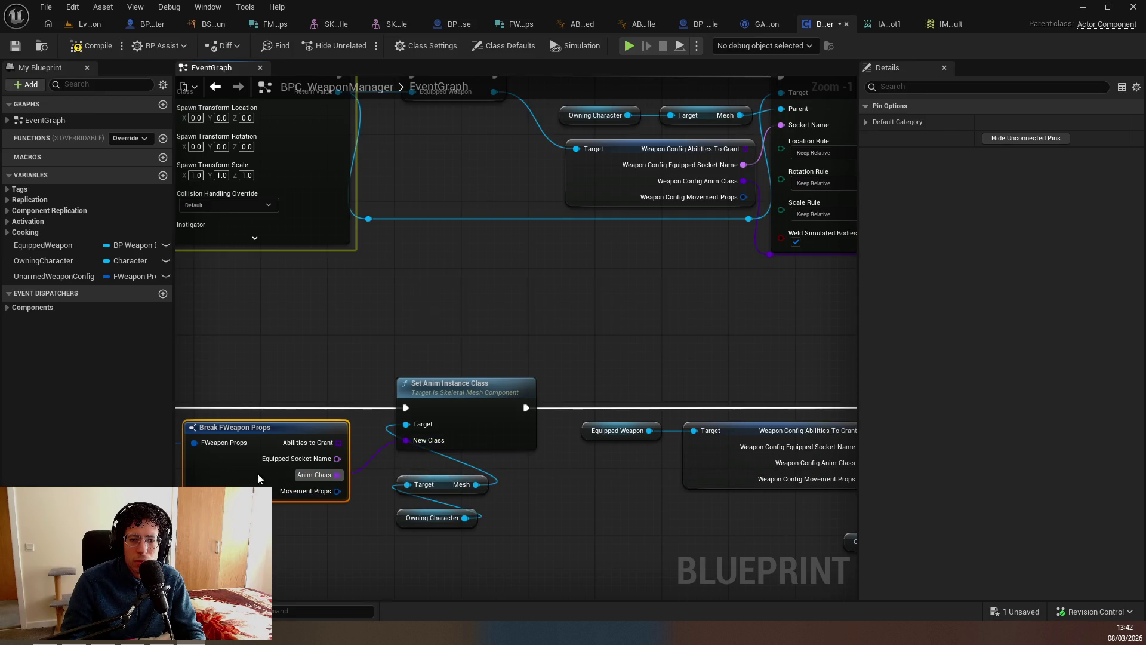
pyautogui.click(999, 138)
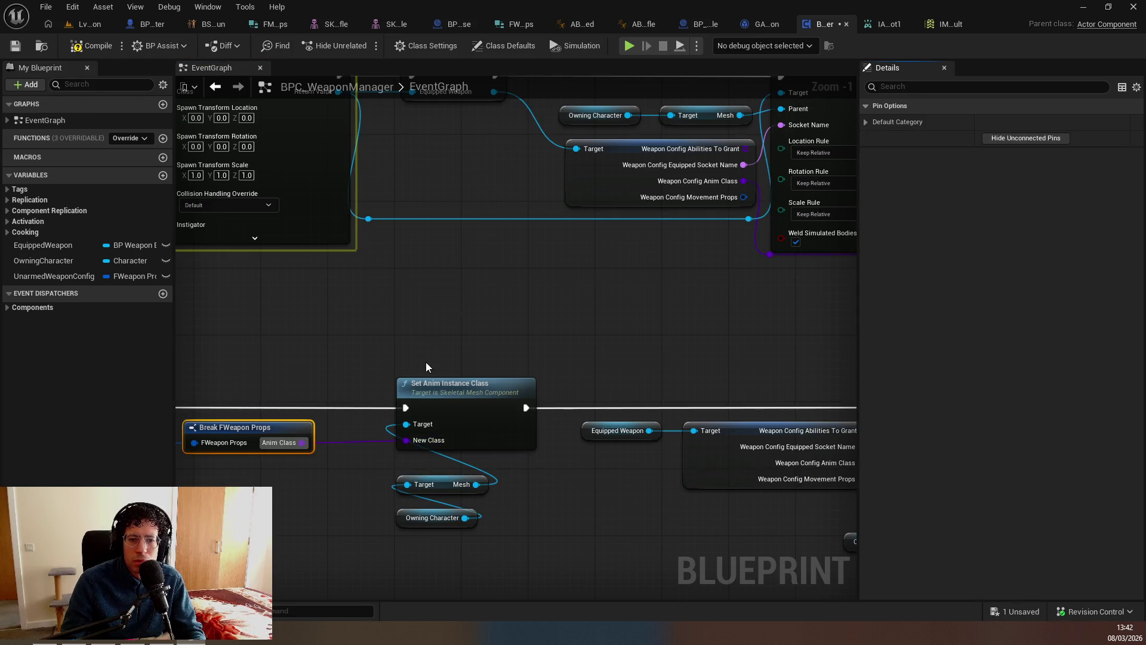
pyautogui.rightClick(573, 351)
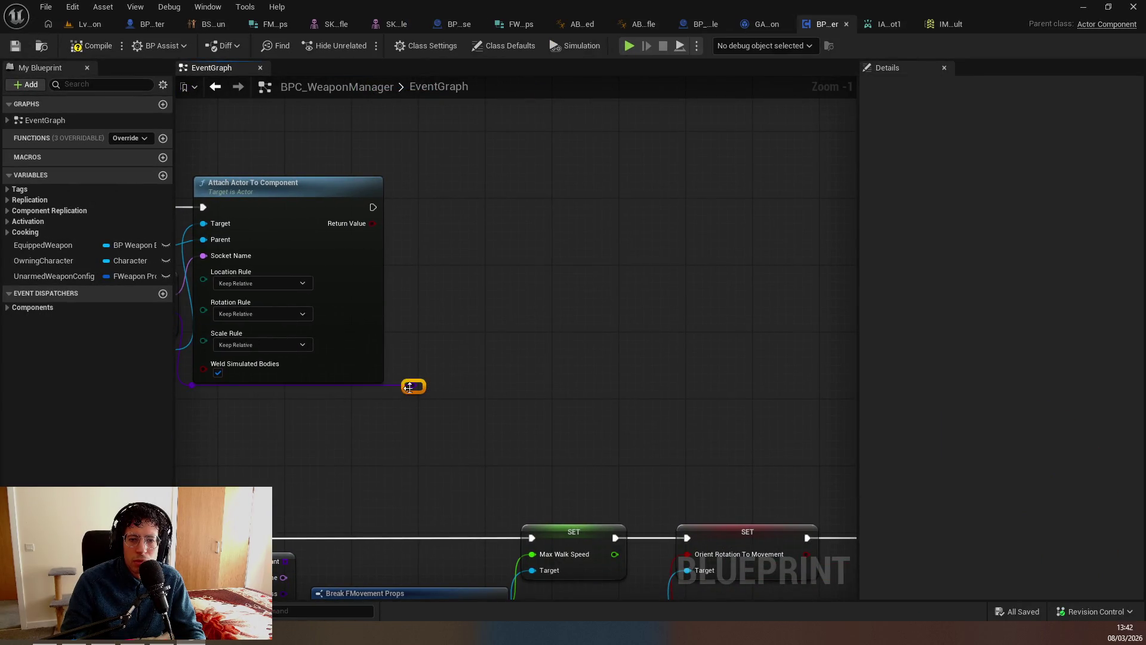
# Add a Set Equipped Weapon Props call after Attach Actor To Component.
pyautogui.moveTo(372, 207); pyautogui.dragTo(455, 222)
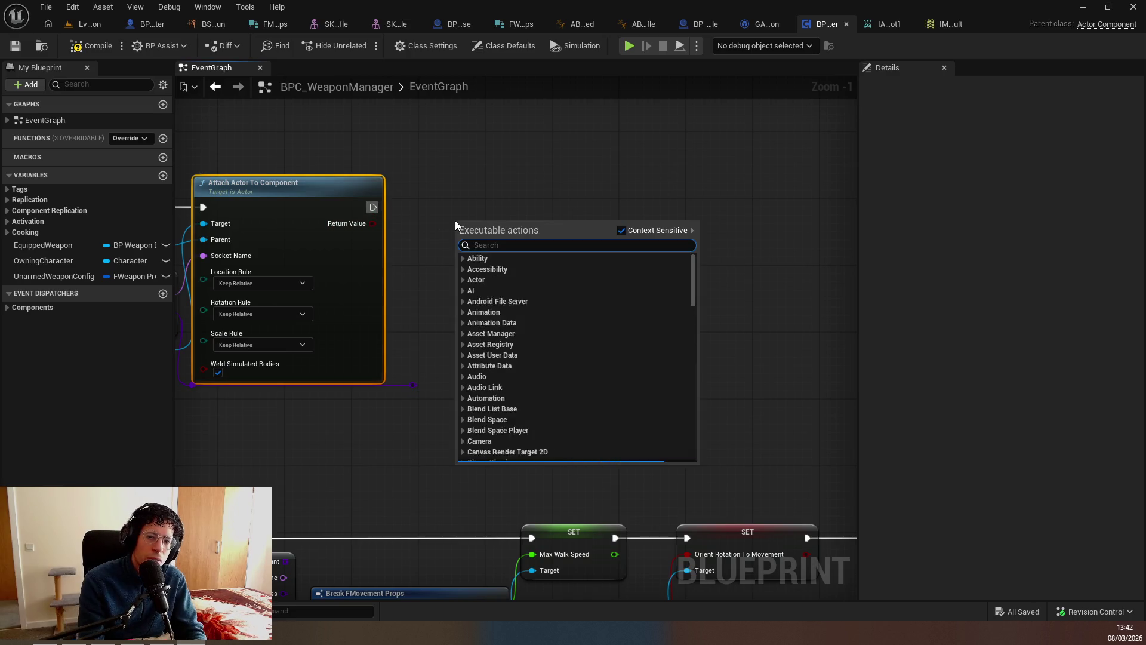
pyautogui.write('set')
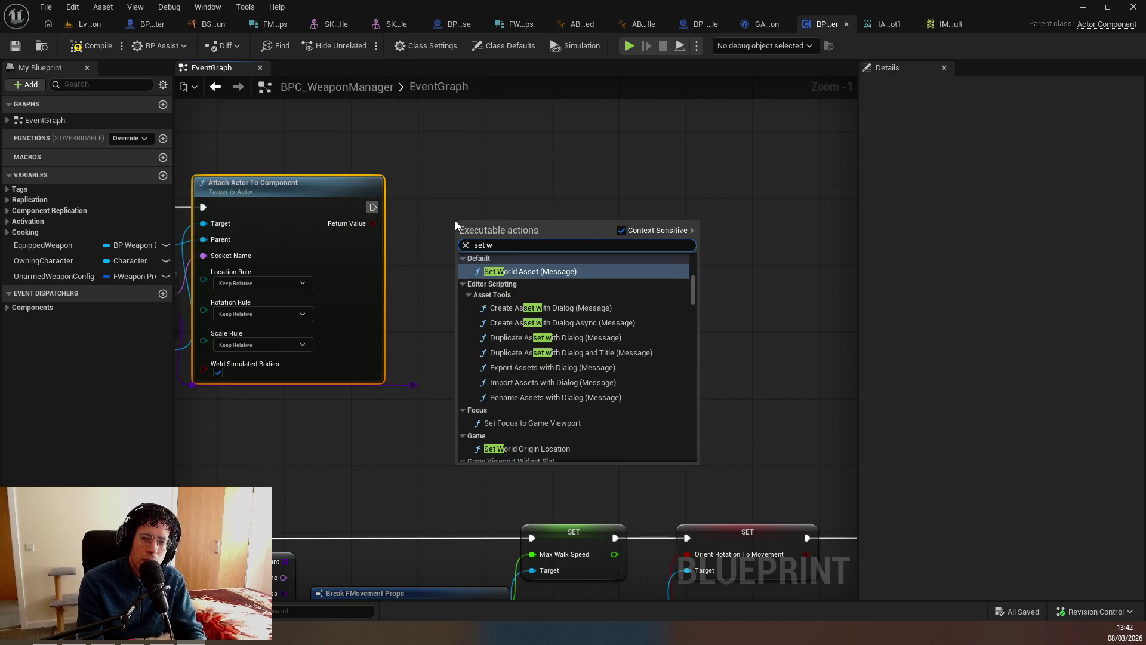
pyautogui.write(' equip')
pyautogui.press('Return')
pyautogui.moveTo(455, 220); pyautogui.dragTo(453, 312)
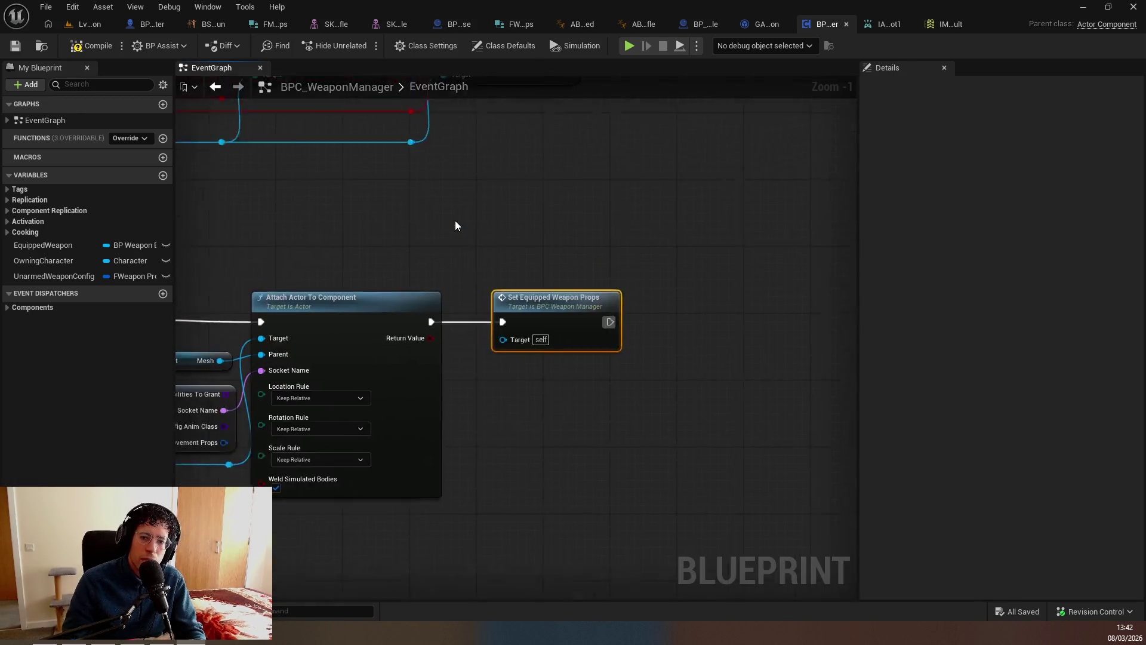
# Play a bit more of the tutorial and compare it with the graph.
pyautogui.hotkey('alt', 'Tab')
pyautogui.click(453, 380)
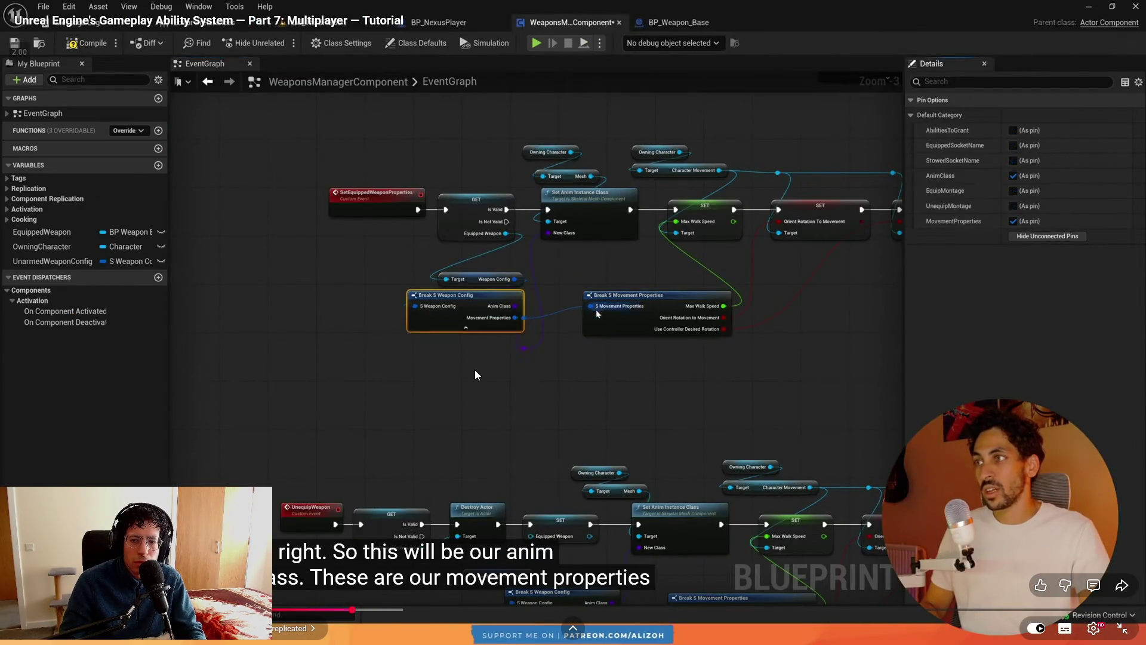
pyautogui.click(476, 375)
pyautogui.hotkey('alt', 'Tab')
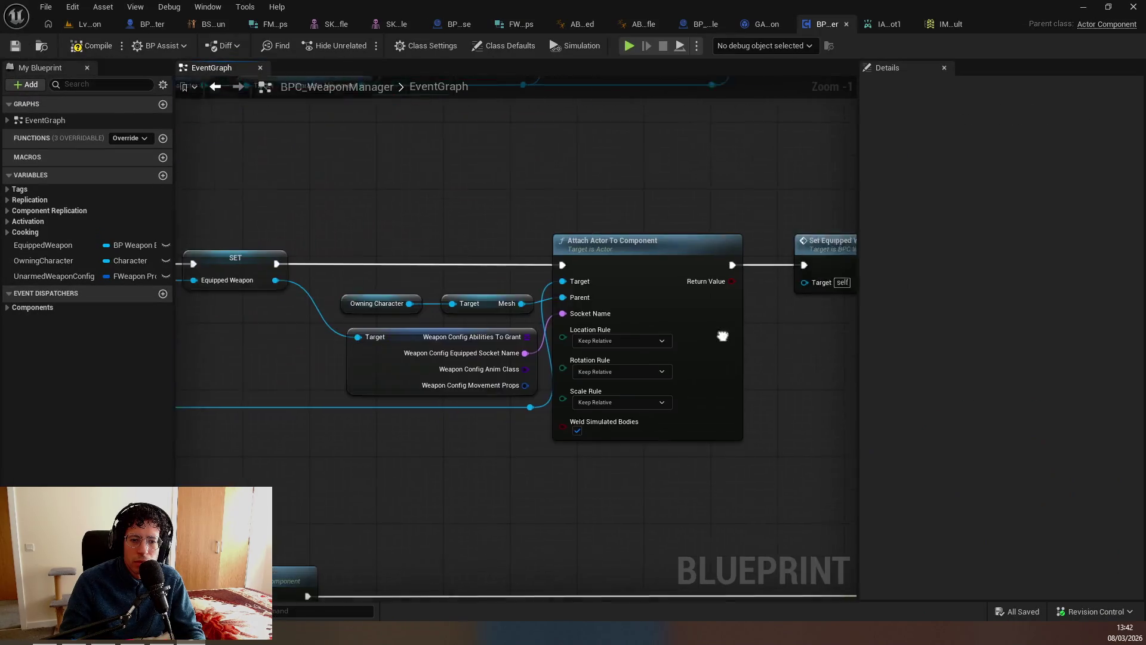
pyautogui.scroll(-3, 809, 231)
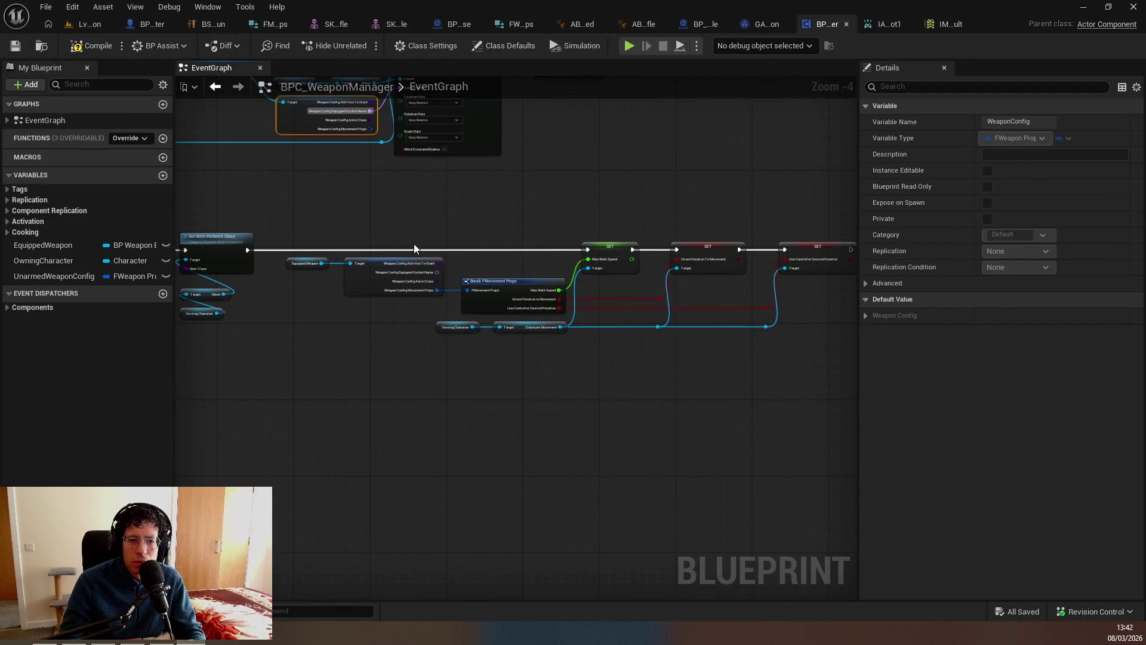
pyautogui.scroll(3, 415, 249)
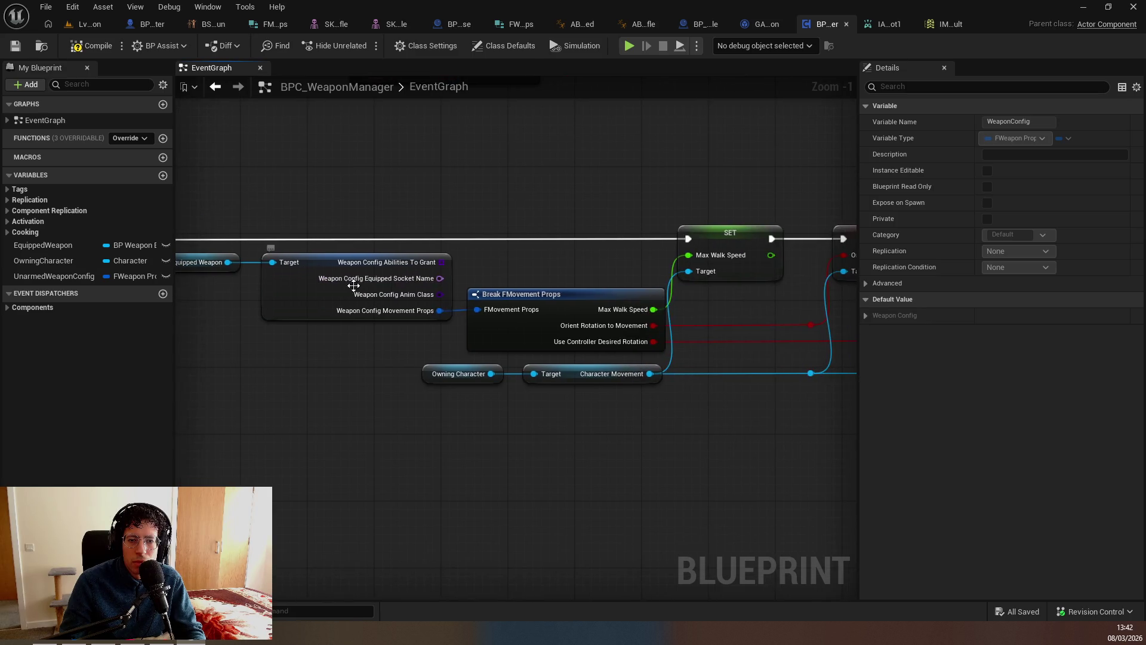
pyautogui.scroll(-3, 354, 285)
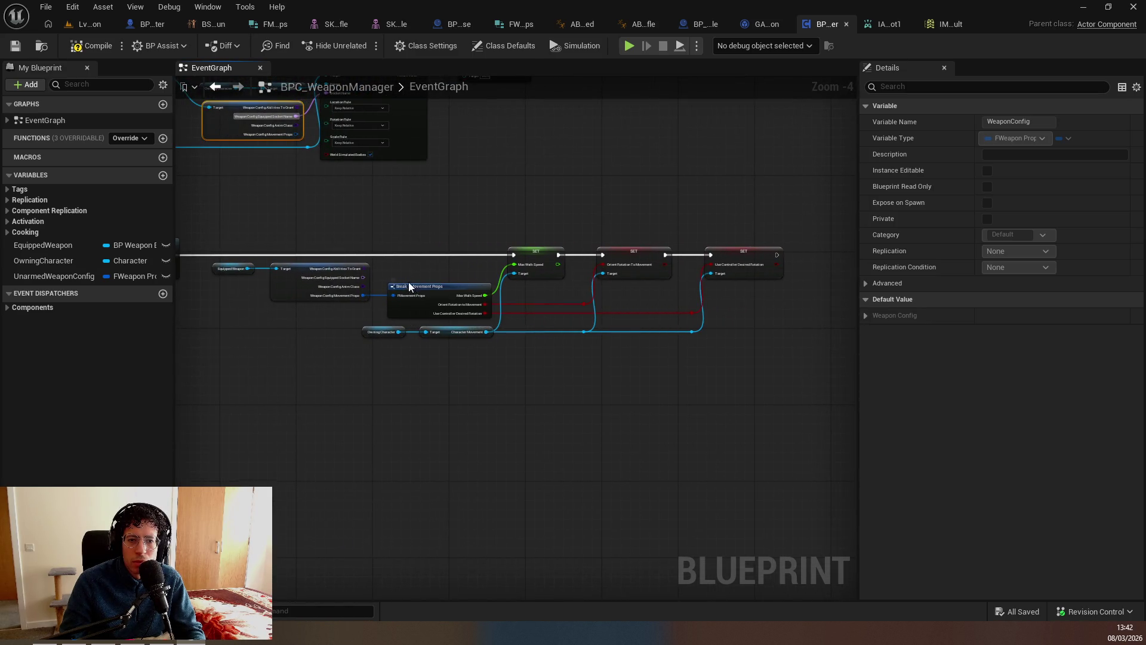
pyautogui.hotkey('alt', 'Tab')
pyautogui.press('space')
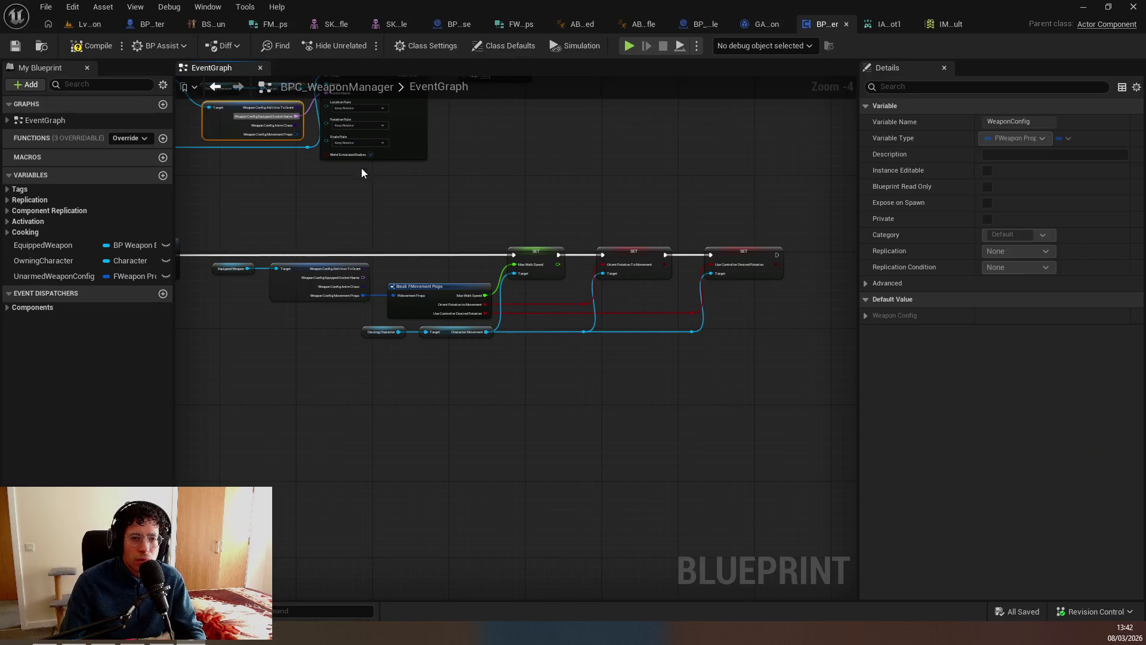
pyautogui.scroll(-2, 614, 257)
# Set EquippedWeapon's replication to RepNotify and open the OnRep_EquippedWeapon function.
pyautogui.scroll(3, 460, 295)
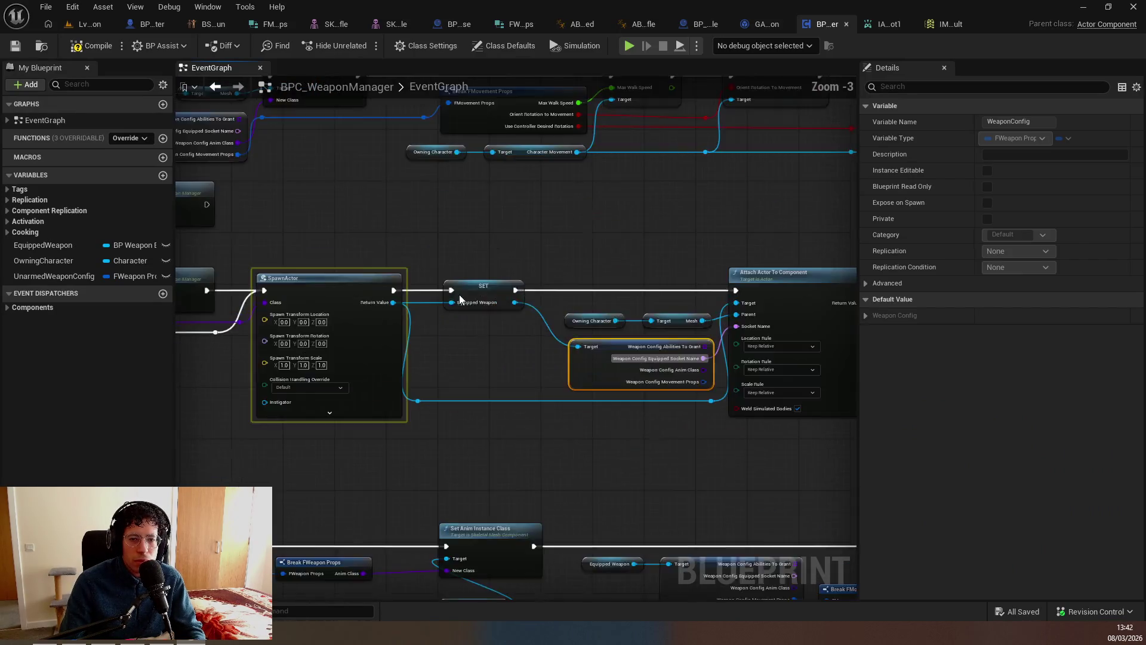
pyautogui.click(568, 389)
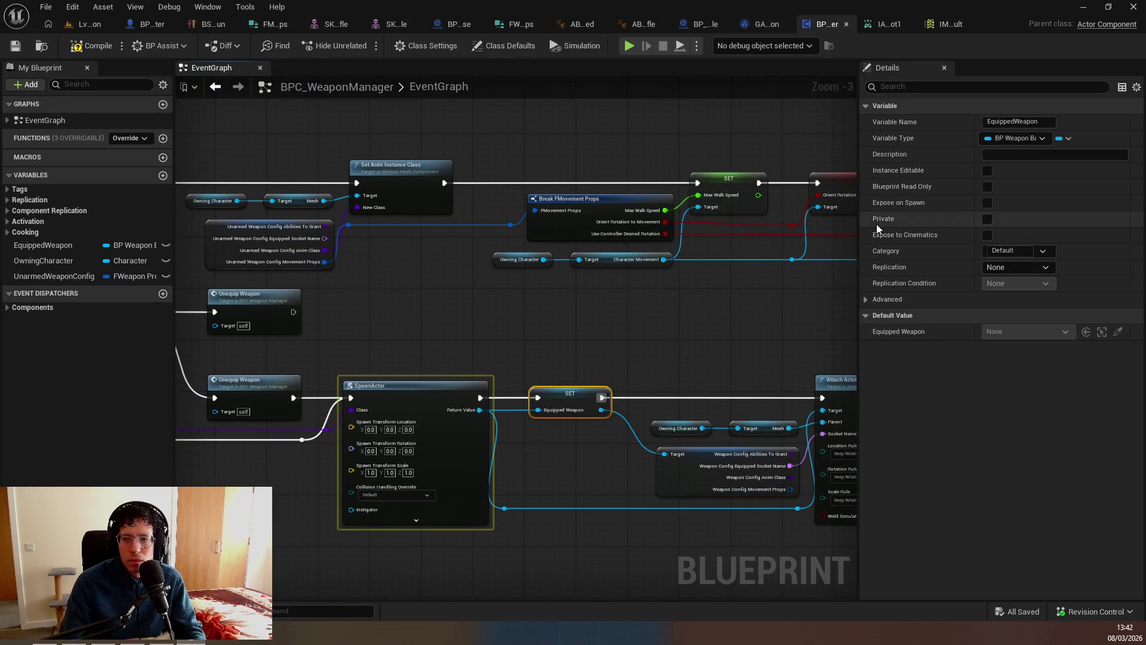
pyautogui.click(1018, 267)
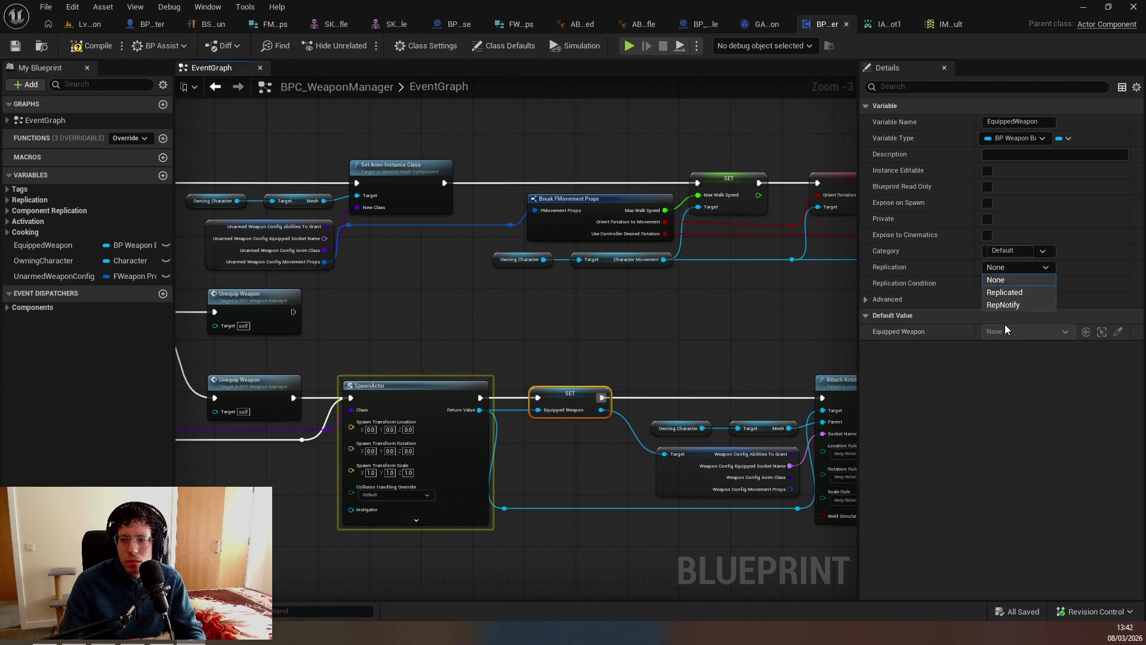
pyautogui.click(1003, 308)
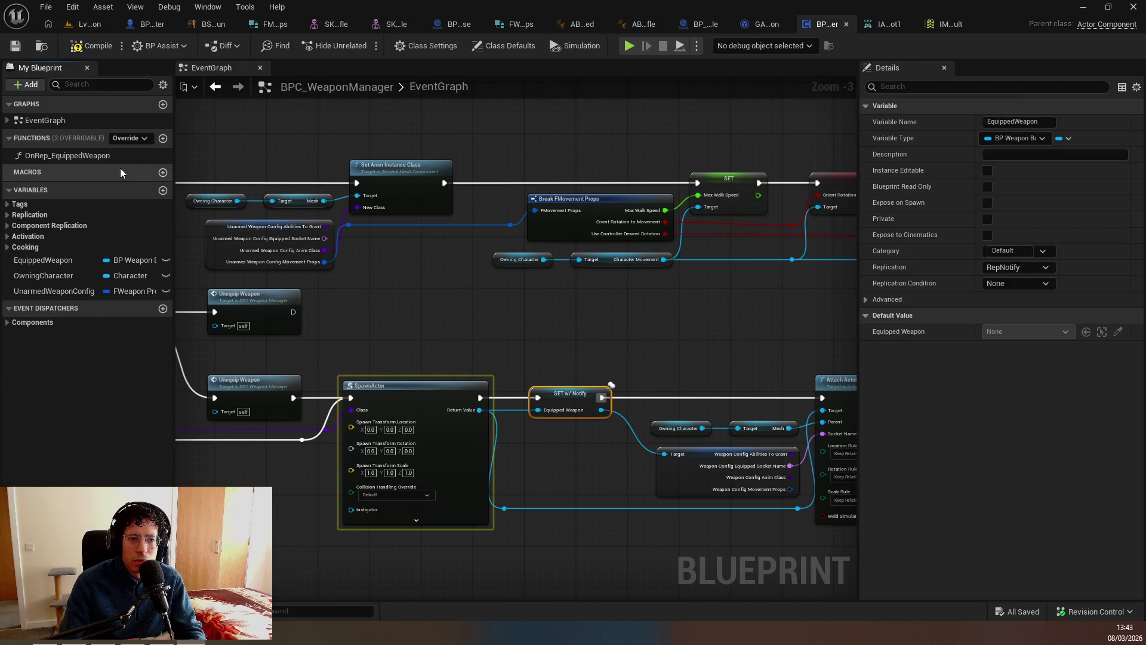
pyautogui.click(123, 157)
pyautogui.doubleClick(107, 156)
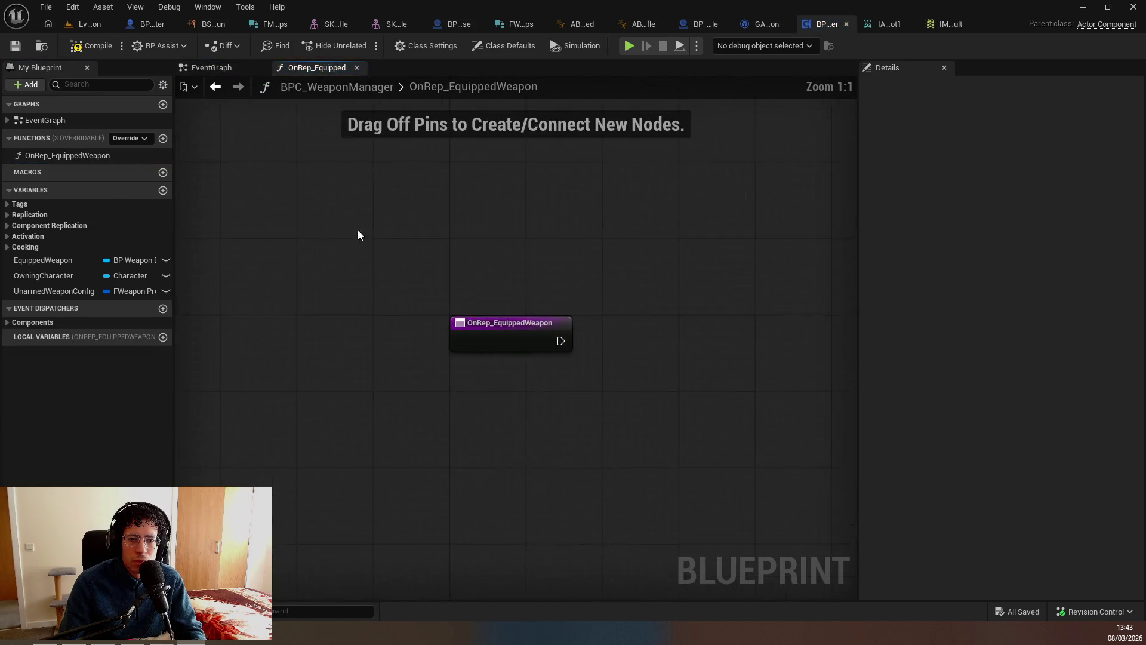
# Add a Get Equipped Weapon node and convert it to a validated get.
pyautogui.rightClick(397, 373)
pyautogui.write('get weapon')
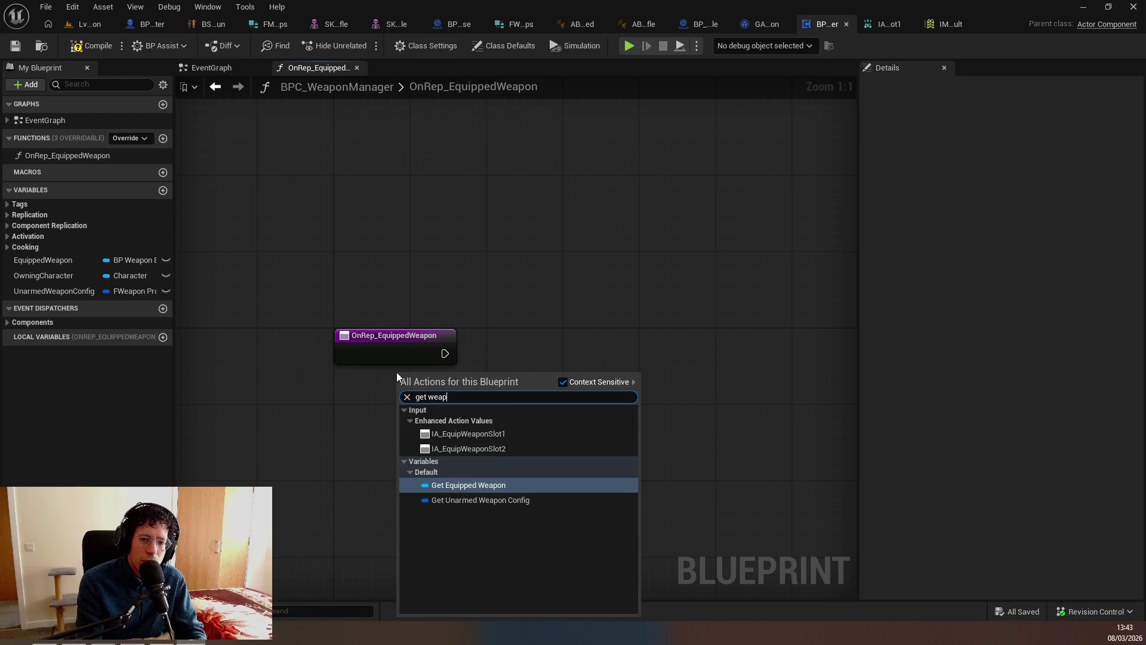
pyautogui.press('Return')
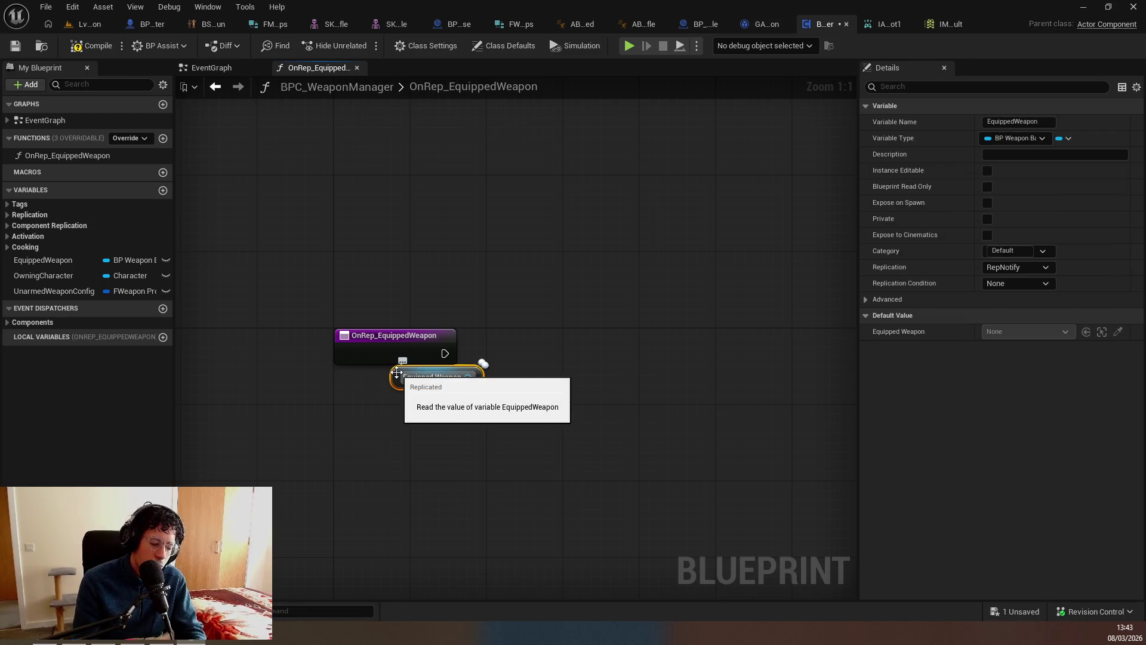
pyautogui.rightClick(398, 374)
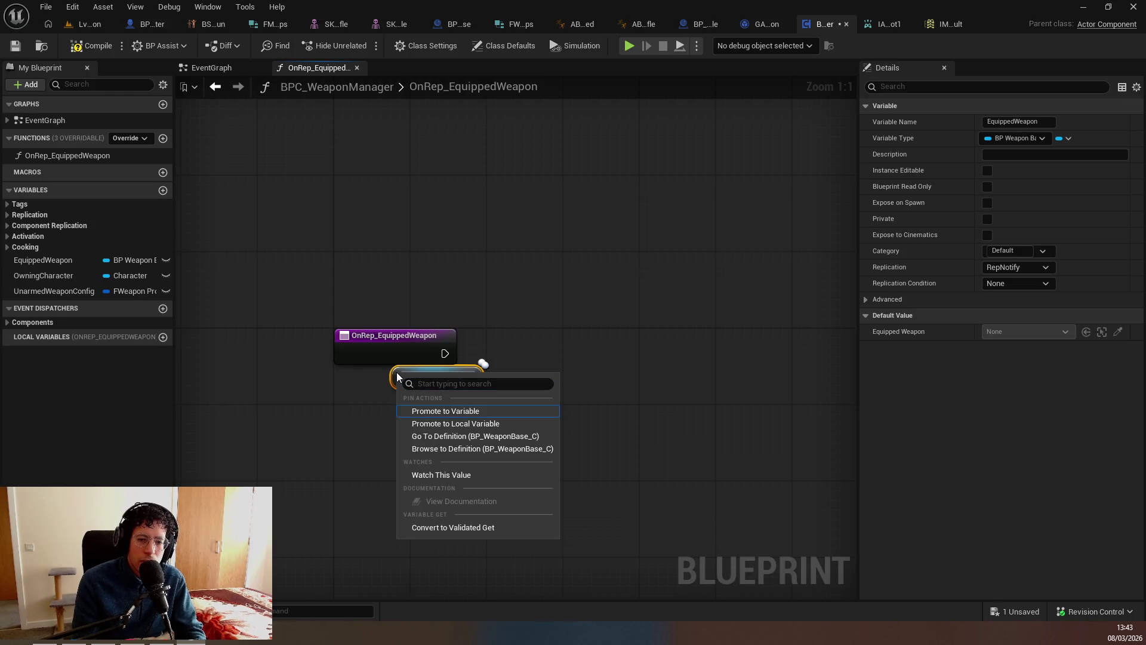
pyautogui.press('Escape')
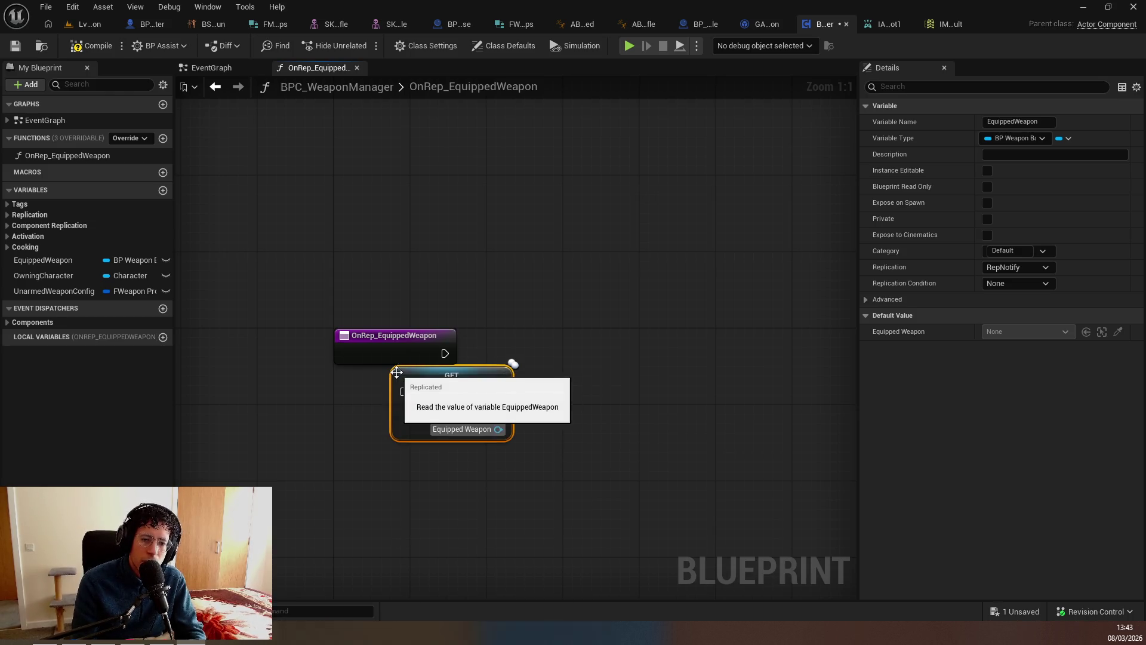
pyautogui.hotkey('ctrl', 'alt', 'p')
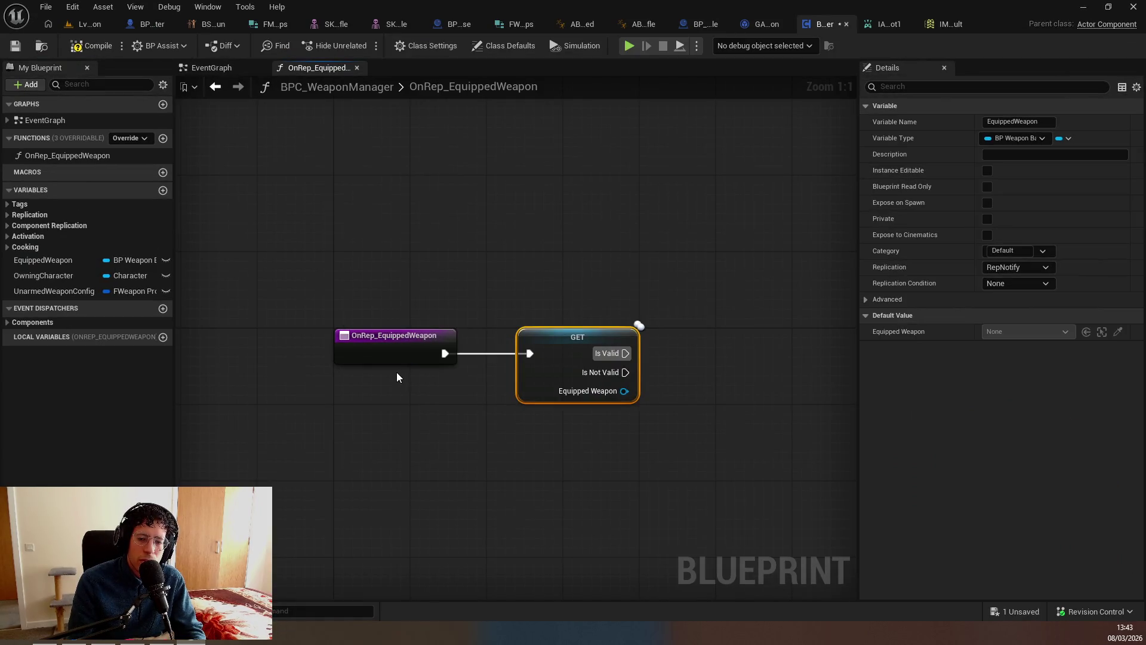
# Call Set Equipped Weapon Props from Is Valid, then save and compile the blueprint.
pyautogui.press('Tab')
pyautogui.write('set')
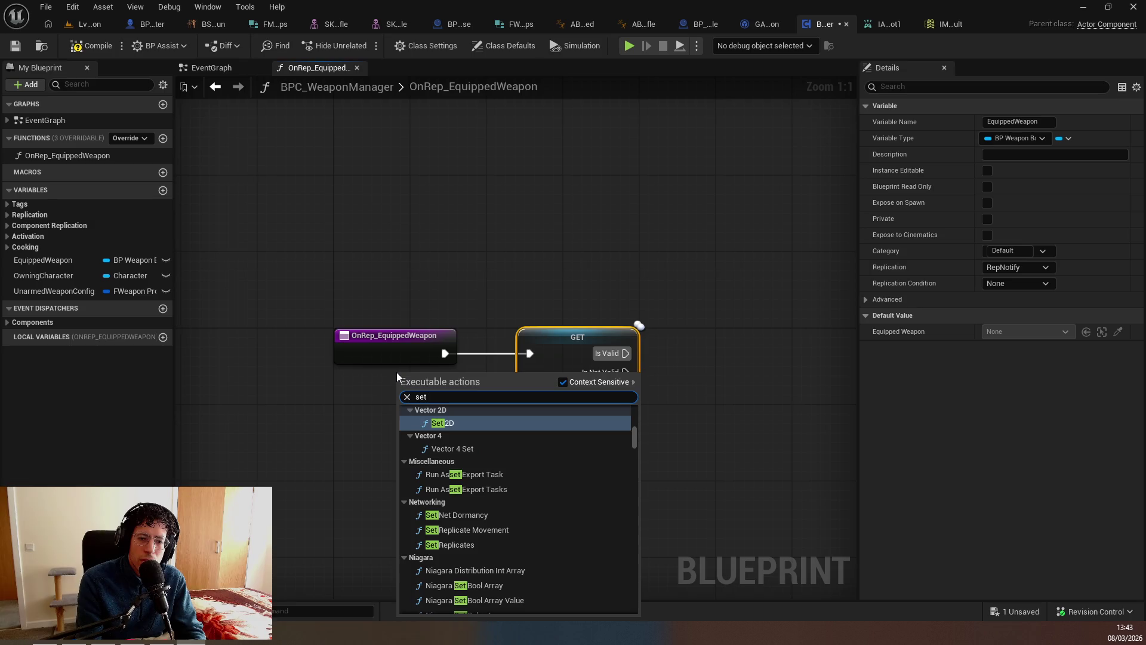
pyautogui.write(' equi')
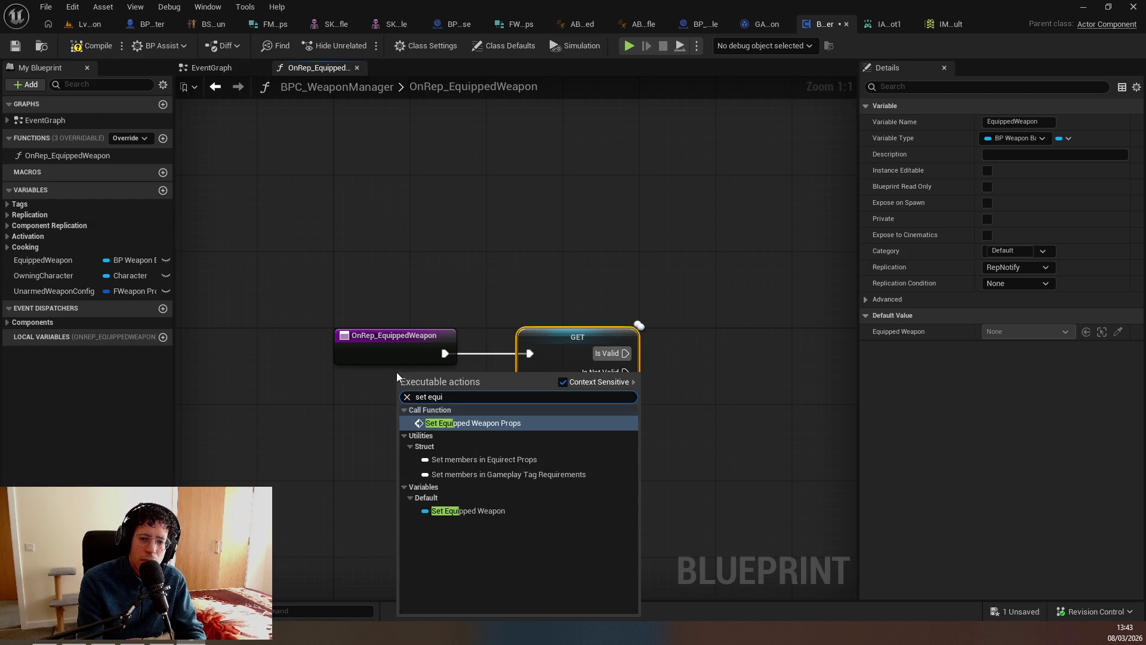
pyautogui.press('Return')
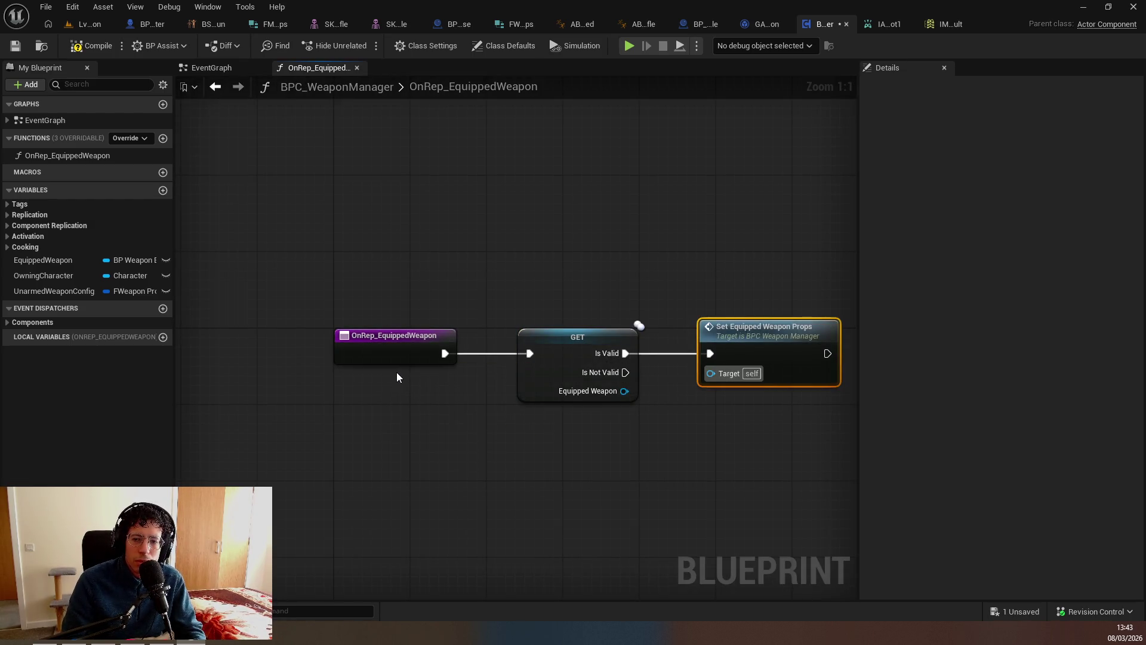
pyautogui.moveTo(439, 365); pyautogui.dragTo(227, 294)
pyautogui.hotkey('ctrl', 's')
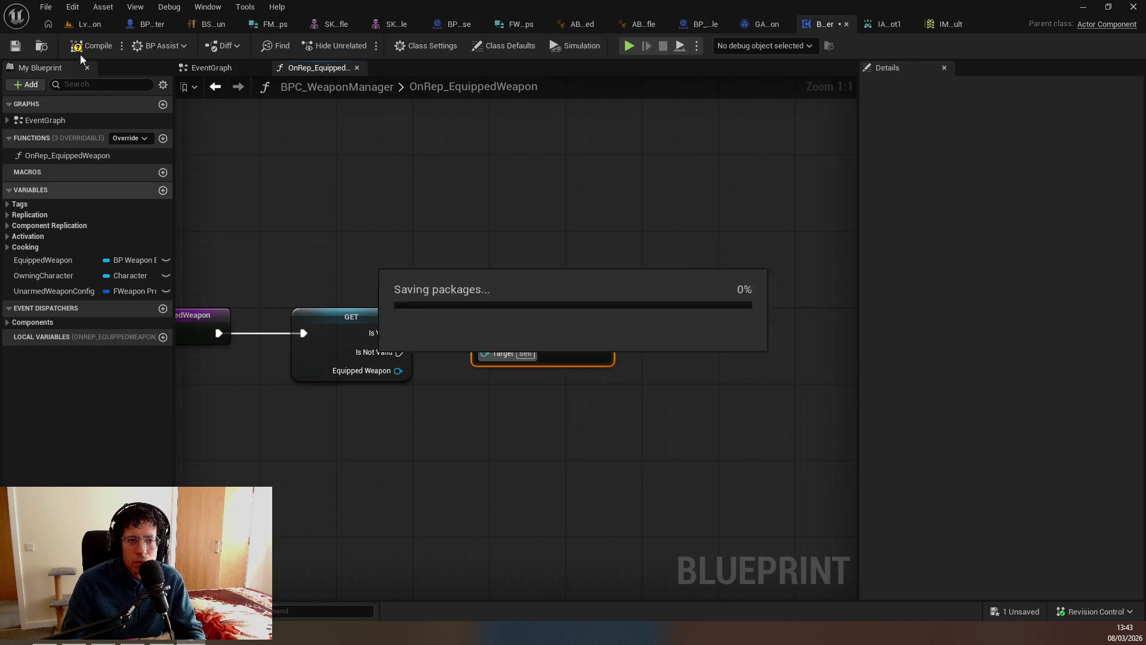
pyautogui.click(100, 45)
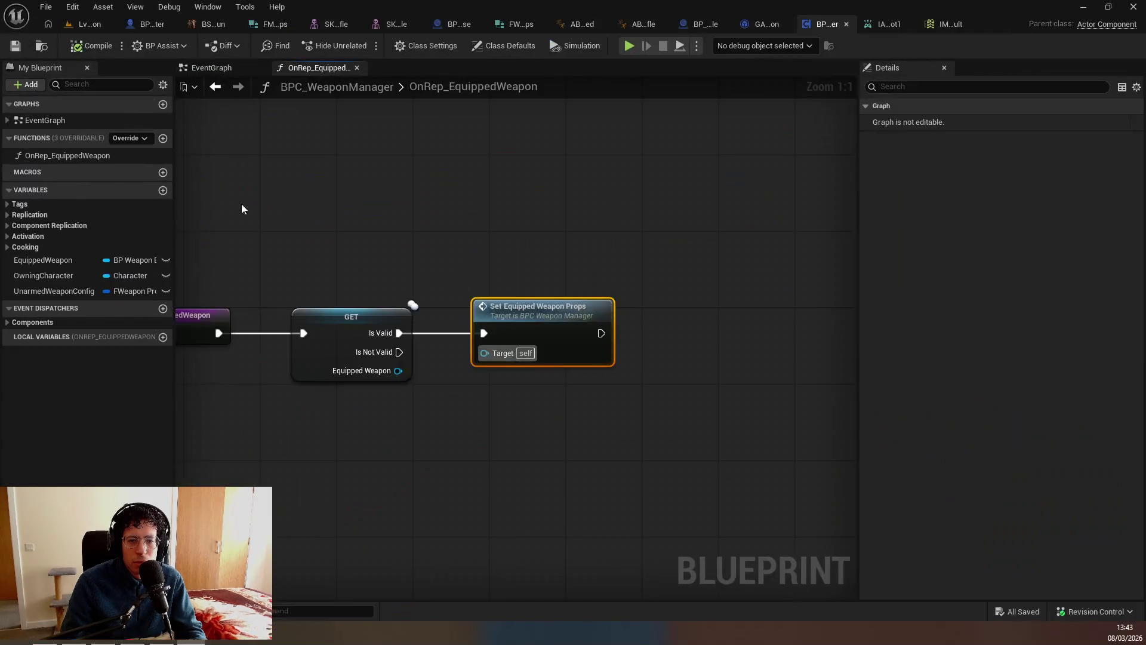
pyautogui.moveTo(338, 260); pyautogui.dragTo(549, 273)
pyautogui.hotkey('ctrl', 'a')
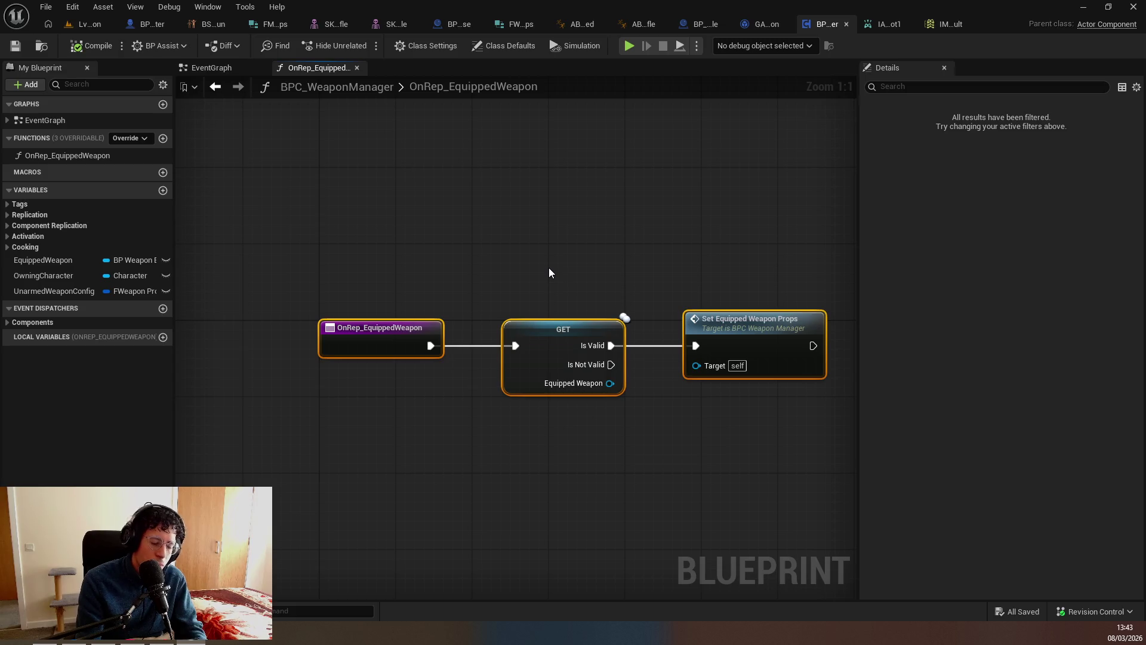
# Title the comment 'This only happens on the connected clients!!' and save the blueprint.
pyautogui.write('cT')
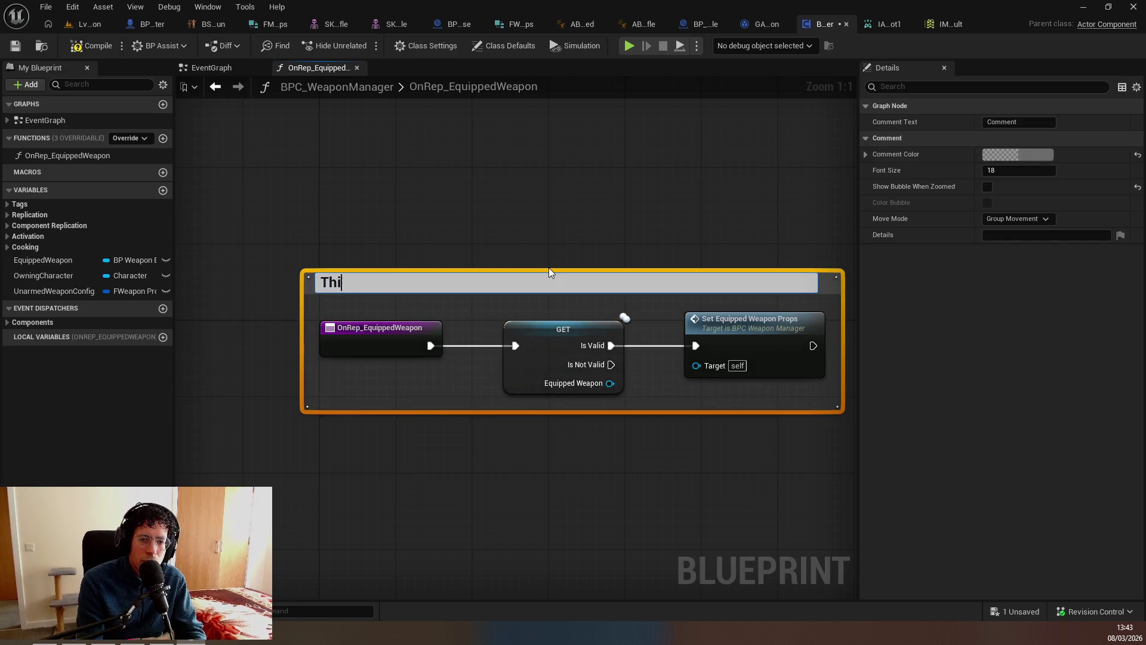
pyautogui.write('s only happens on')
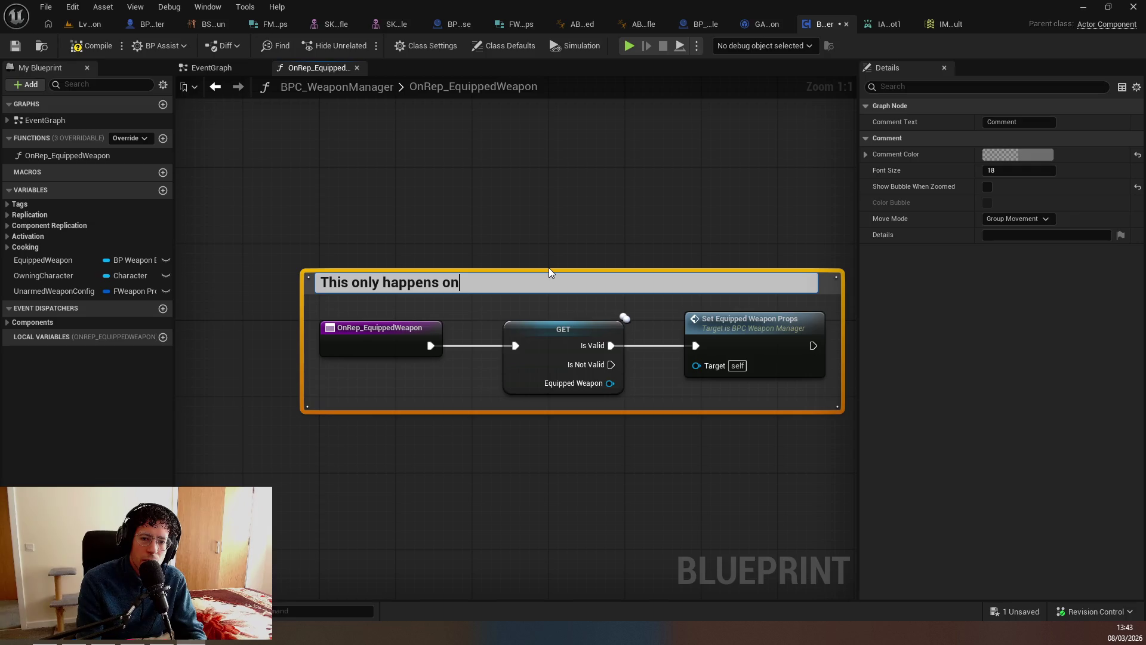
pyautogui.write(' the connected')
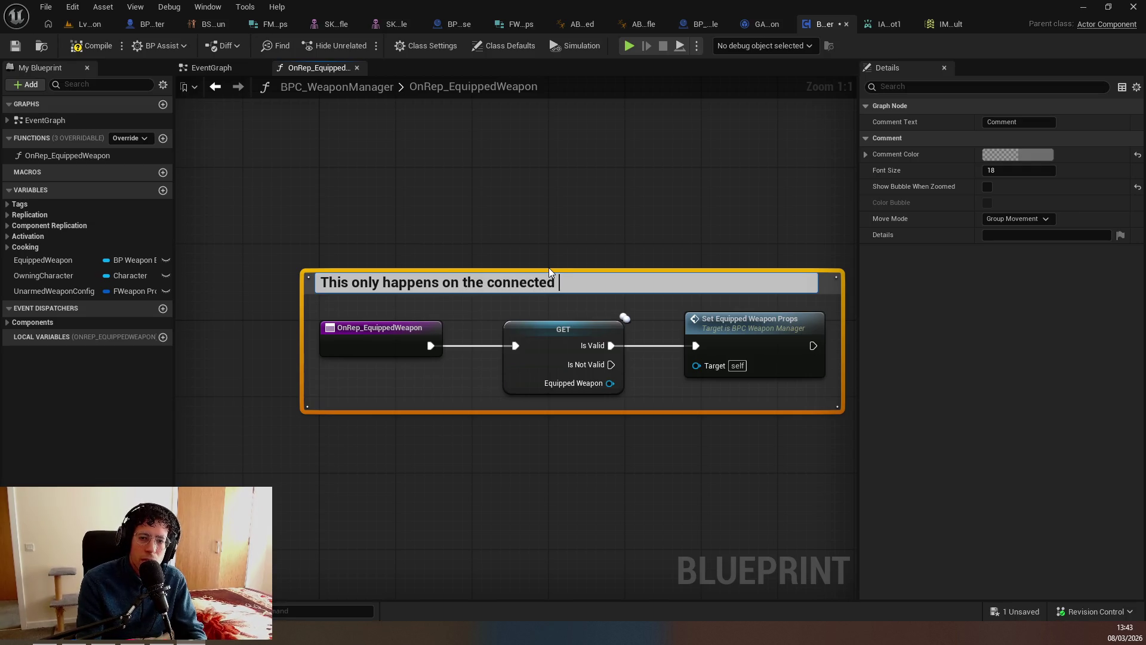
pyautogui.write('lients!!')
pyautogui.press('Return')
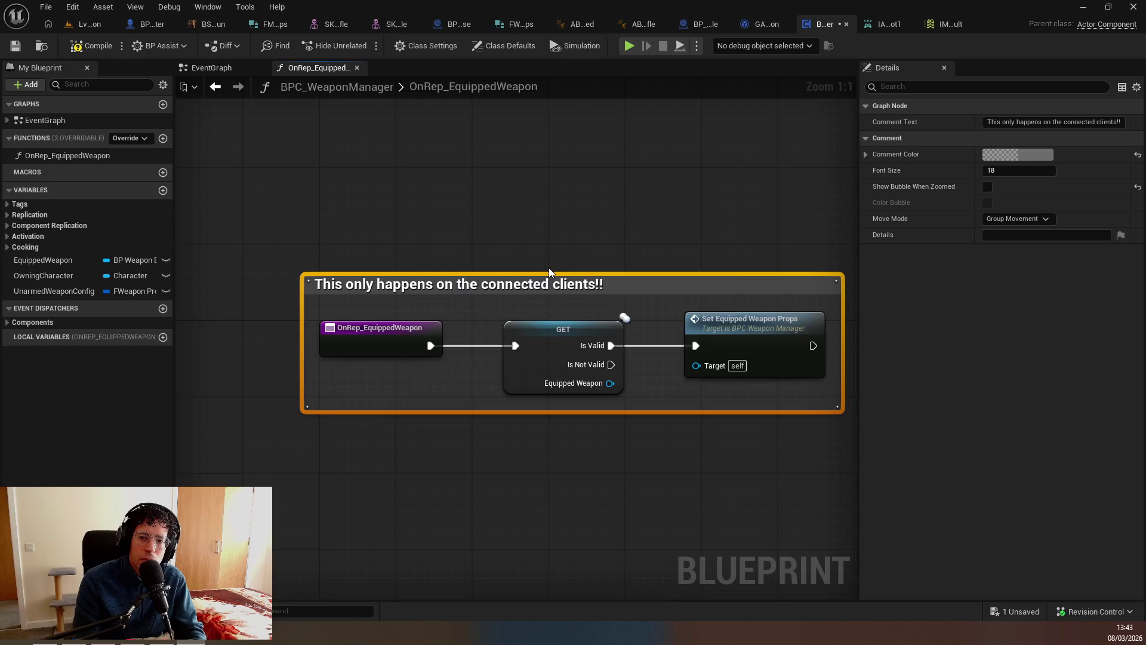
pyautogui.hotkey('ctrl', 's')
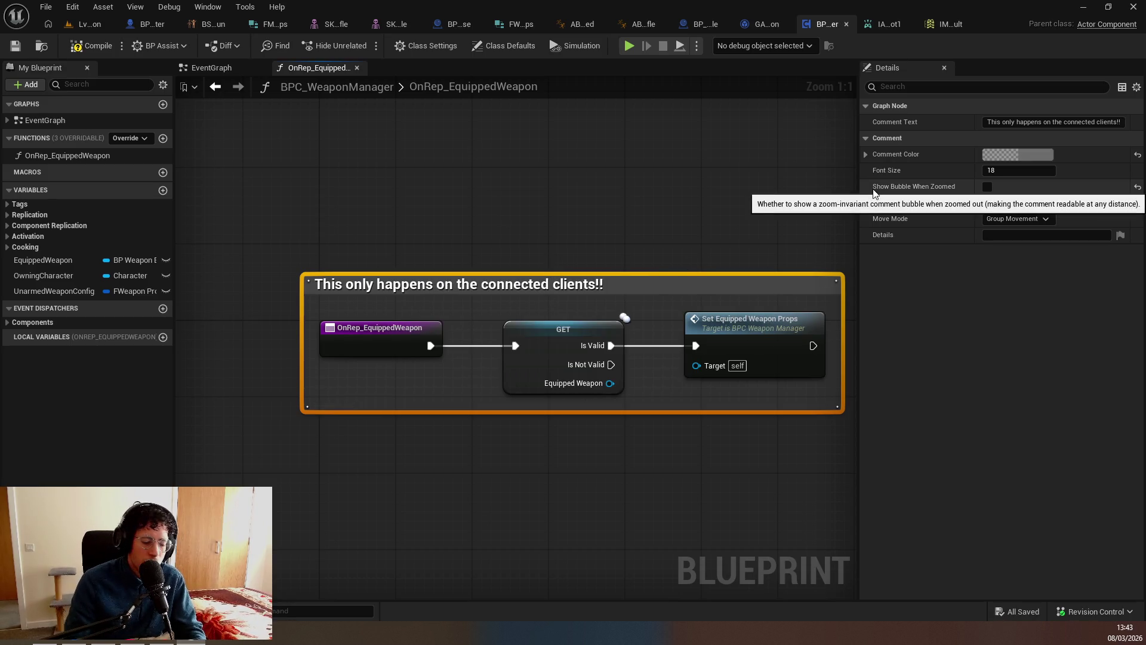
# Set the comment's Comment Color to purple.
pyautogui.hotkey('ctrl', 'e')
pyautogui.press('Down')
pyautogui.press('Down')
pyautogui.press('Return')
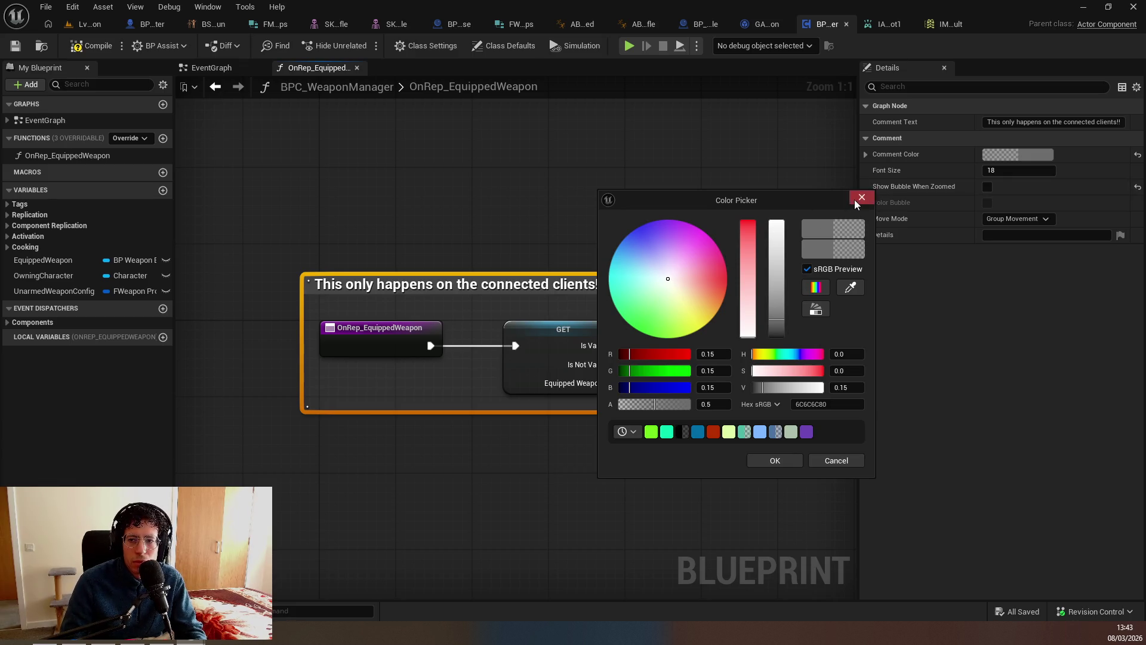
pyautogui.click(856, 202)
pyautogui.click(618, 227)
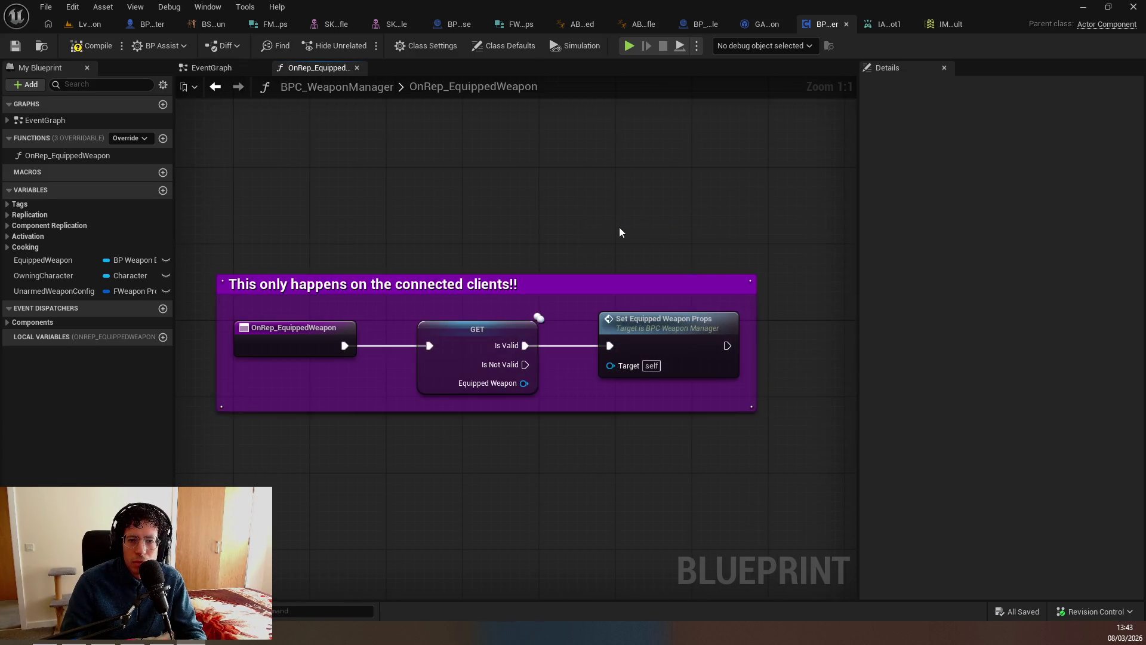
pyautogui.scroll(-2, 597, 230)
pyautogui.hotkey('alt', 'Tab')
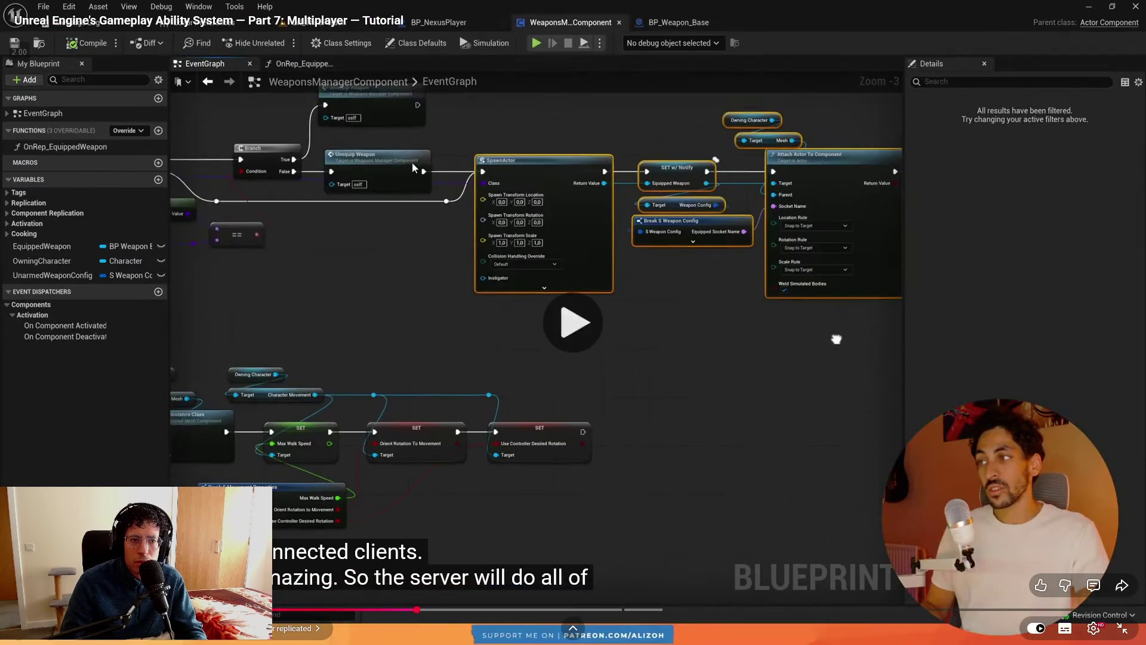
# Resume the Part 7 multiplayer tutorial video on YouTube.
pyautogui.click(456, 209)
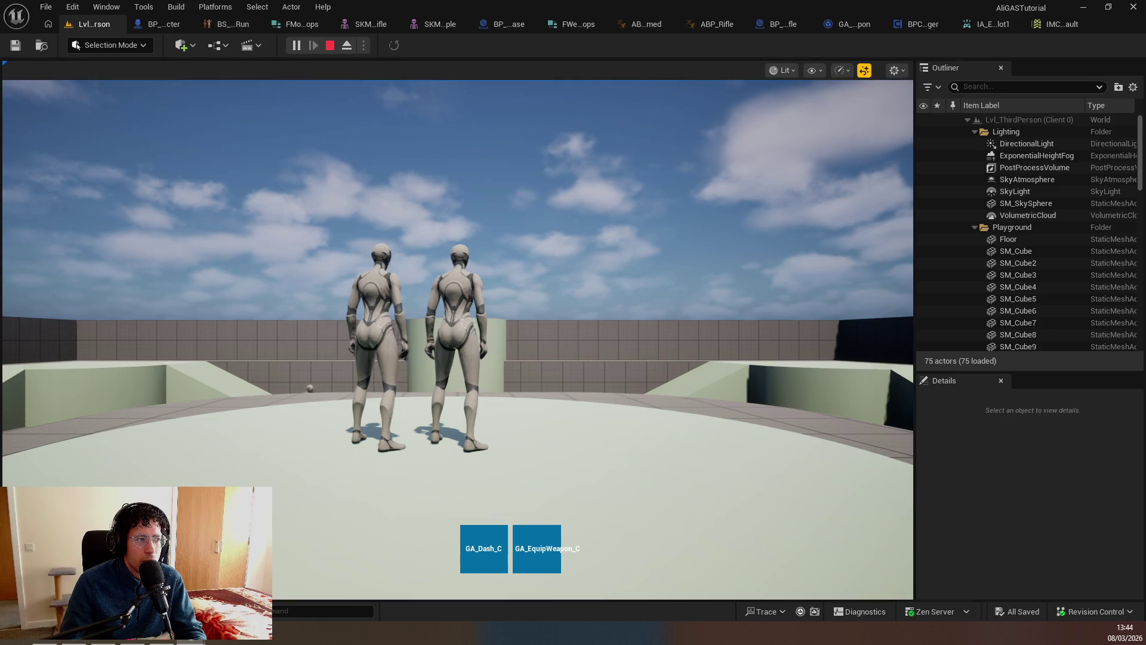
# Equip the rifle with key 1 in the running game, then stop the play session.
pyautogui.click(324, 467)
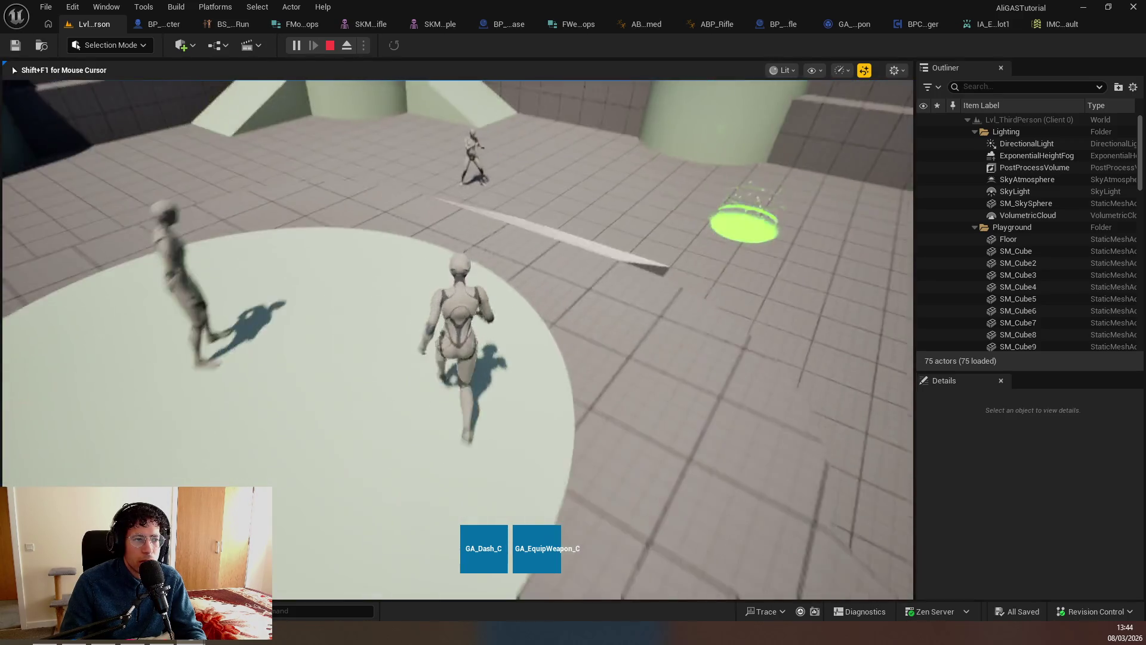
pyautogui.press('1')
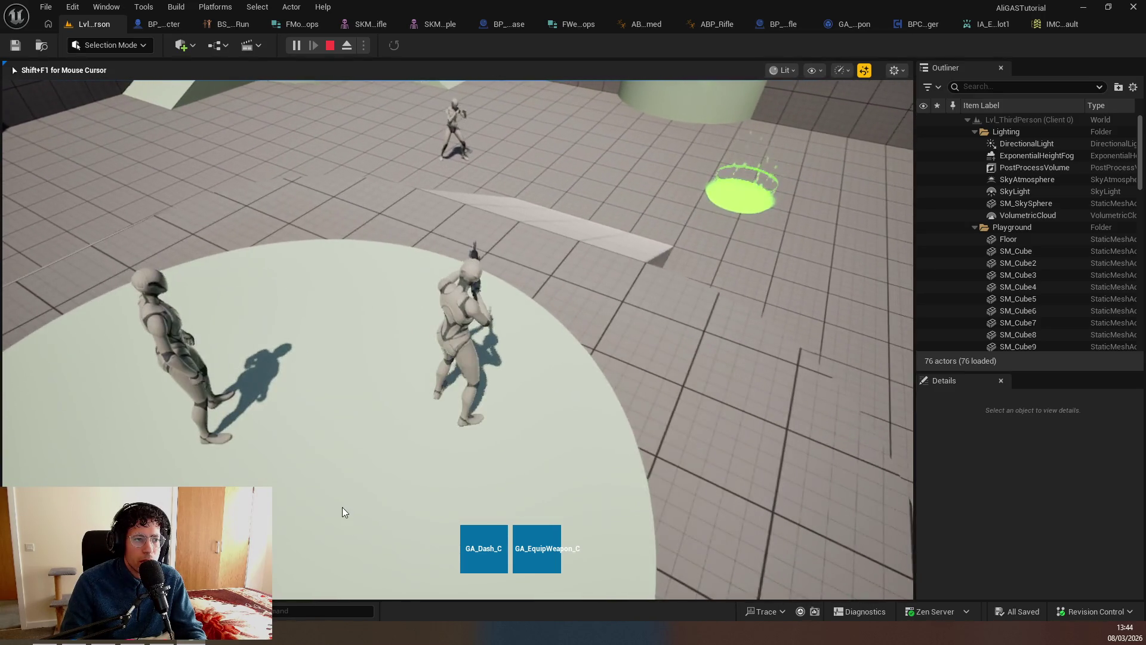
pyautogui.press('Escape')
# Inspect the local player controller warning and the Blueprint Runtime Error in the Message Log.
pyautogui.click(526, 222)
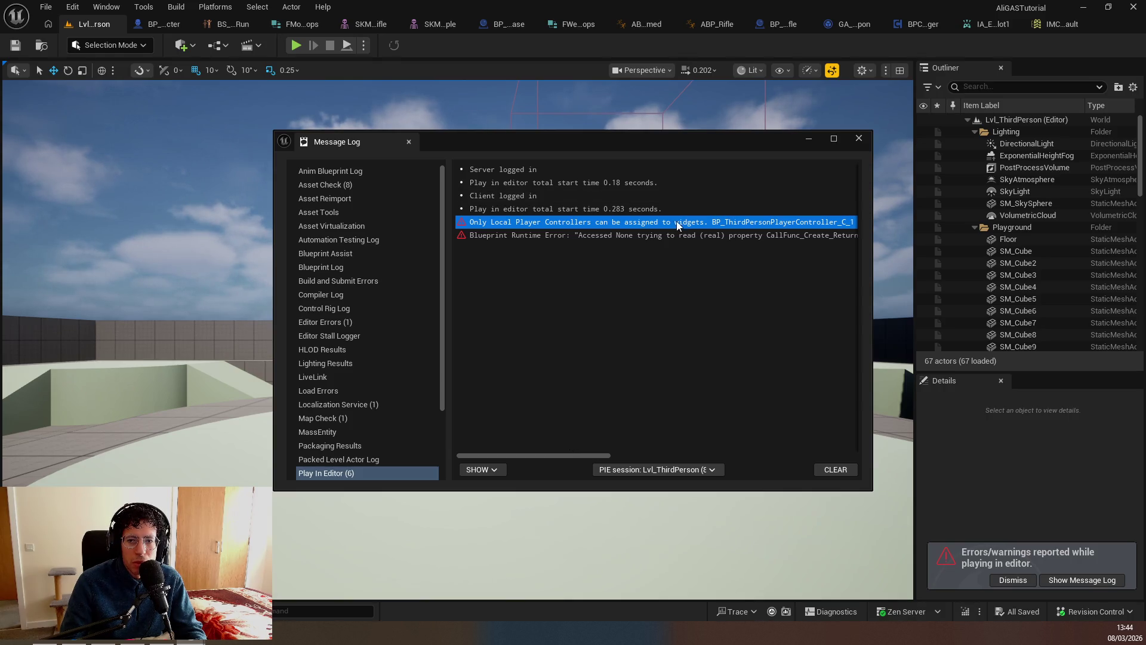
pyautogui.moveTo(586, 456); pyautogui.dragTo(657, 454)
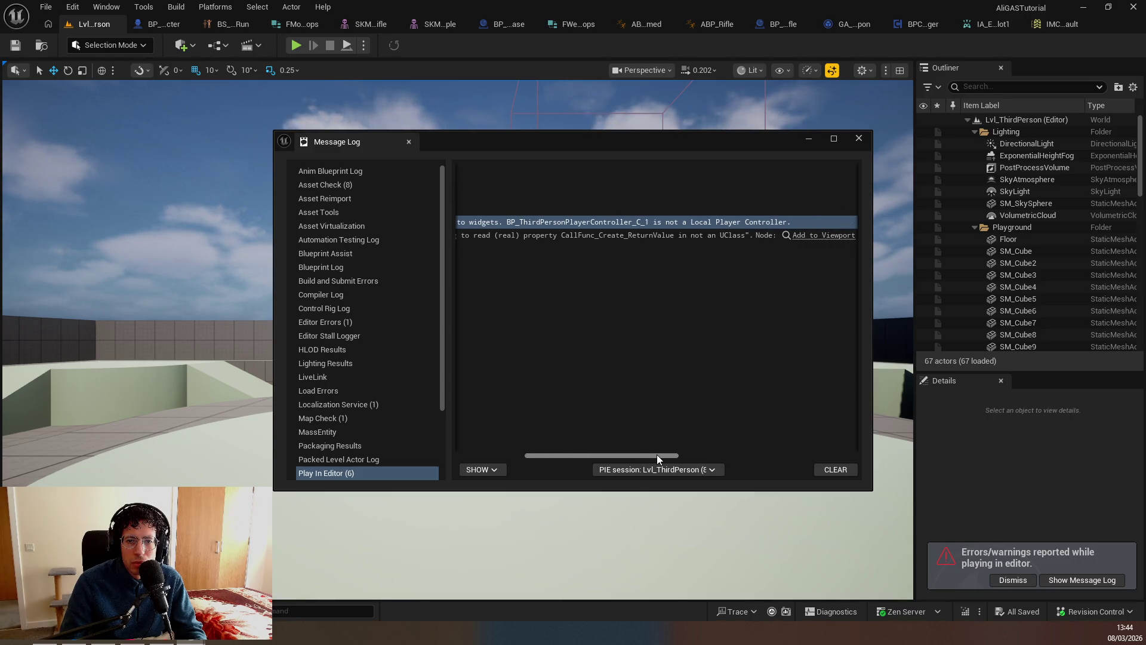
pyautogui.moveTo(657, 454)
pyautogui.mouseDown()
pyautogui.moveTo(592, 450)
pyautogui.moveTo(591, 429)
pyautogui.mouseUp()
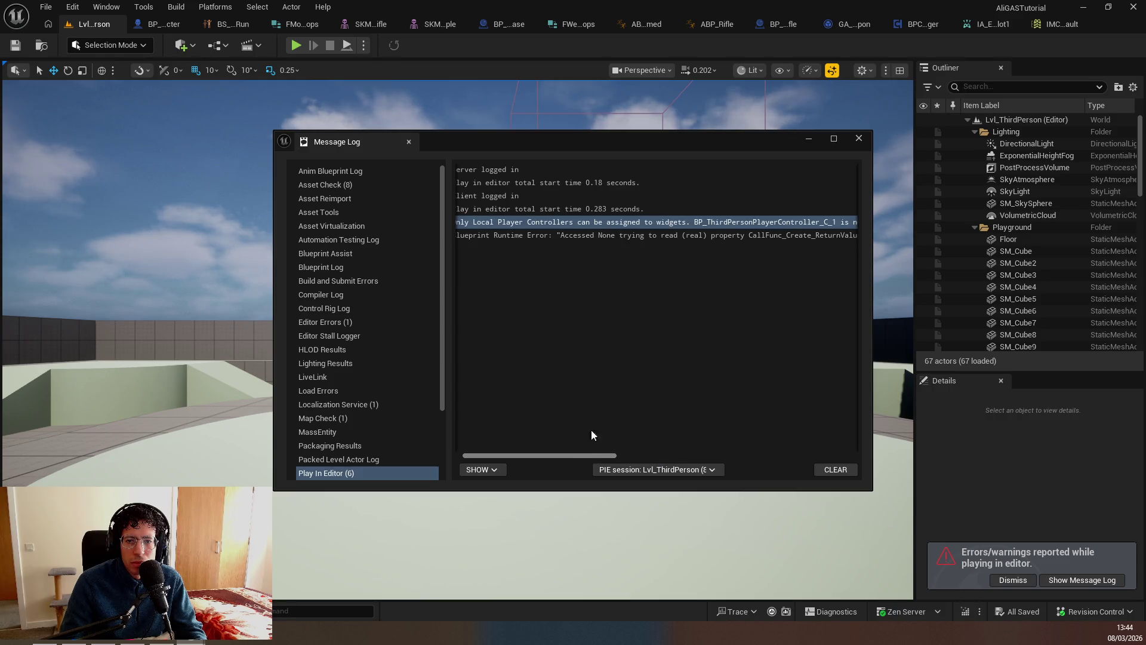
pyautogui.click(621, 238)
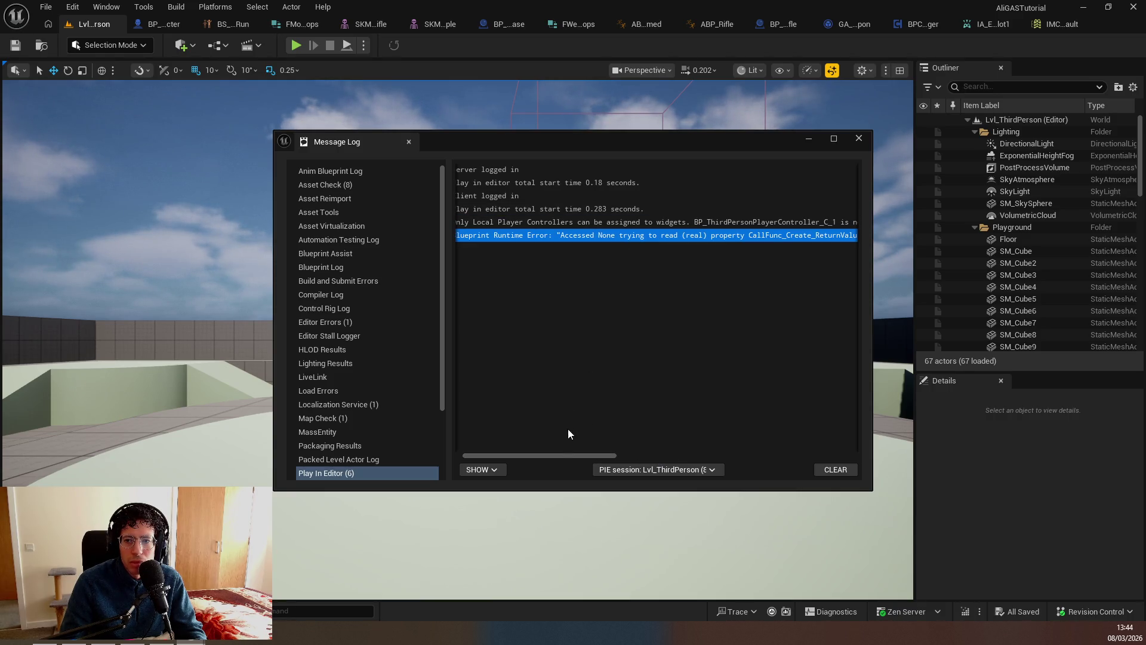
pyautogui.moveTo(554, 454); pyautogui.dragTo(642, 454)
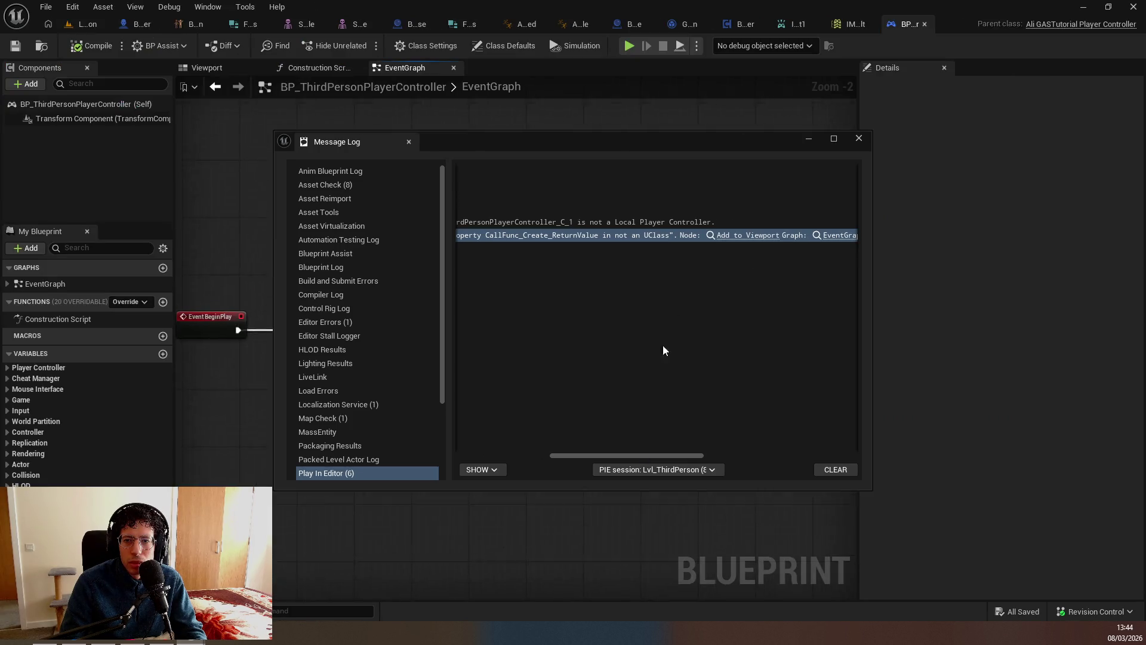
# Wire a Get Owning Player node into Create WBP HUD Widget's Owning Player and compile.
pyautogui.moveTo(522, 147); pyautogui.dragTo(763, 190)
pyautogui.scroll(-3, 603, 358)
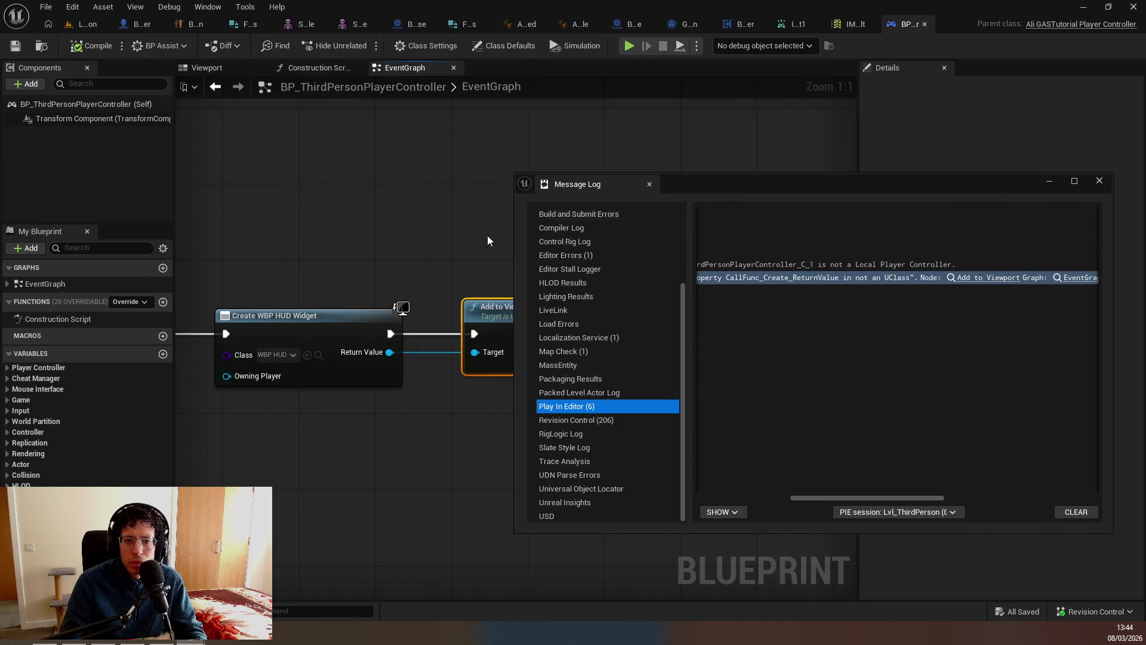
pyautogui.rightClick(558, 184)
pyautogui.click(347, 170)
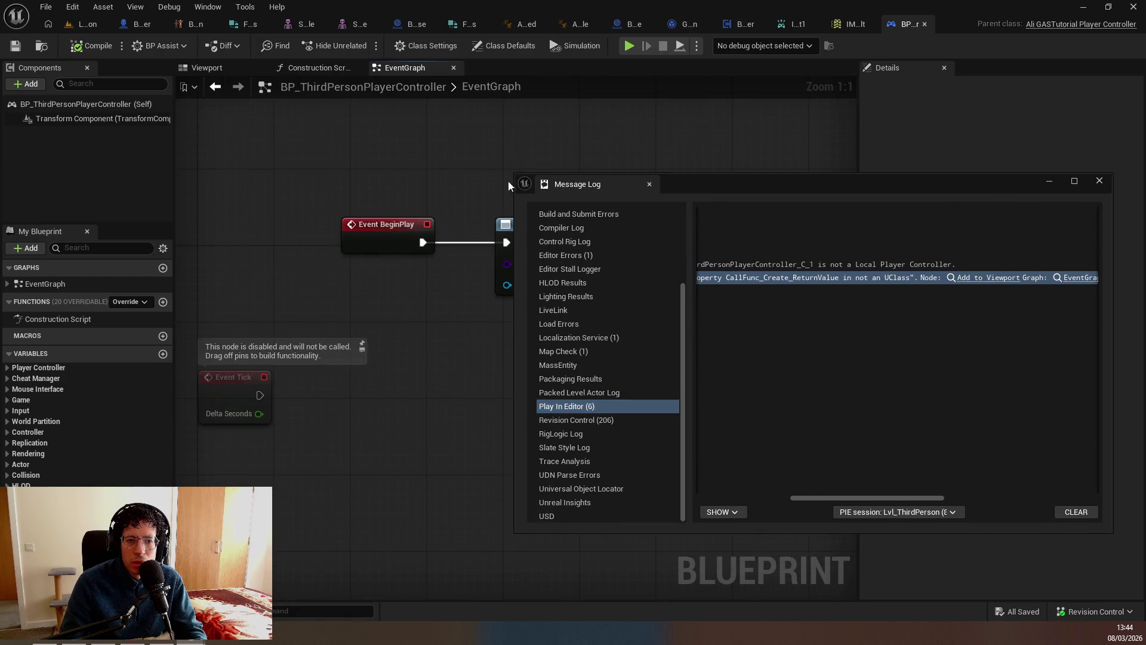
pyautogui.moveTo(389, 306); pyautogui.dragTo(370, 324)
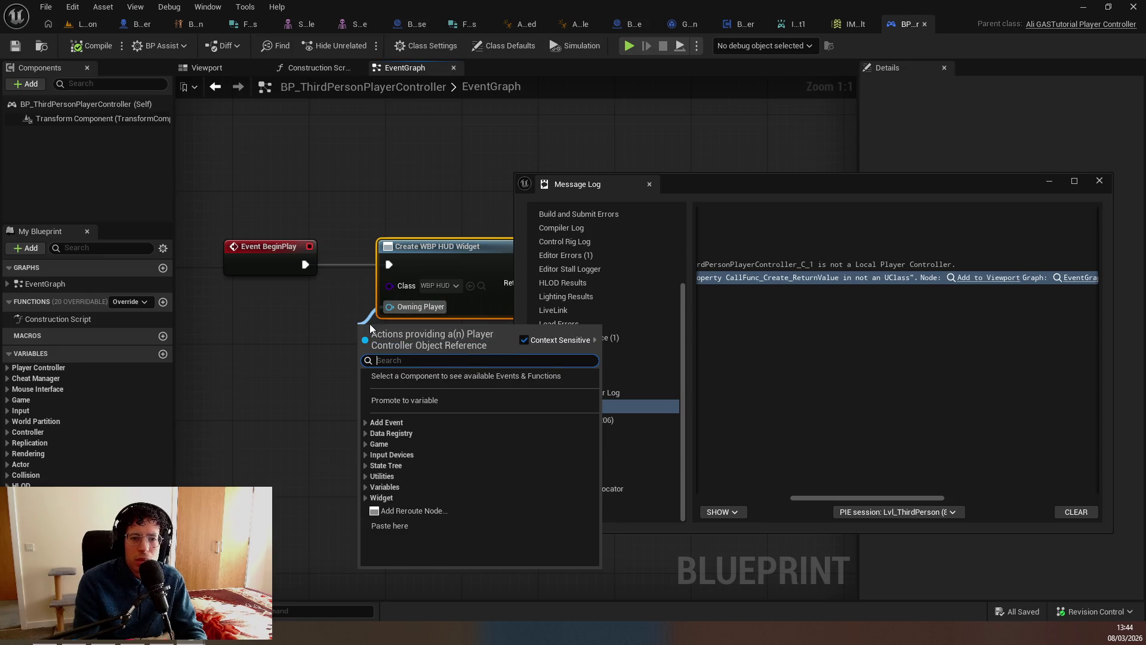
pyautogui.write('get owning')
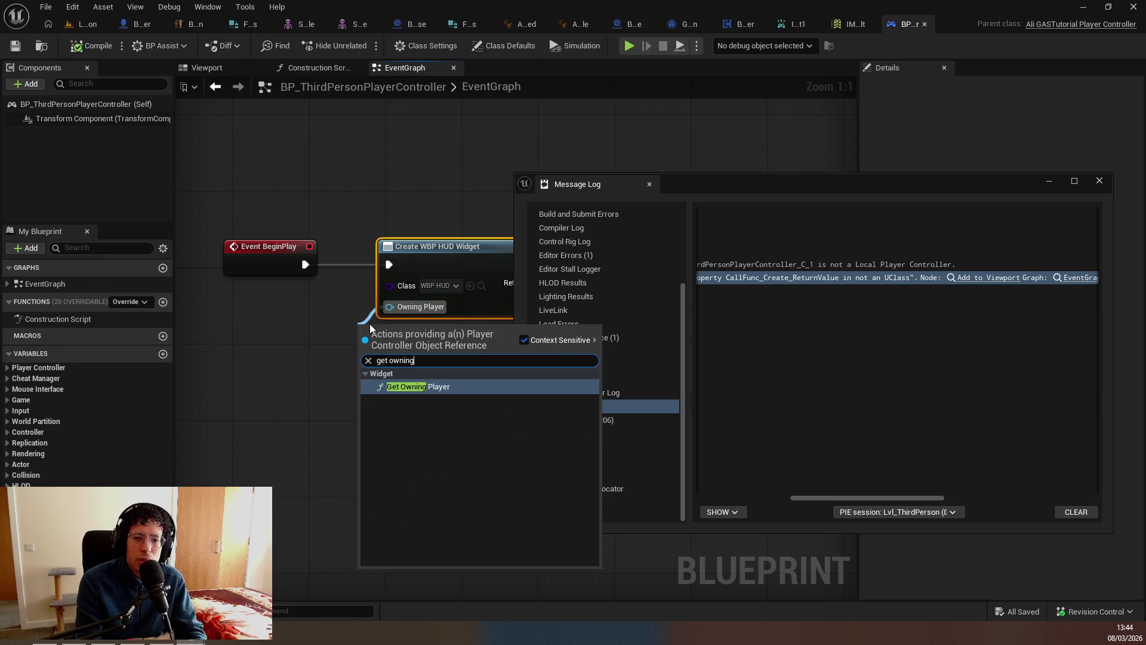
pyautogui.press('Return')
pyautogui.click(89, 47)
# Replace the erroring Get Owning Player node with a fresh one on Owning Player and save.
pyautogui.hotkey('ctrl', 'Tab')
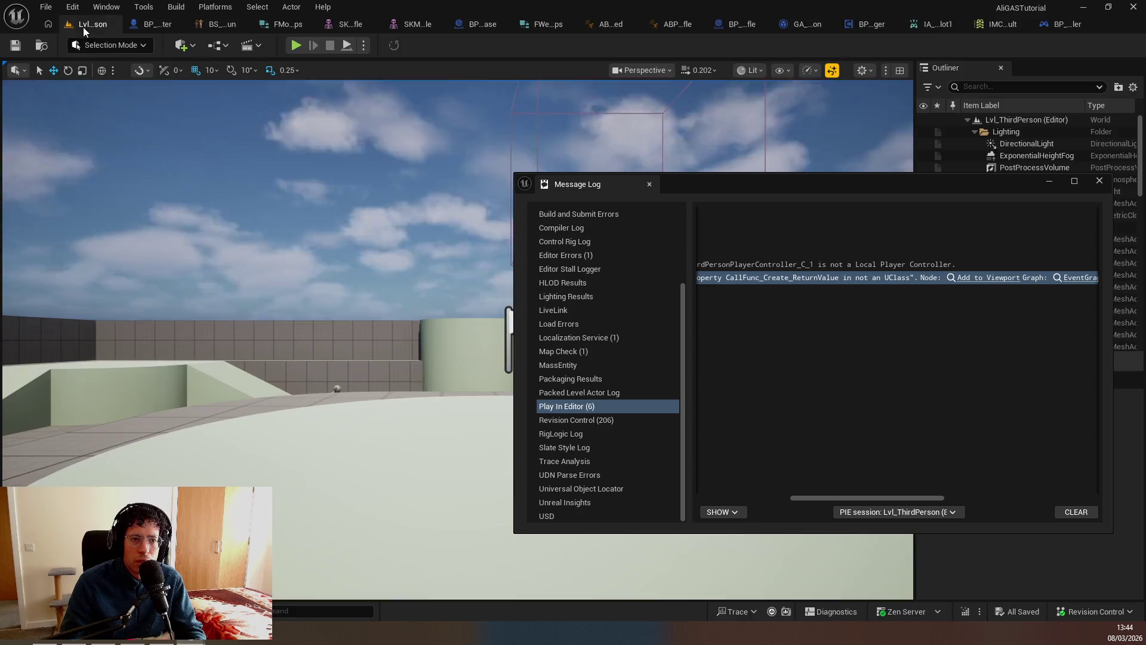
pyautogui.hotkey('ctrl', 'Tab')
pyautogui.moveTo(361, 310); pyautogui.dragTo(291, 295)
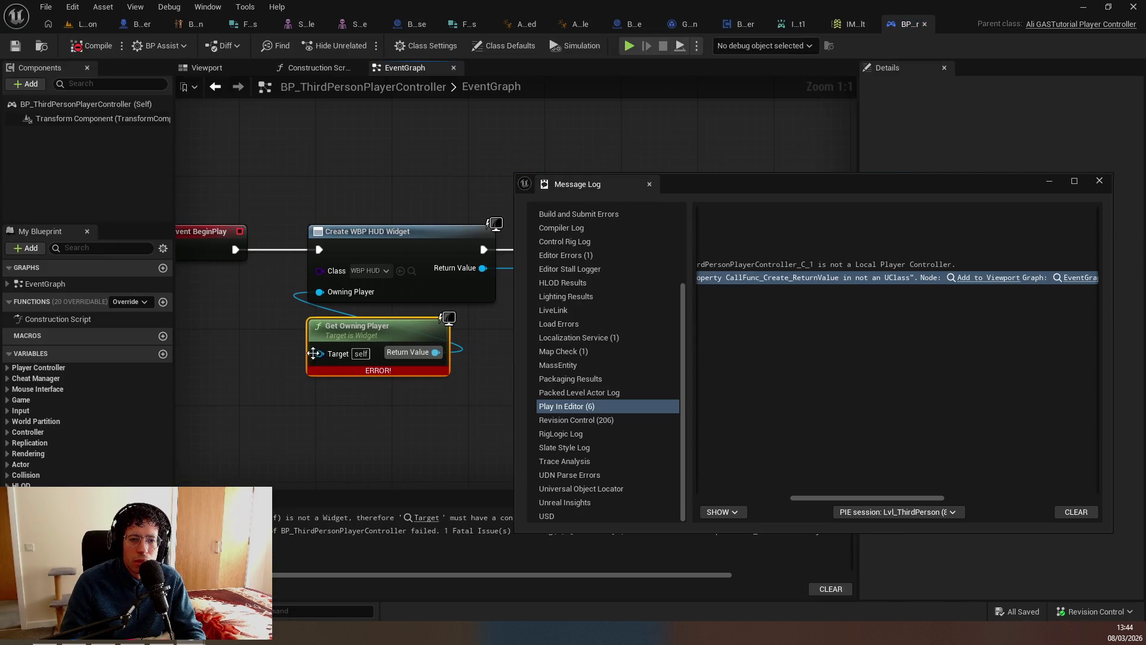
pyautogui.moveTo(333, 369)
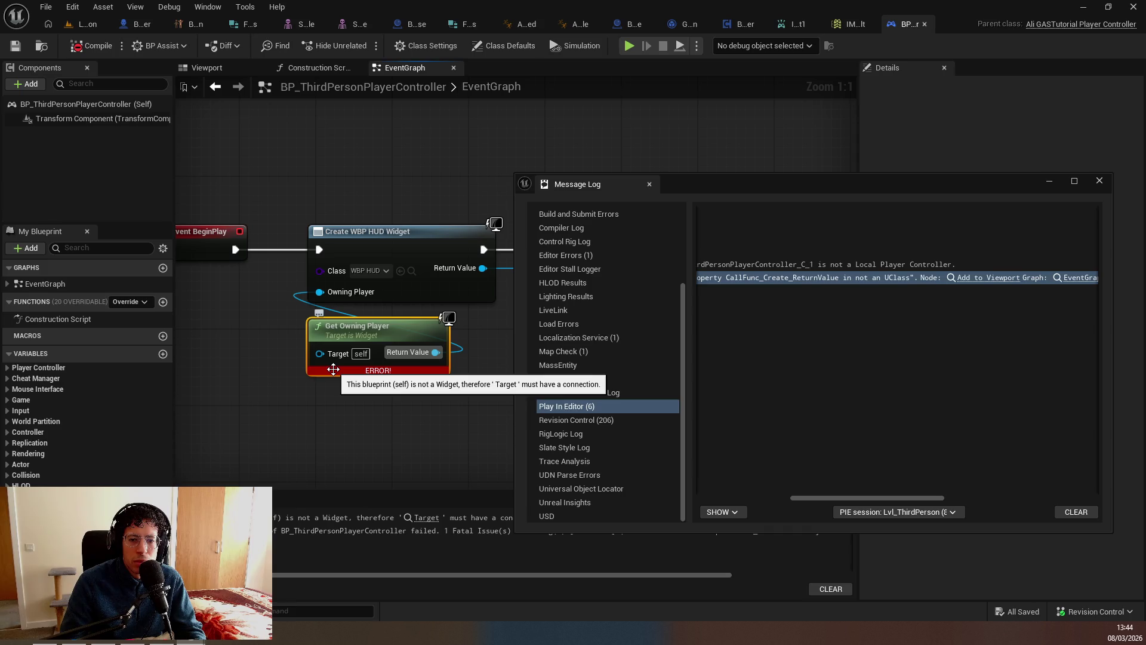
pyautogui.press('Delete')
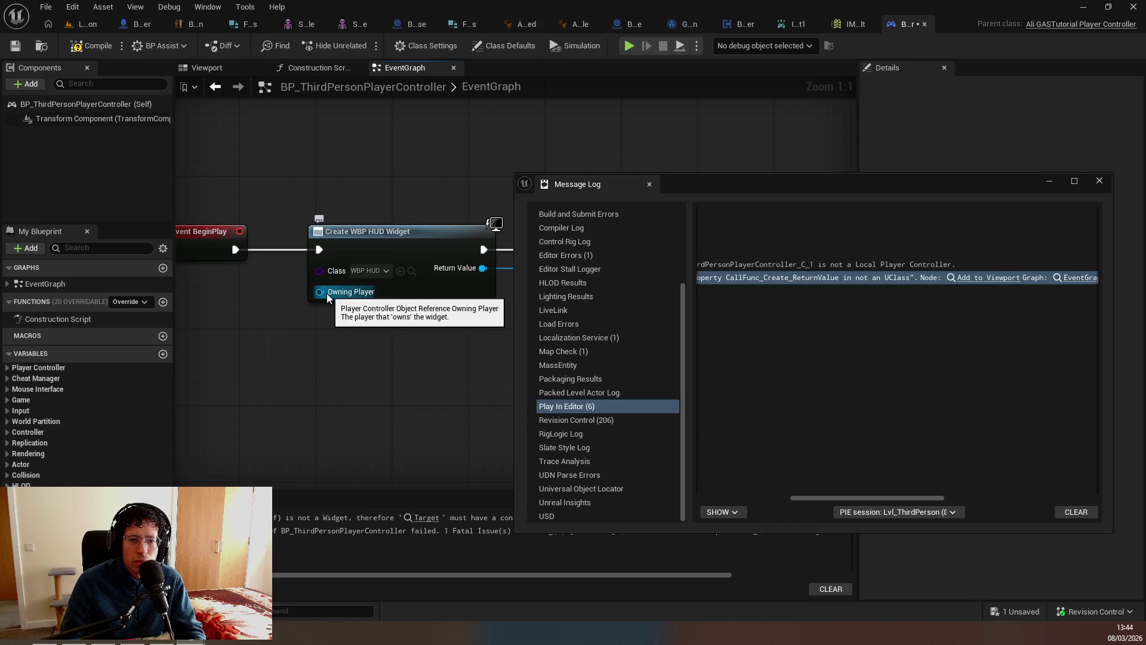
pyautogui.moveTo(332, 292); pyautogui.dragTo(283, 319)
pyautogui.write('get owning')
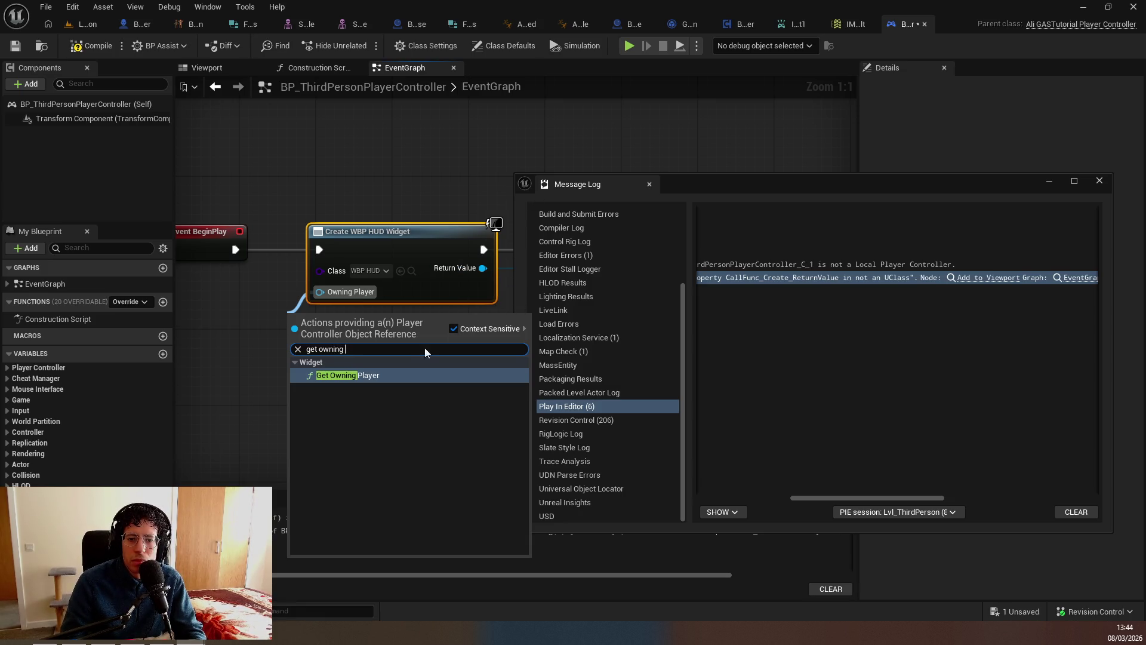
pyautogui.click(380, 372)
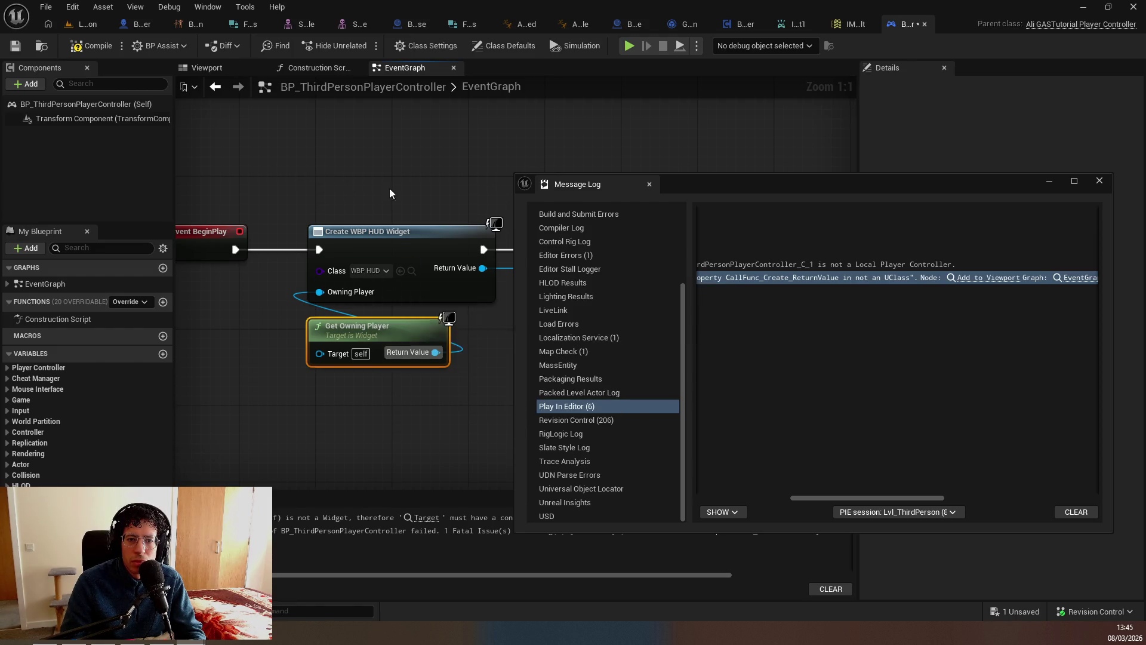
pyautogui.hotkey('ctrl', 's')
# Delete the Get Owning Player node after an abandoned attempt to feed its Target input.
pyautogui.scroll(-1, 273, 182)
pyautogui.moveTo(331, 153); pyautogui.dragTo(528, 140)
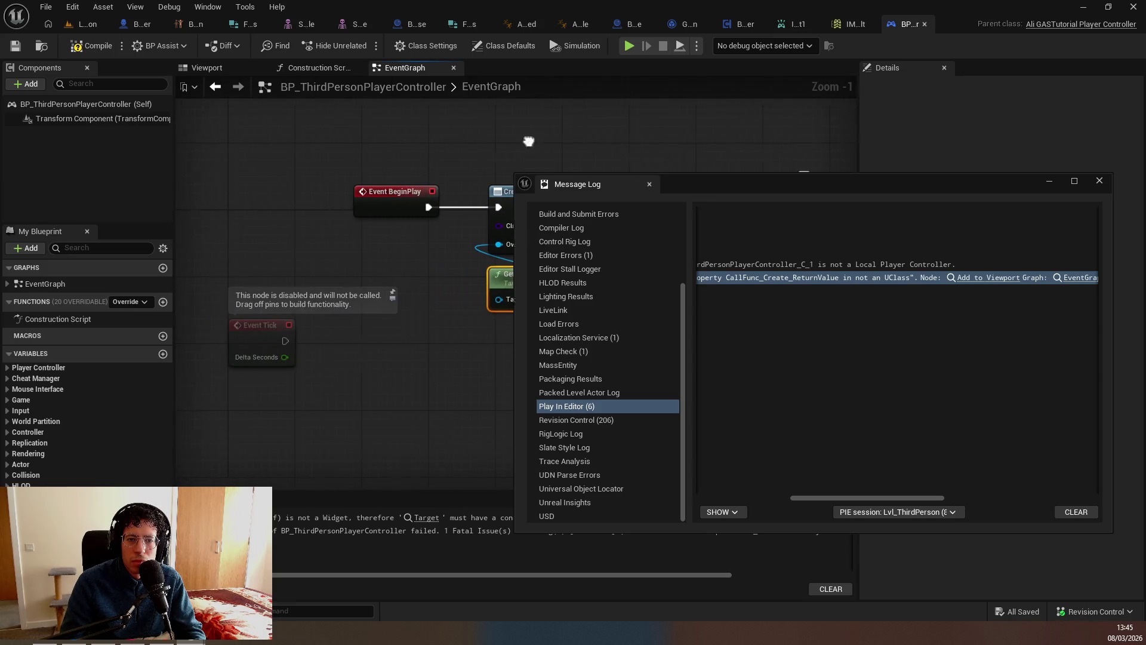
pyautogui.moveTo(544, 291); pyautogui.dragTo(334, 259)
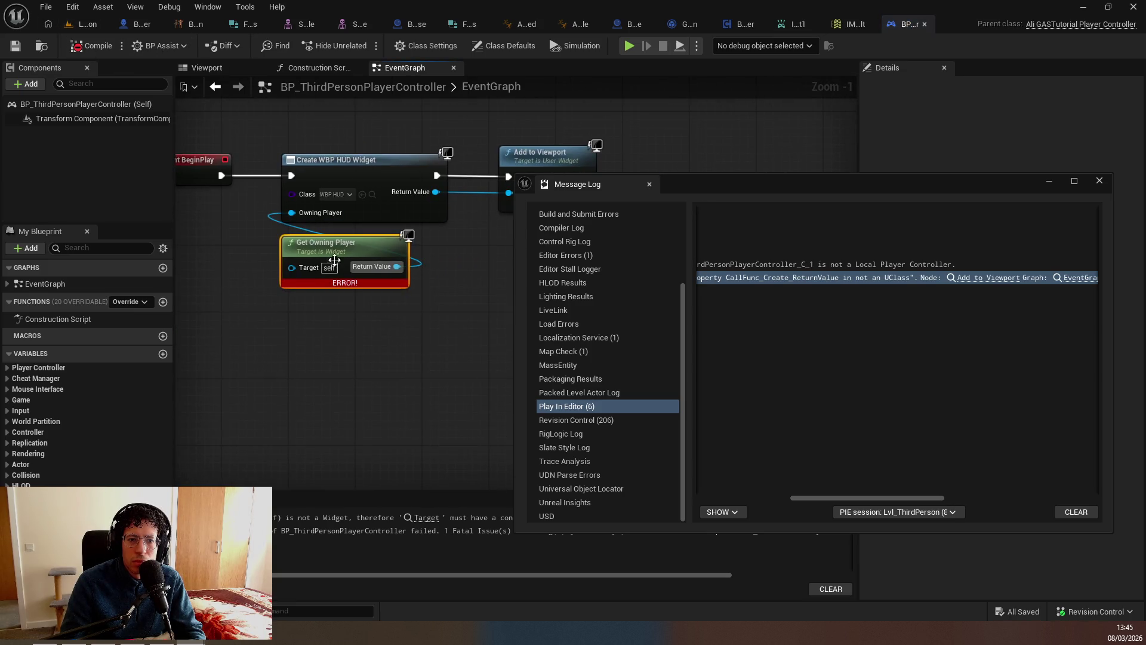
pyautogui.moveTo(334, 282)
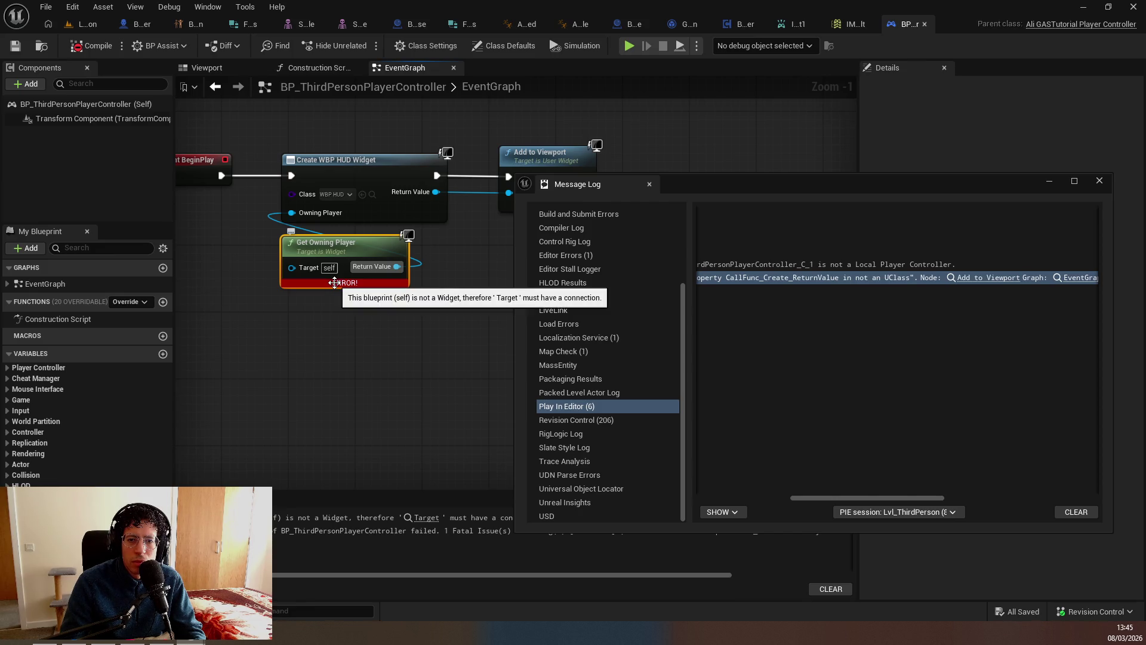
pyautogui.moveTo(292, 267); pyautogui.dragTo(310, 269)
pyautogui.click(217, 268)
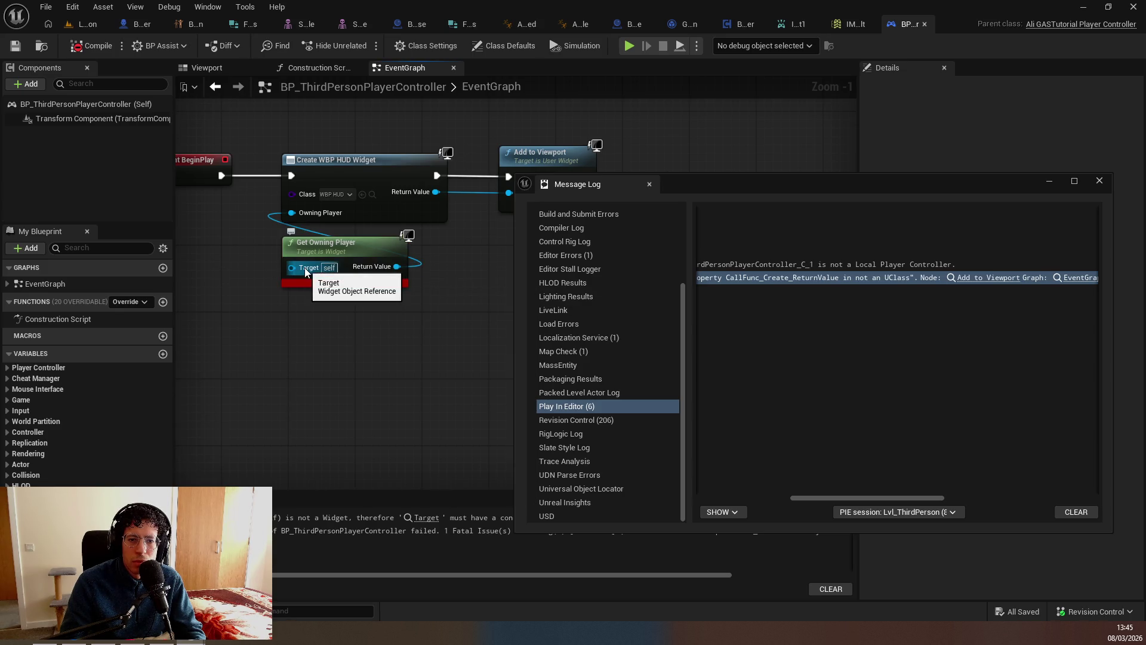
pyautogui.moveTo(304, 267)
pyautogui.mouseDown()
pyautogui.moveTo(496, 277)
pyautogui.moveTo(380, 261)
pyautogui.moveTo(382, 252)
pyautogui.mouseUp()
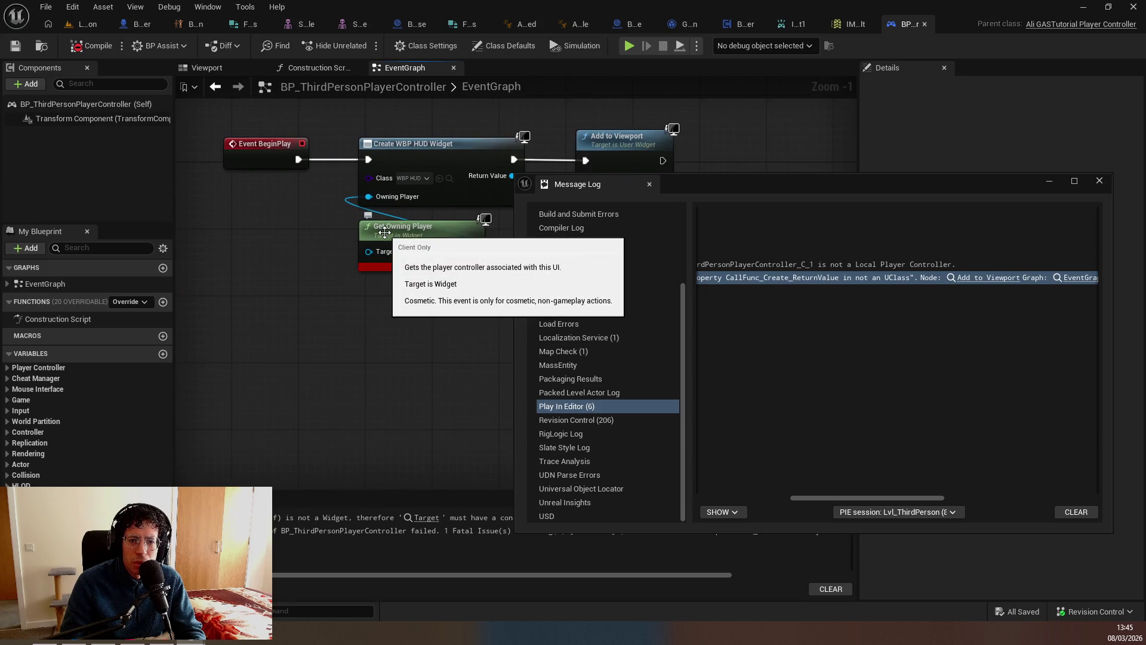
pyautogui.click(385, 232)
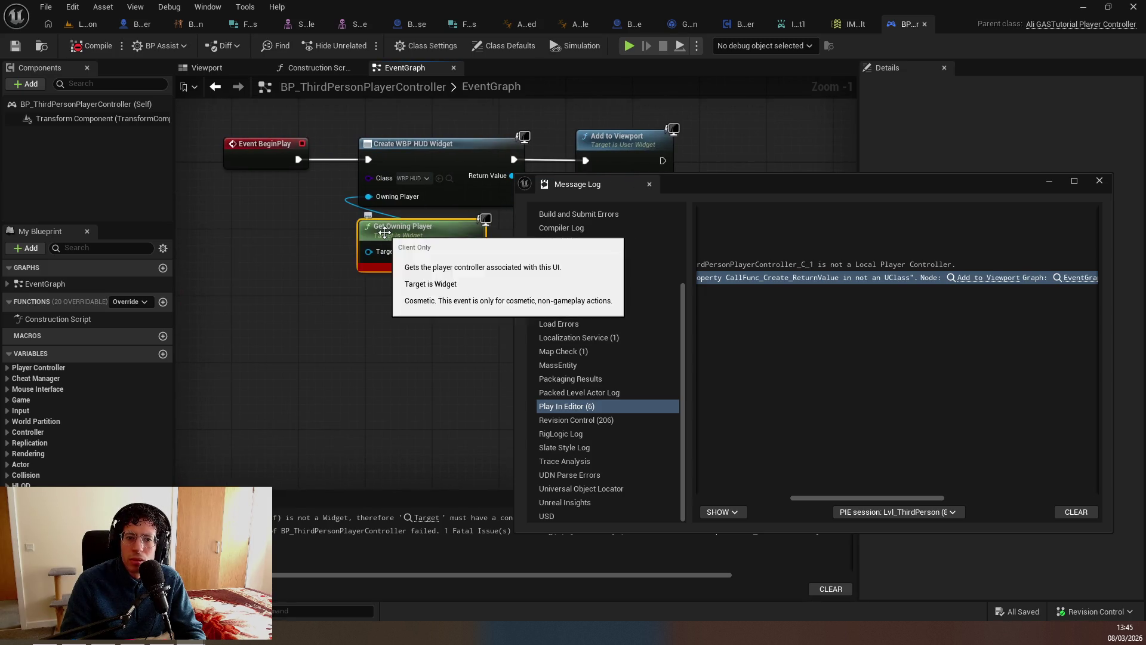
pyautogui.press('Delete')
# Add a Get Owner node, try wiring it to Owning Player, then delete it.
pyautogui.rightClick(264, 189)
pyautogui.write('get owning')
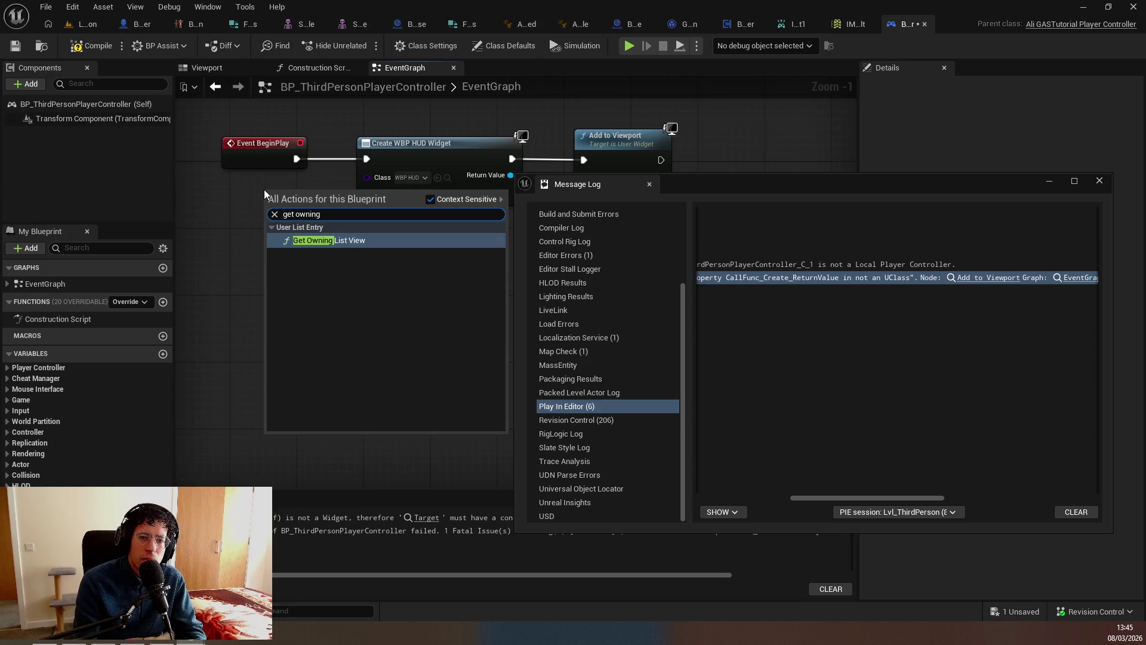
pyautogui.press('BackSpace')
pyautogui.press('BackSpace')
pyautogui.press('BackSpace')
pyautogui.write('er')
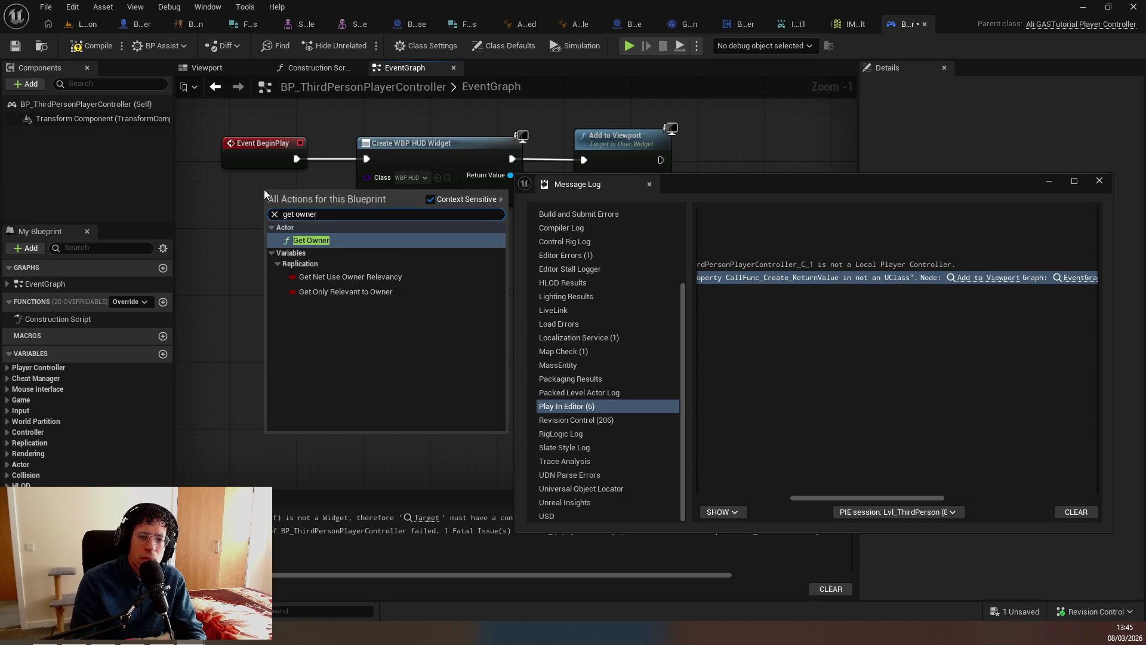
pyautogui.press('Return')
pyautogui.moveTo(302, 195); pyautogui.dragTo(242, 194)
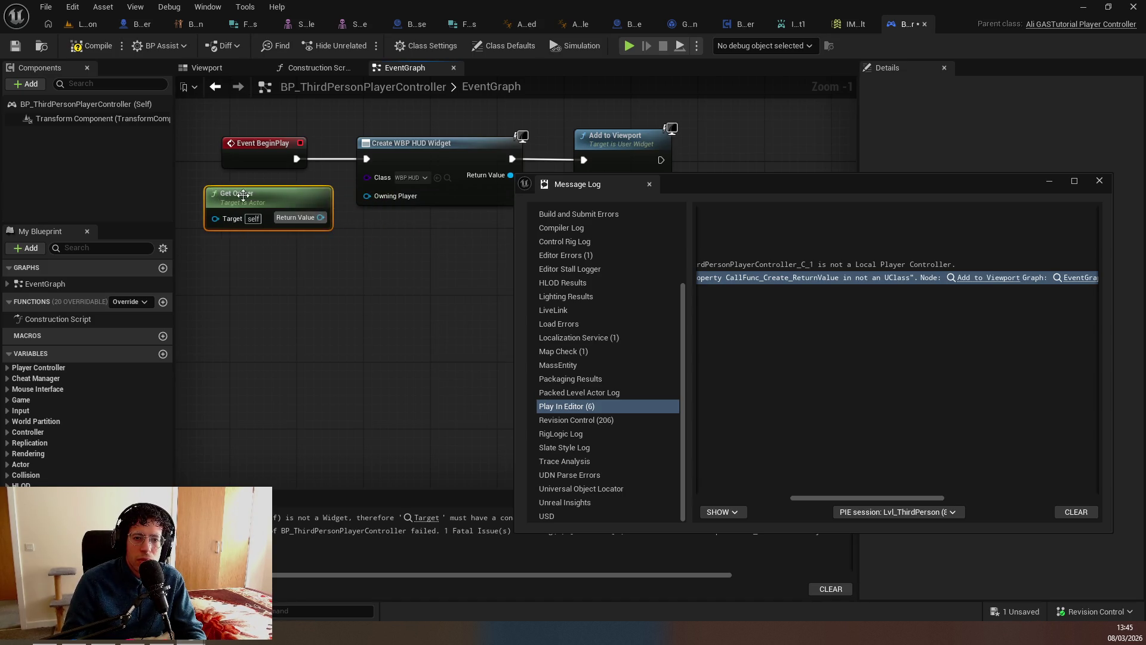
pyautogui.moveTo(321, 217)
pyautogui.mouseDown()
pyautogui.moveTo(367, 208)
pyautogui.moveTo(292, 254)
pyautogui.mouseUp()
pyautogui.click(370, 196)
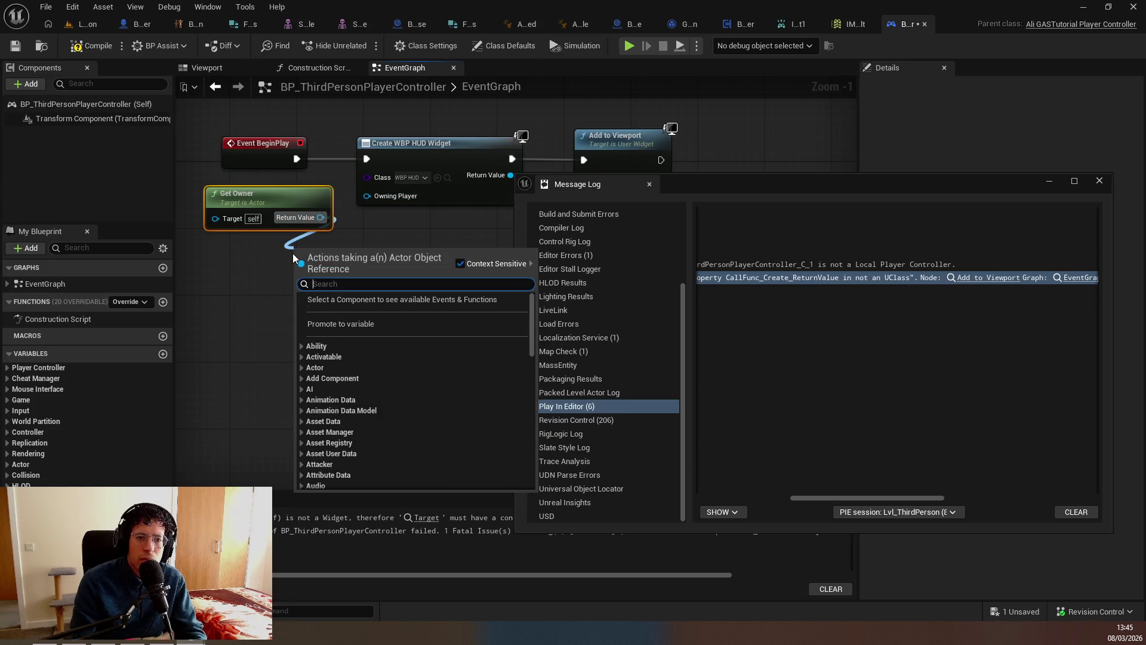
pyautogui.press('Escape')
pyautogui.press('Delete')
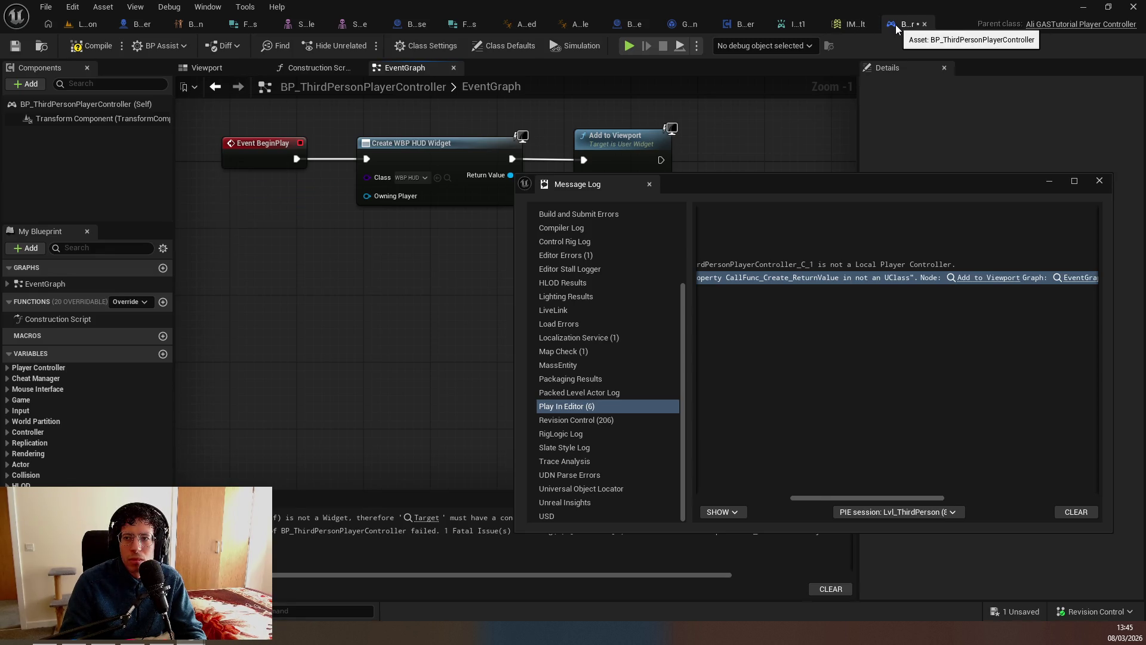
# Review the not-a-Local-Player-Controller message in the log and return to the BeginPlay nodes.
pyautogui.moveTo(292, 211); pyautogui.dragTo(464, 198)
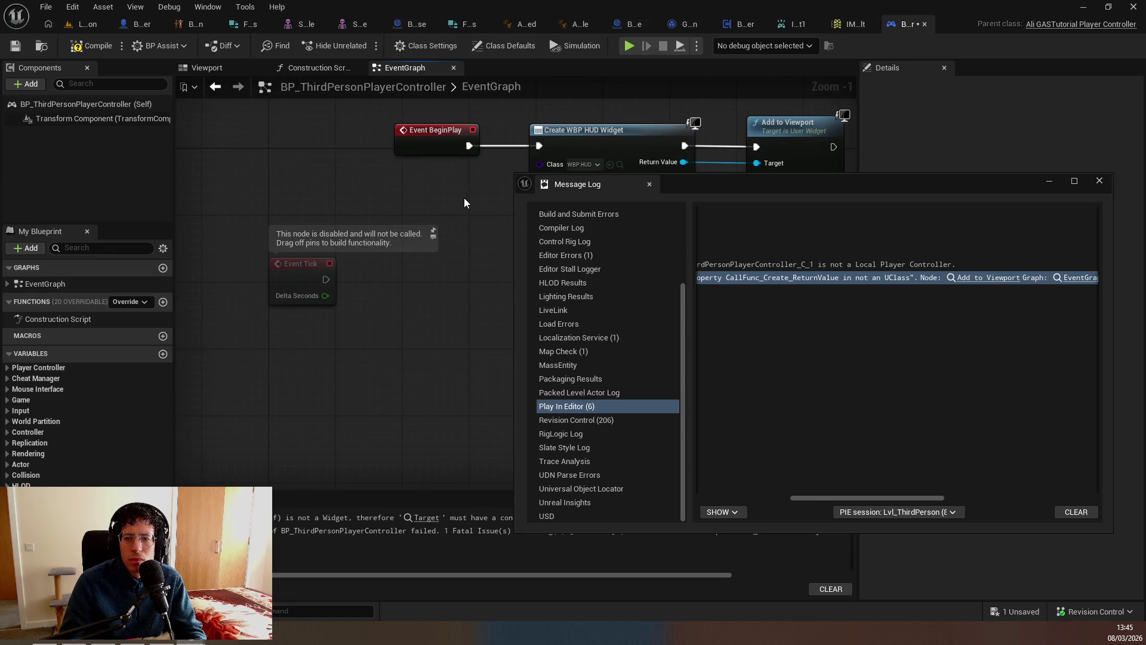
pyautogui.click(848, 268)
pyautogui.moveTo(808, 499); pyautogui.dragTo(718, 490)
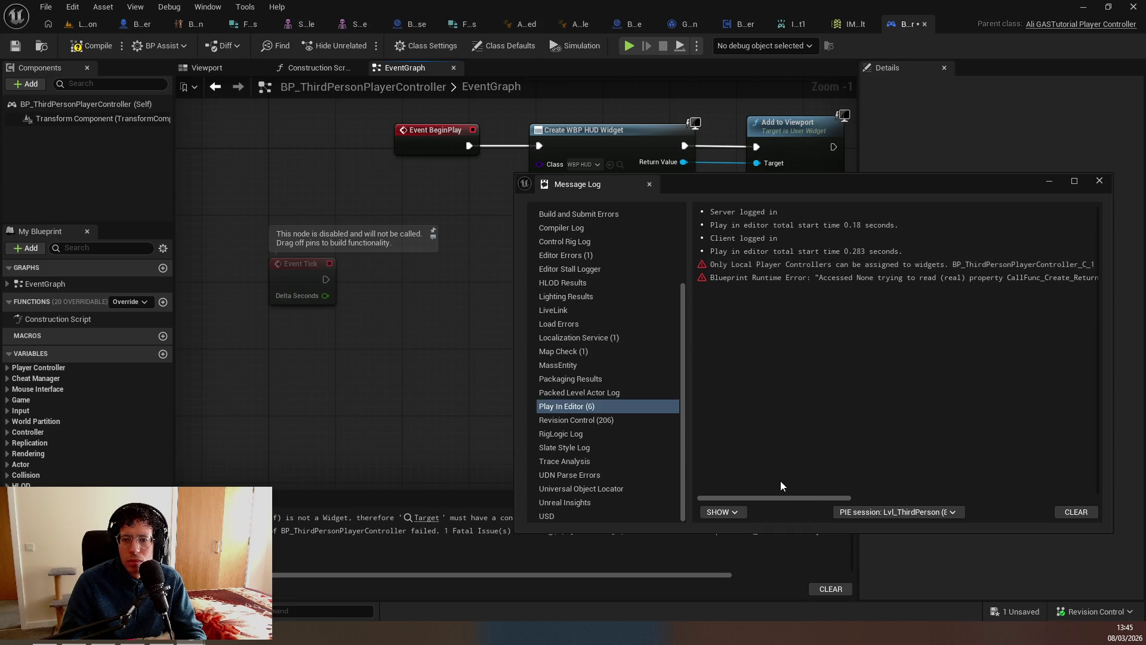
pyautogui.moveTo(811, 500); pyautogui.dragTo(1006, 495)
pyautogui.click(741, 275)
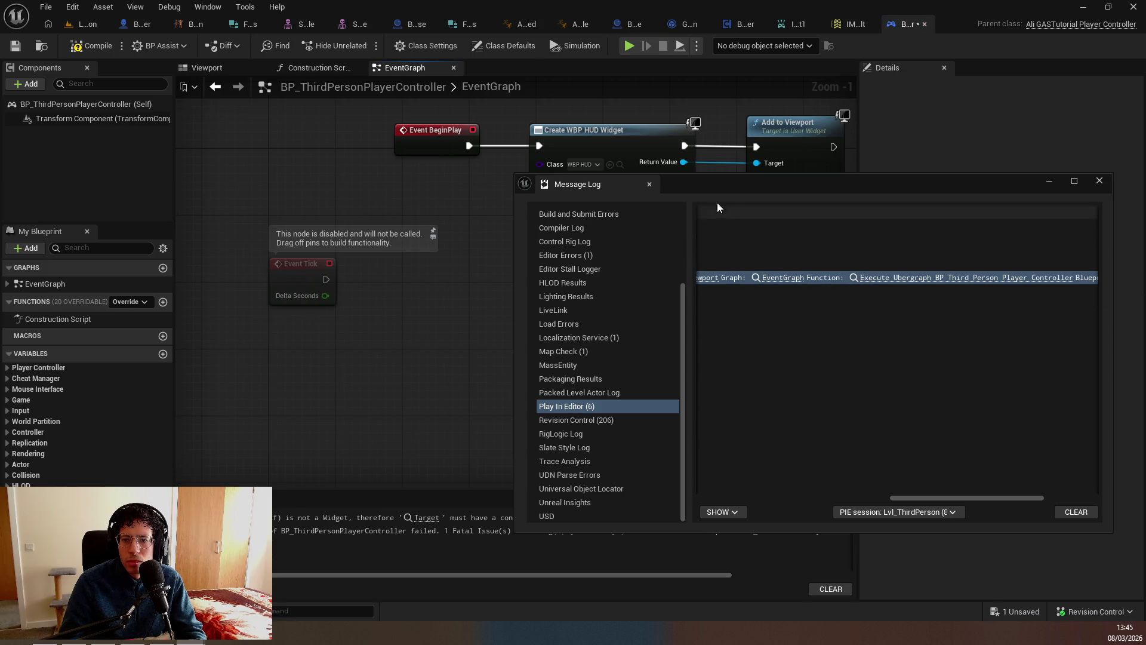
pyautogui.moveTo(608, 189)
pyautogui.mouseDown()
pyautogui.moveTo(591, 251)
pyautogui.moveTo(359, 283)
pyautogui.mouseUp()
# Try a Get Player Controller node for the HUD widget's Owning Player, then undo it.
pyautogui.click(424, 274)
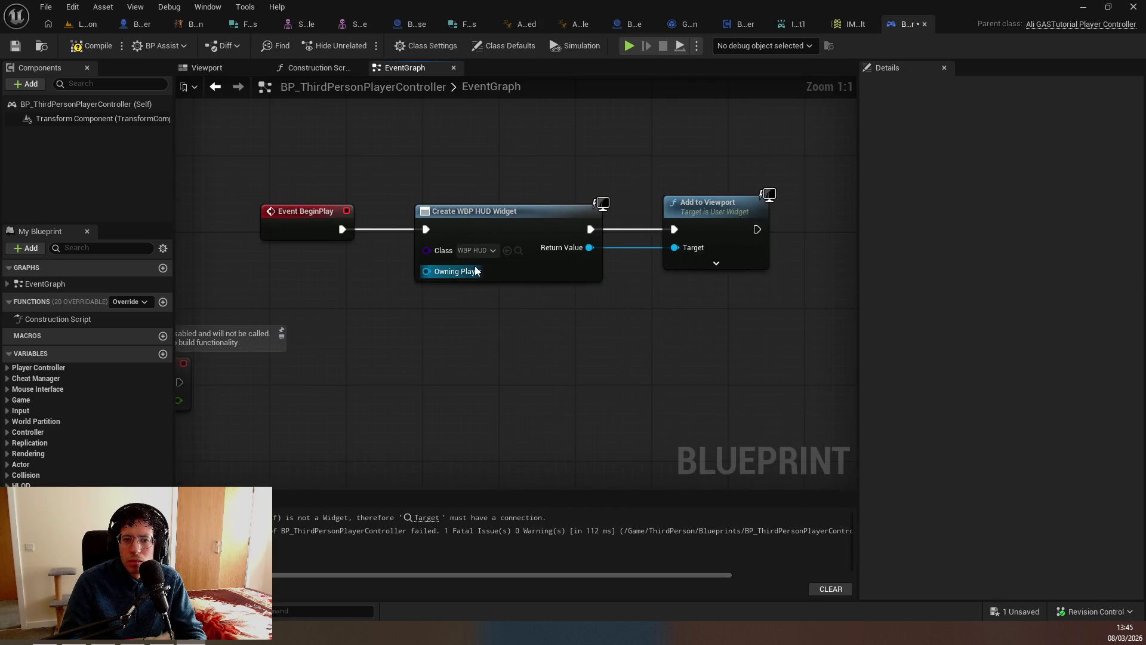
pyautogui.moveTo(428, 269); pyautogui.dragTo(382, 282)
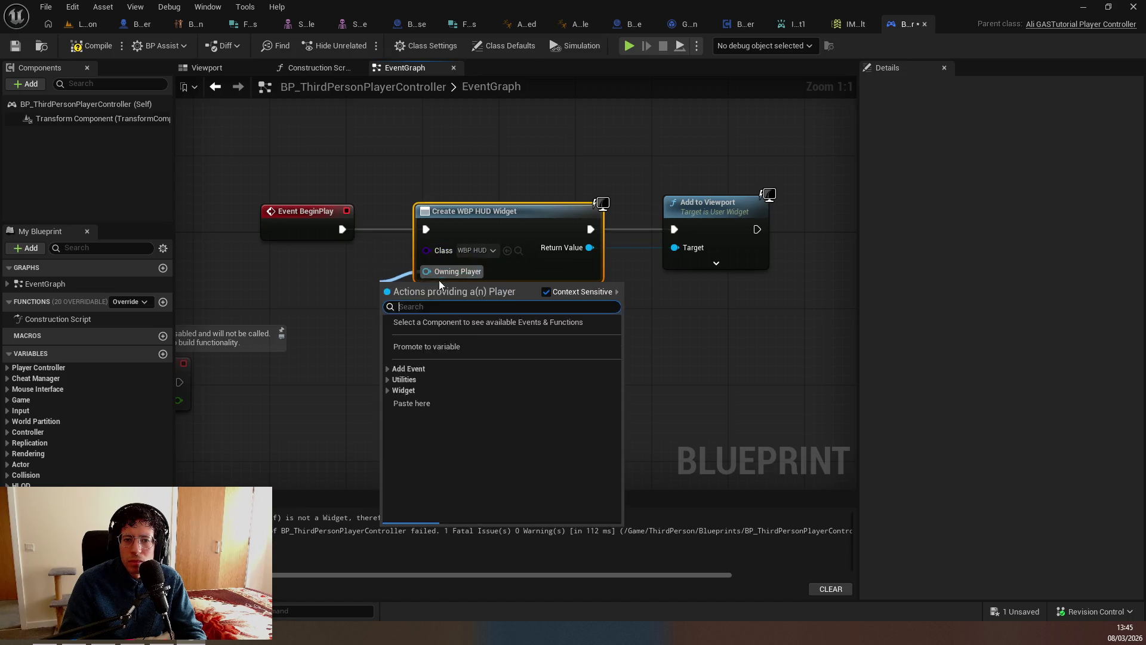
pyautogui.click(317, 277)
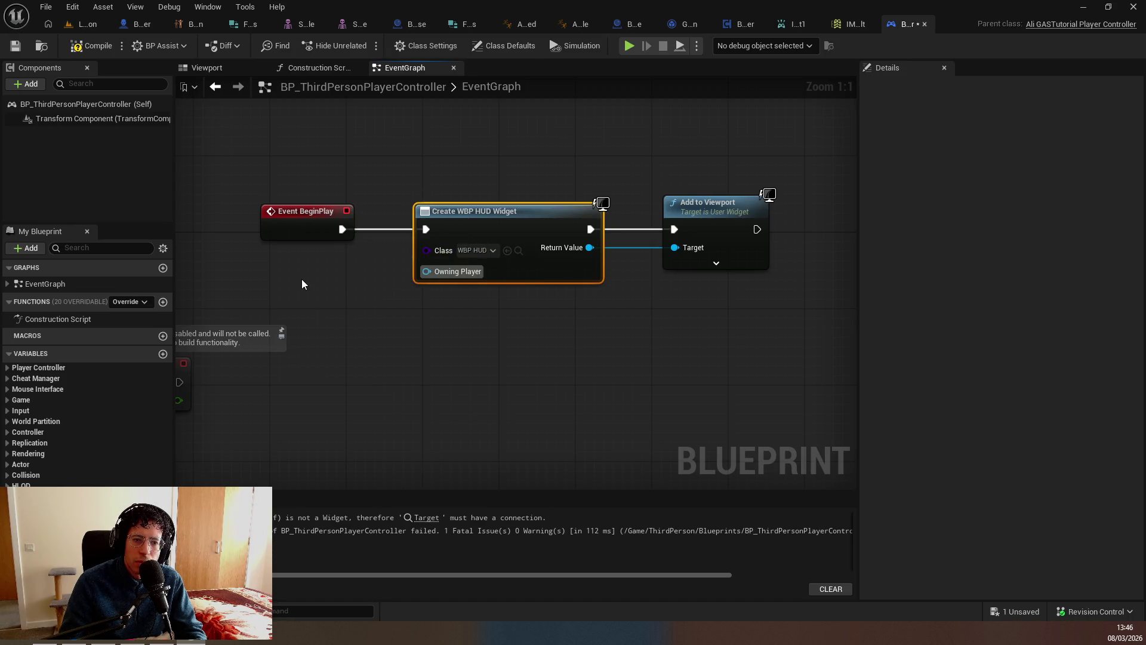
pyautogui.click(302, 280)
pyautogui.rightClick(304, 276)
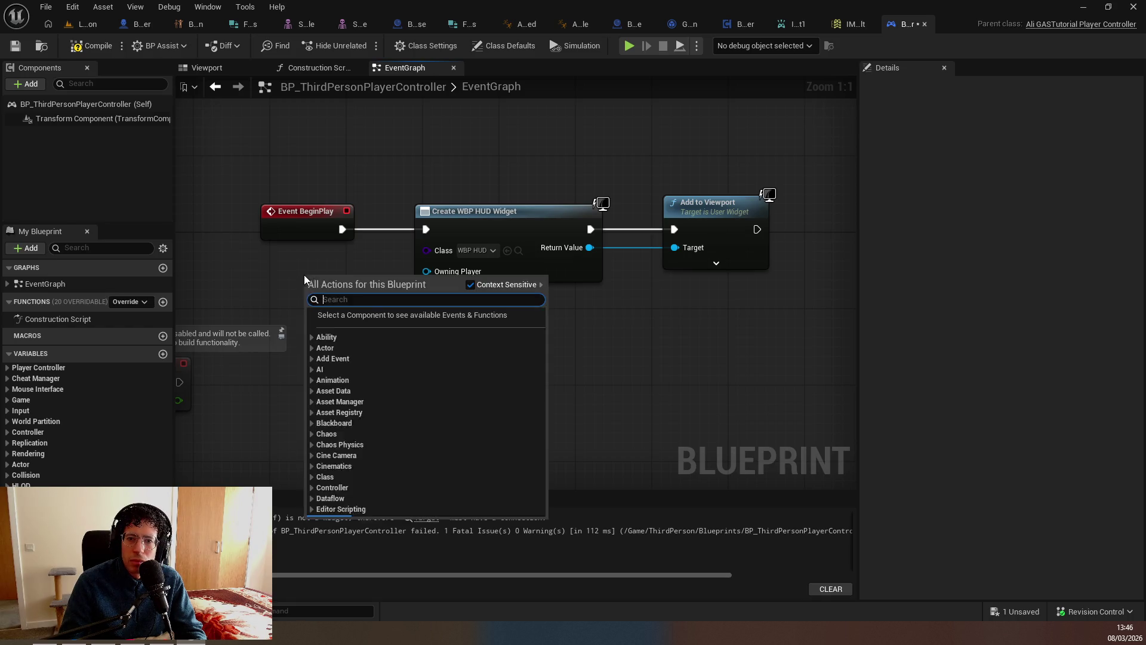
pyautogui.click(291, 273)
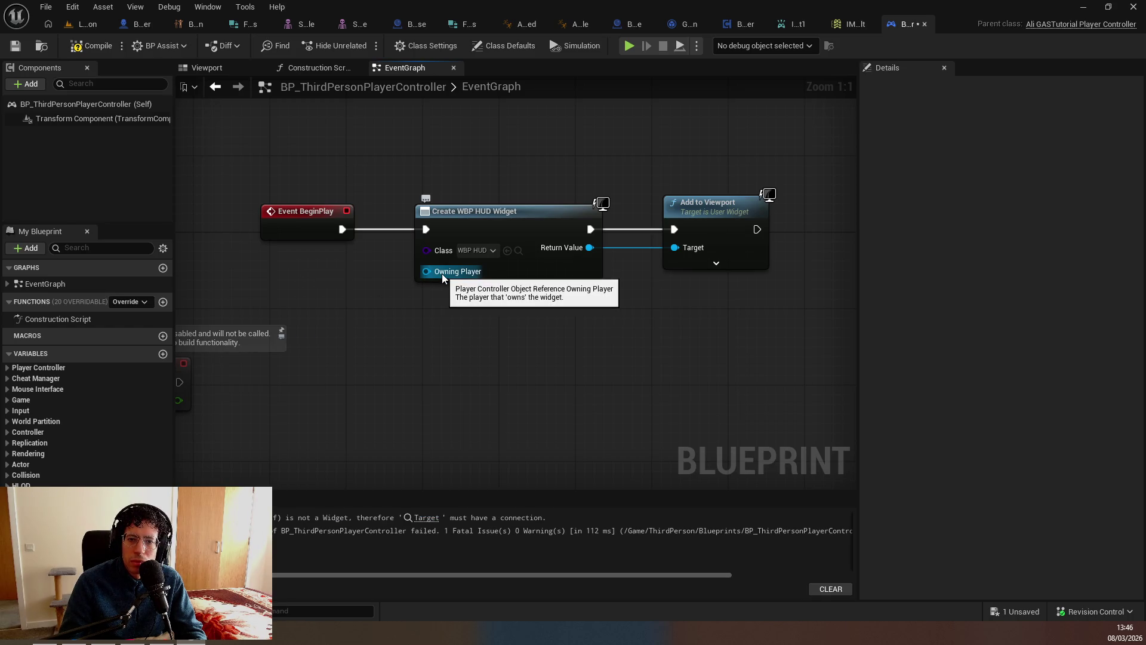
pyautogui.rightClick(335, 271)
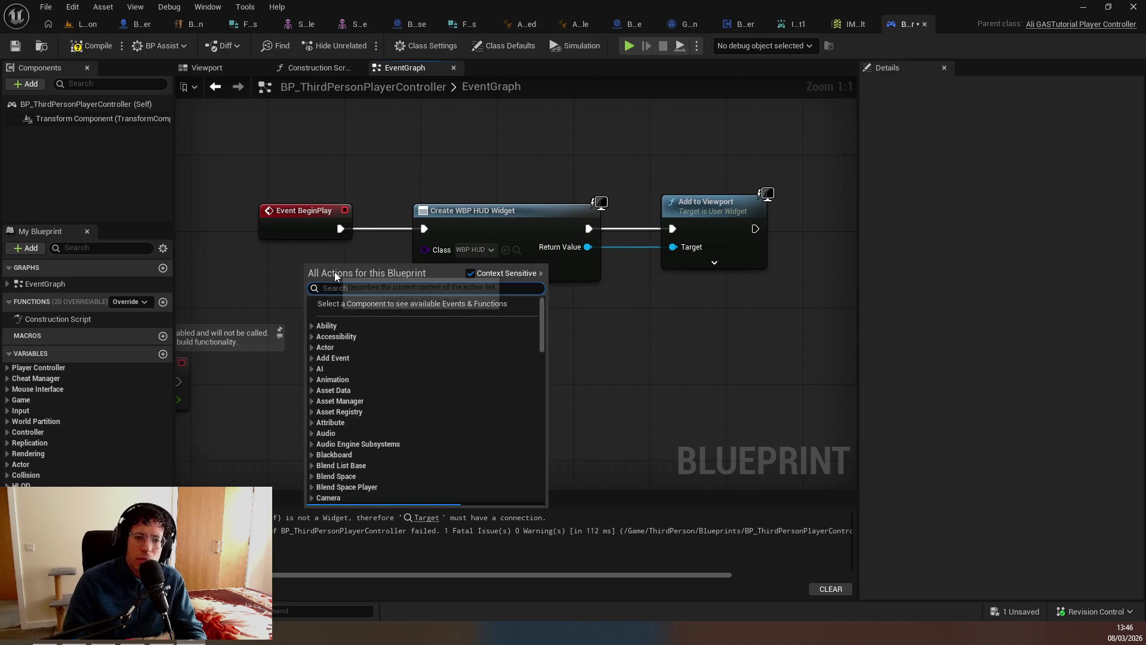
pyautogui.write('get player contro')
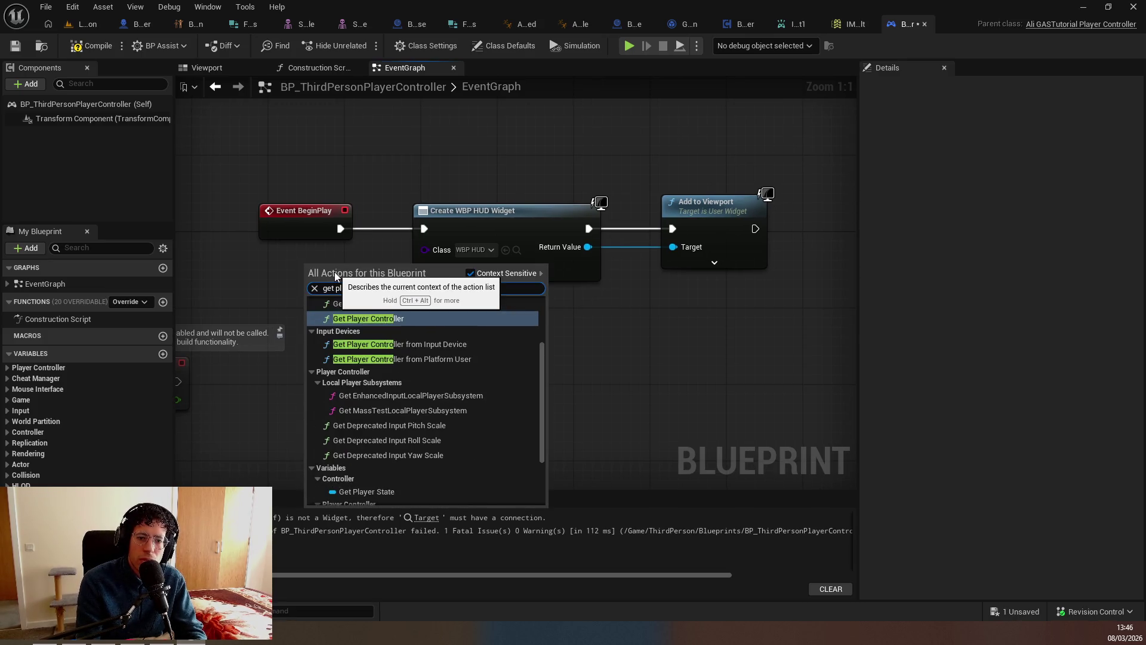
pyautogui.press('BackSpace')
pyautogui.press('BackSpace')
pyautogui.press('BackSpace')
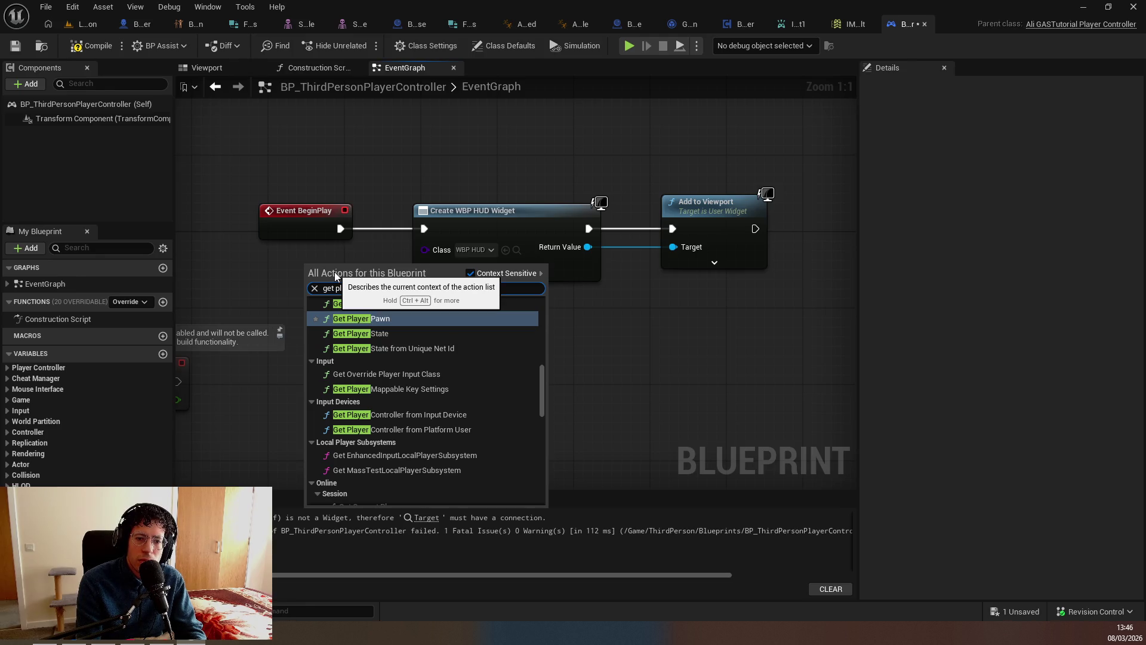
pyautogui.write('controll')
pyautogui.press('Return')
pyautogui.hotkey('ctrl', 'z')
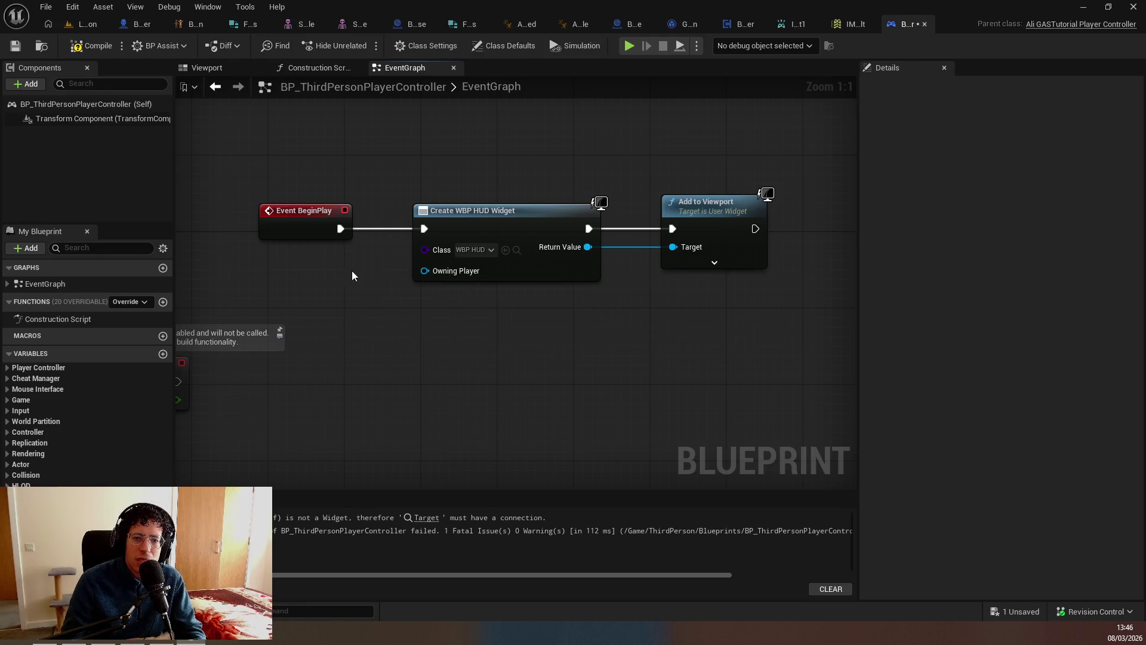
# Wire Self into Owning Player, compile, and launch a two-player play test.
pyautogui.moveTo(425, 271); pyautogui.dragTo(365, 298)
pyautogui.write('self')
pyautogui.press('Return')
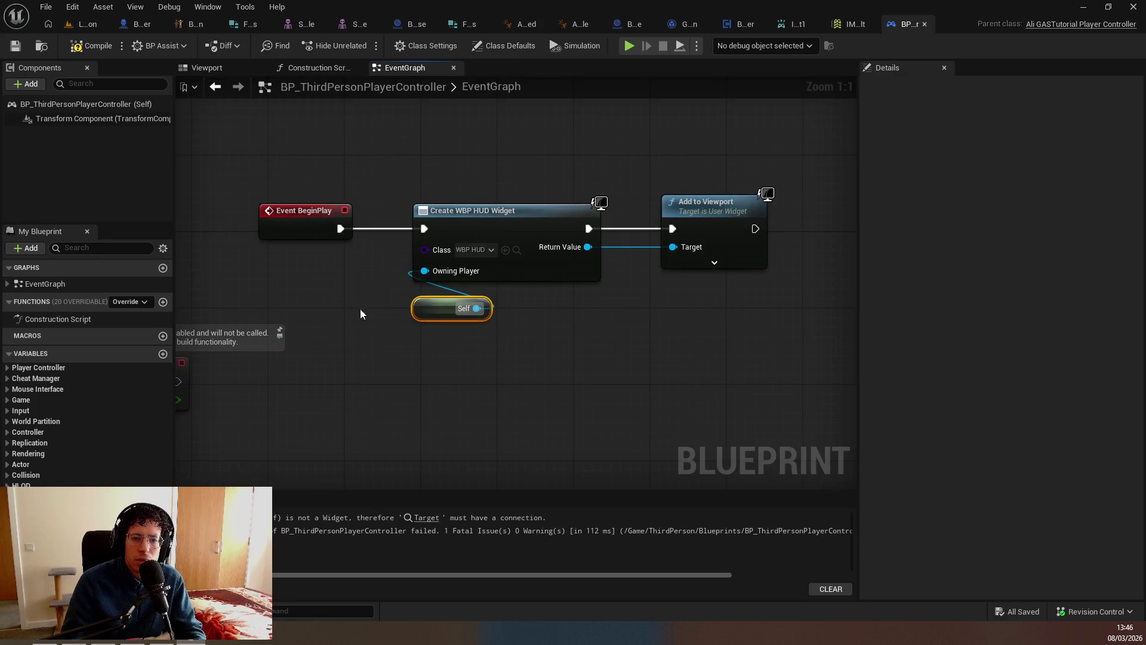
pyautogui.click(104, 42)
pyautogui.hotkey('alt', 'p')
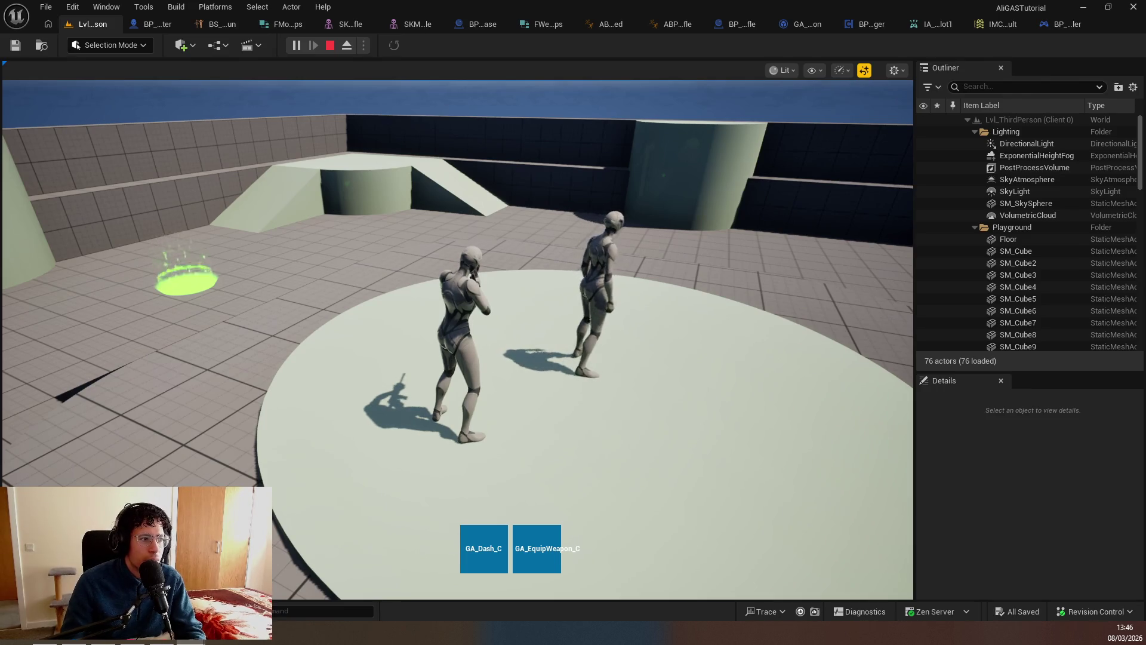
# Stop play, follow the runtime error to its nodes, and breakpoint Add to Viewport.
pyautogui.press('Escape')
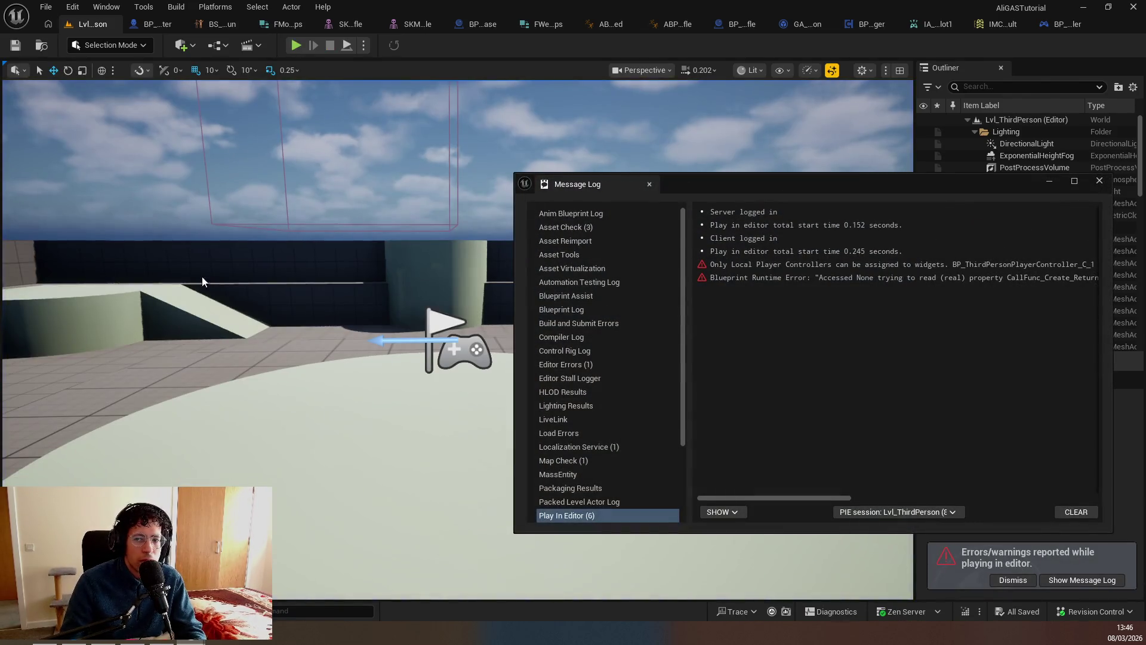
pyautogui.click(866, 278)
pyautogui.moveTo(768, 499); pyautogui.dragTo(1007, 500)
pyautogui.click(762, 282)
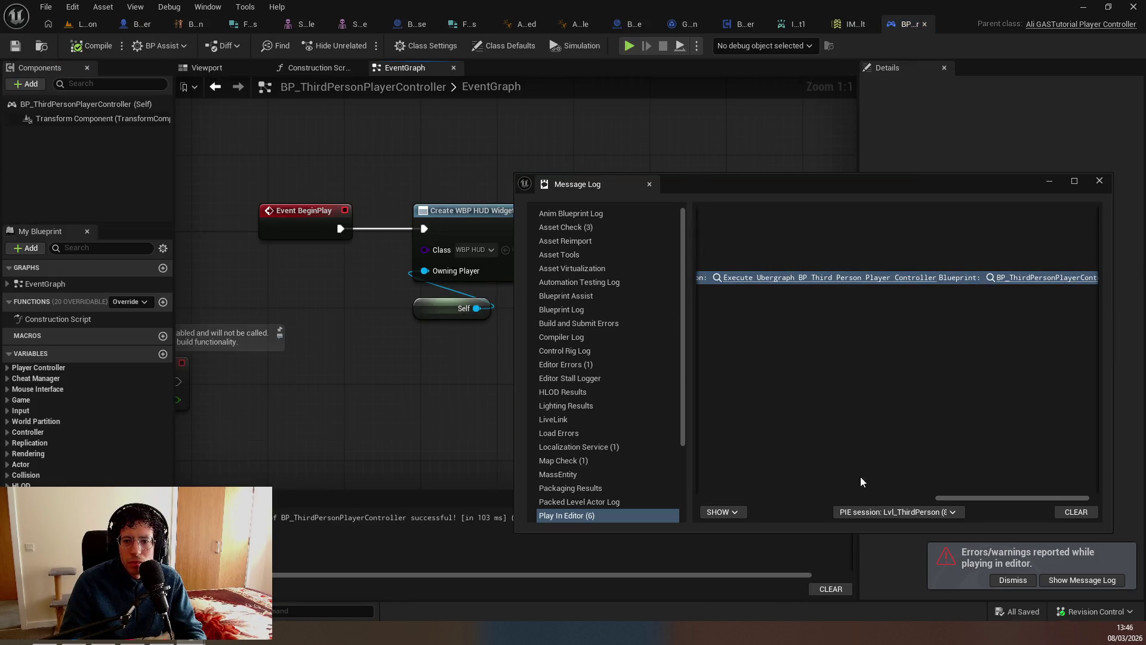
pyautogui.moveTo(940, 497); pyautogui.dragTo(871, 497)
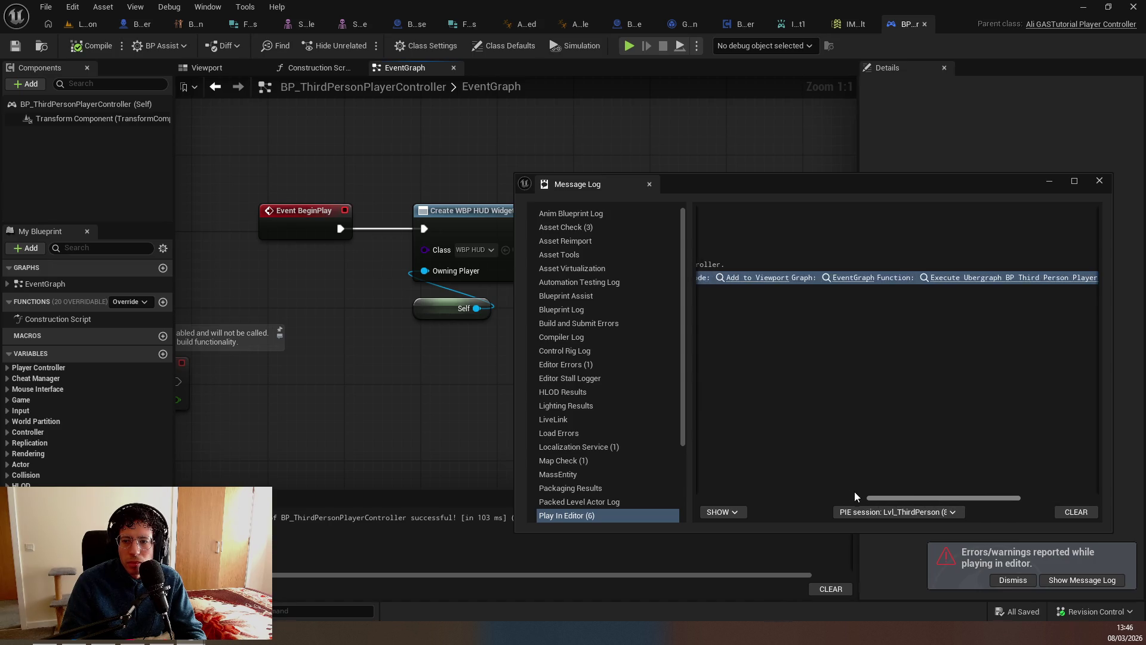
pyautogui.click(845, 278)
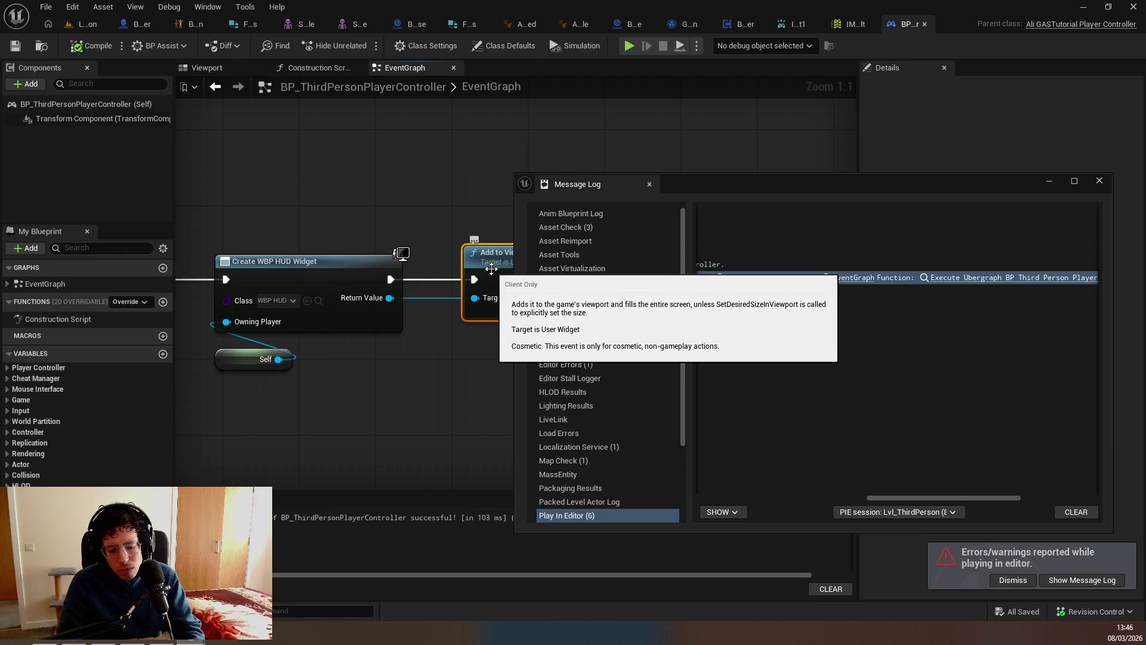
pyautogui.press('F9')
# Run a play session to hit the breakpoint, then breakpoint Create WBP HUD Widget too.
pyautogui.click(83, 24)
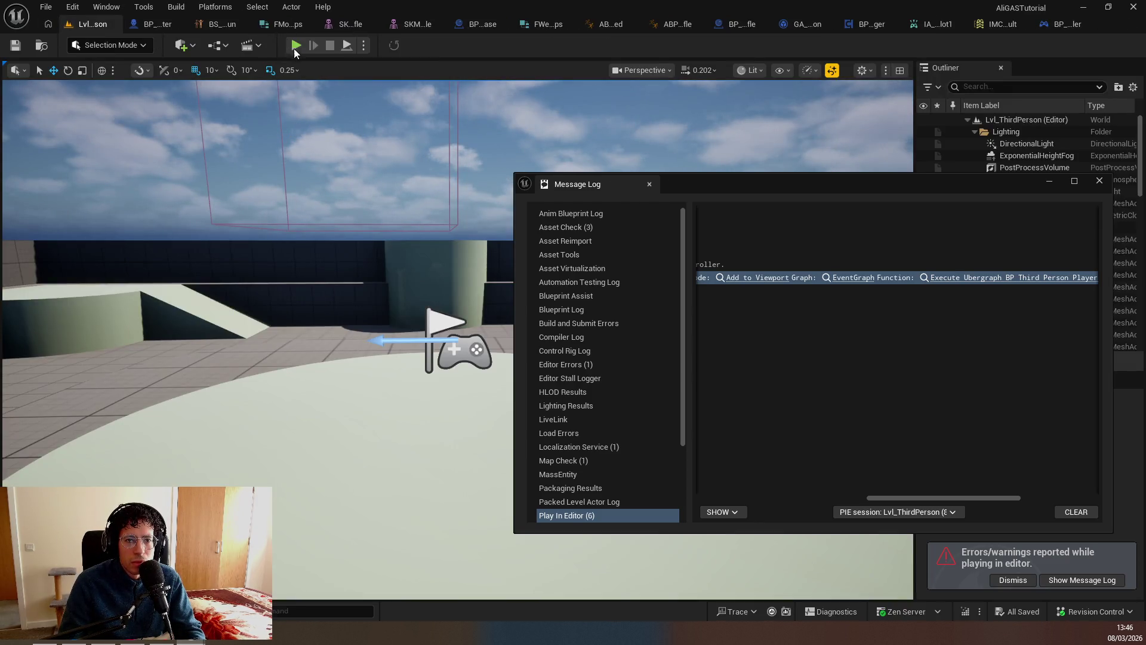
pyautogui.click(296, 46)
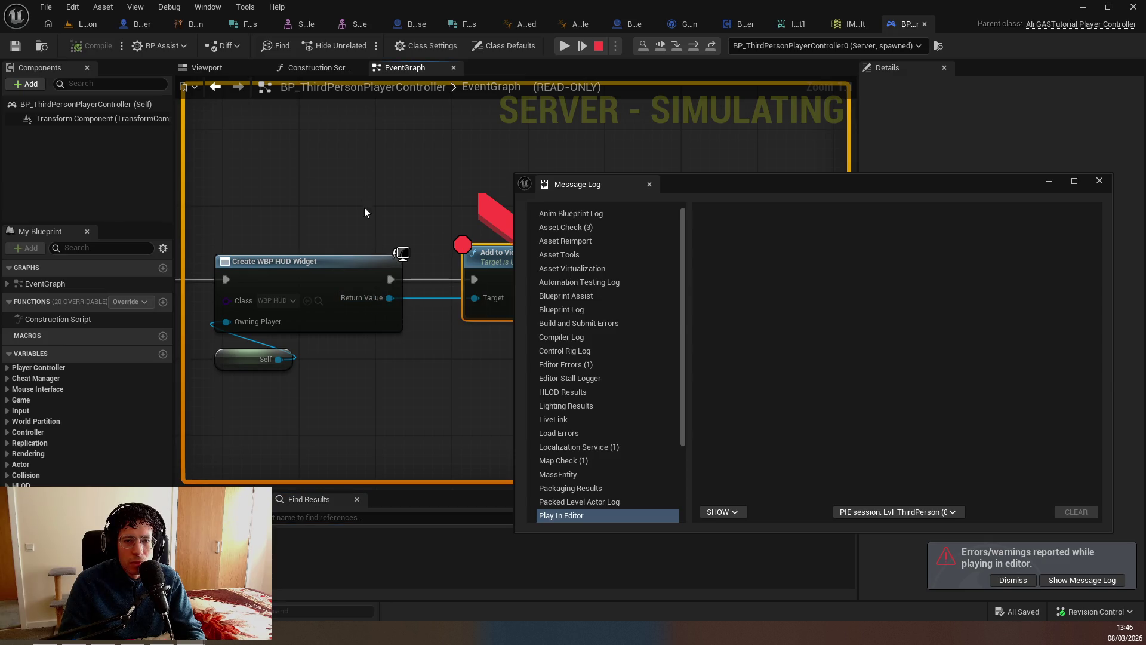
pyautogui.click(563, 47)
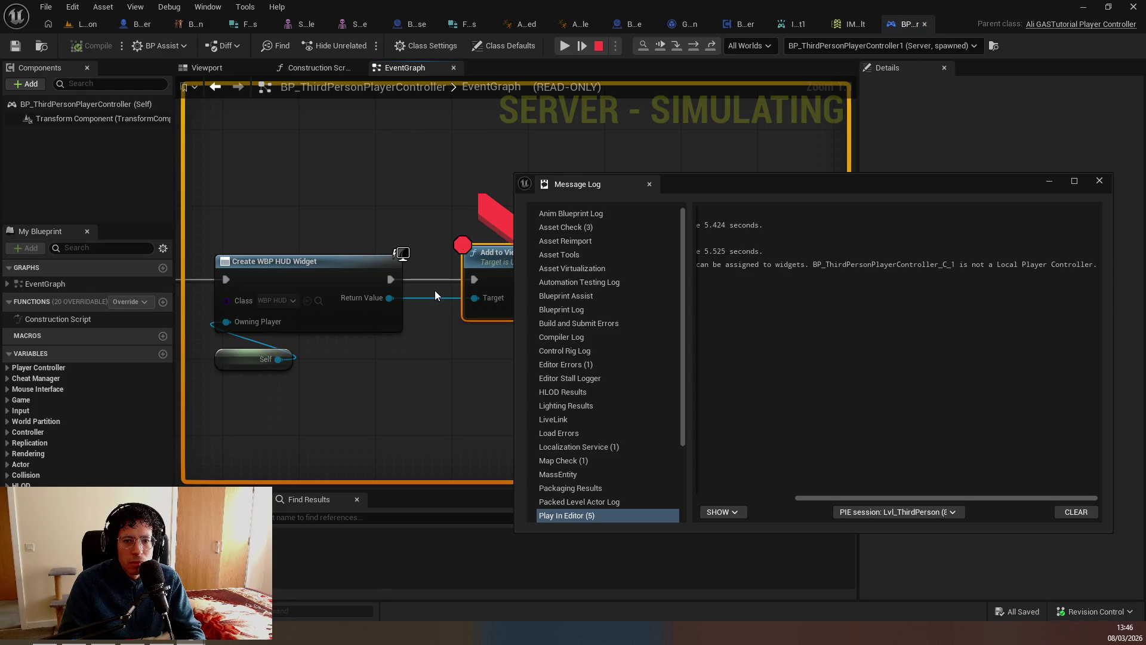
pyautogui.moveTo(382, 298)
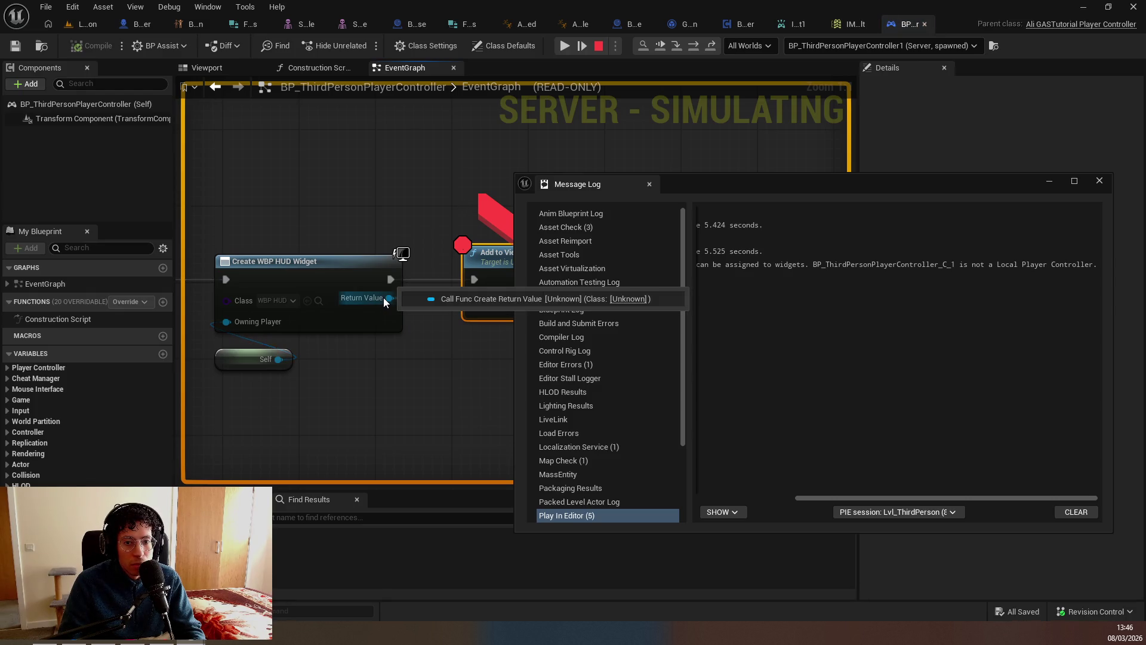
pyautogui.moveTo(254, 331)
pyautogui.mouseDown()
pyautogui.moveTo(449, 376)
pyautogui.moveTo(365, 430)
pyautogui.mouseUp()
pyautogui.moveTo(462, 406)
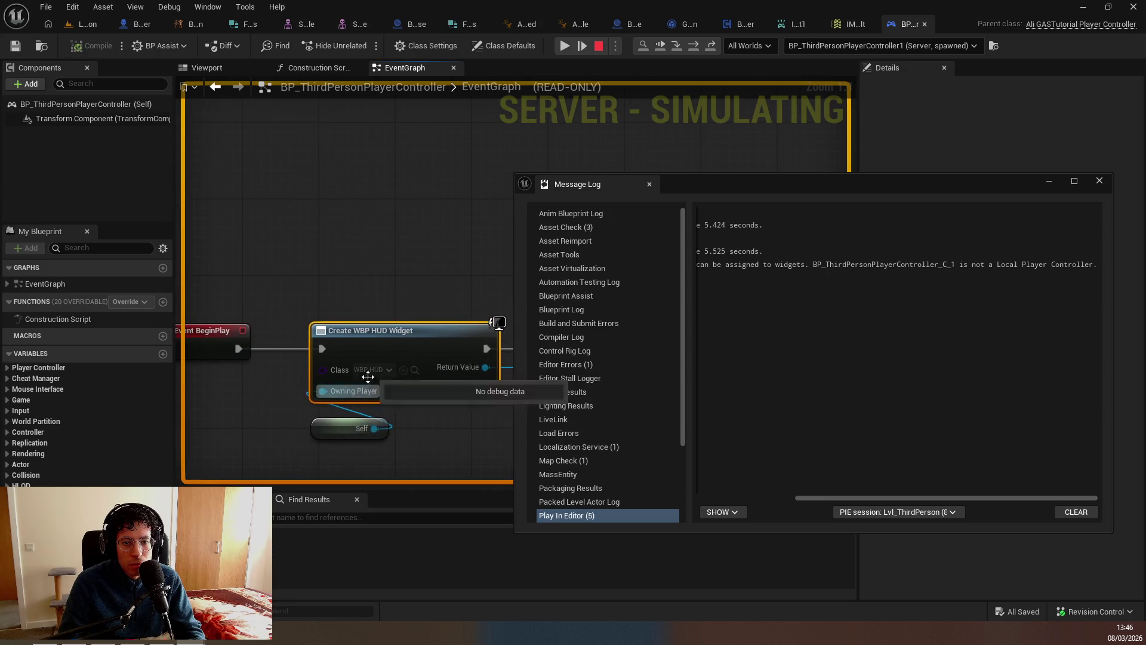
pyautogui.press('F9')
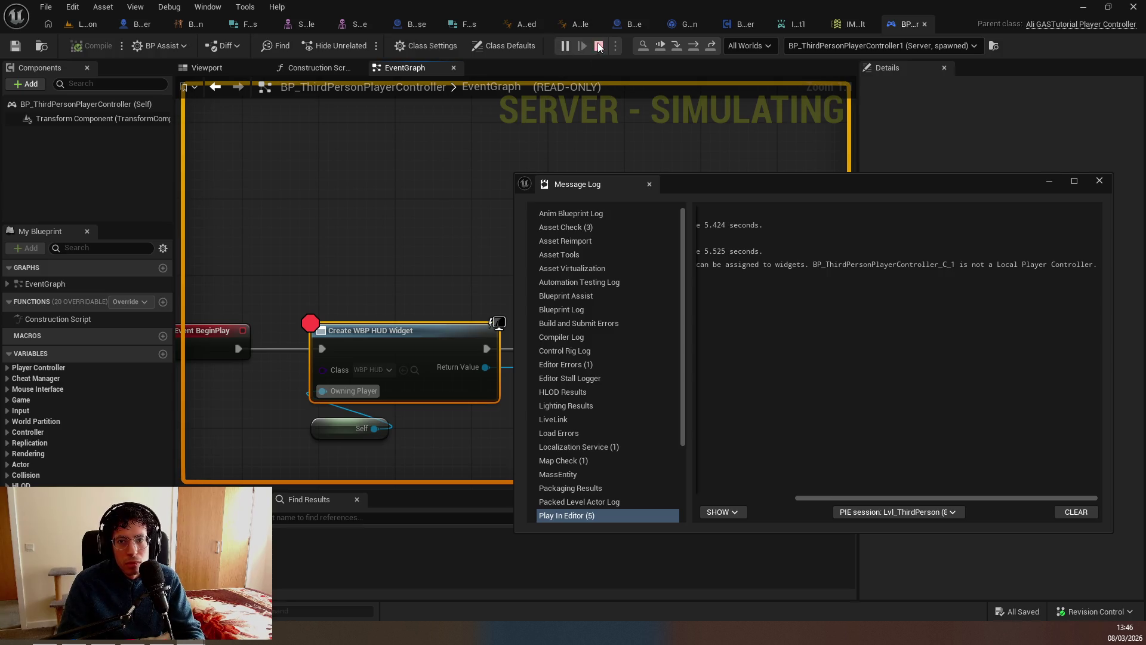
# Restart the simulation, step through to Add to Viewport with F10, then stop.
pyautogui.click(599, 46)
pyautogui.click(630, 47)
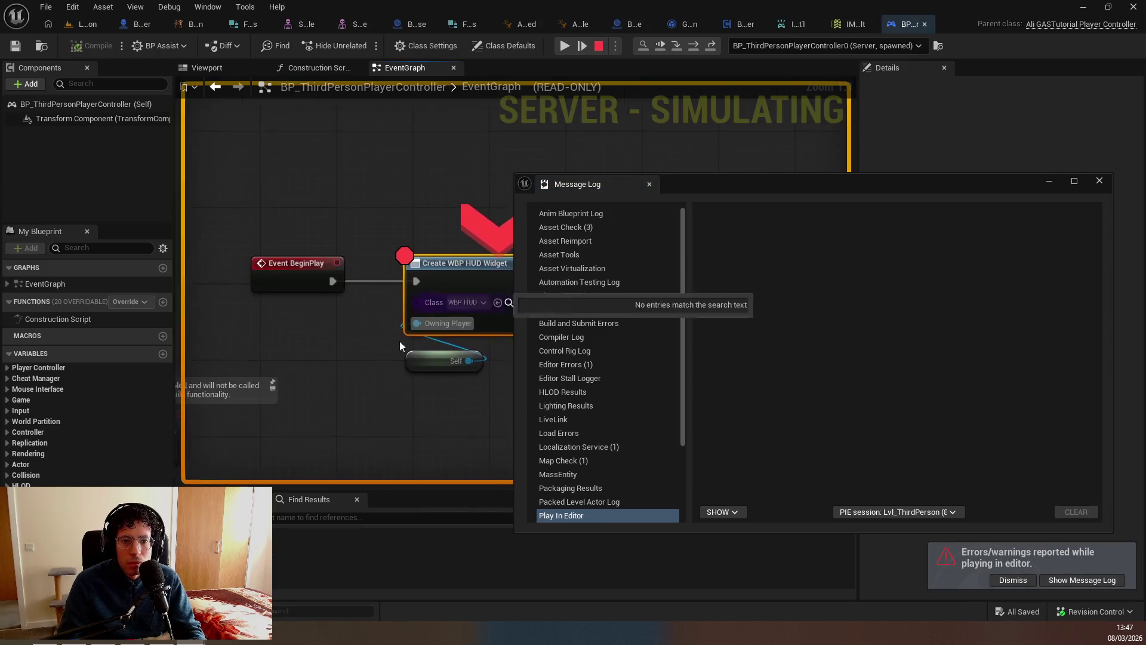
pyautogui.moveTo(335, 385)
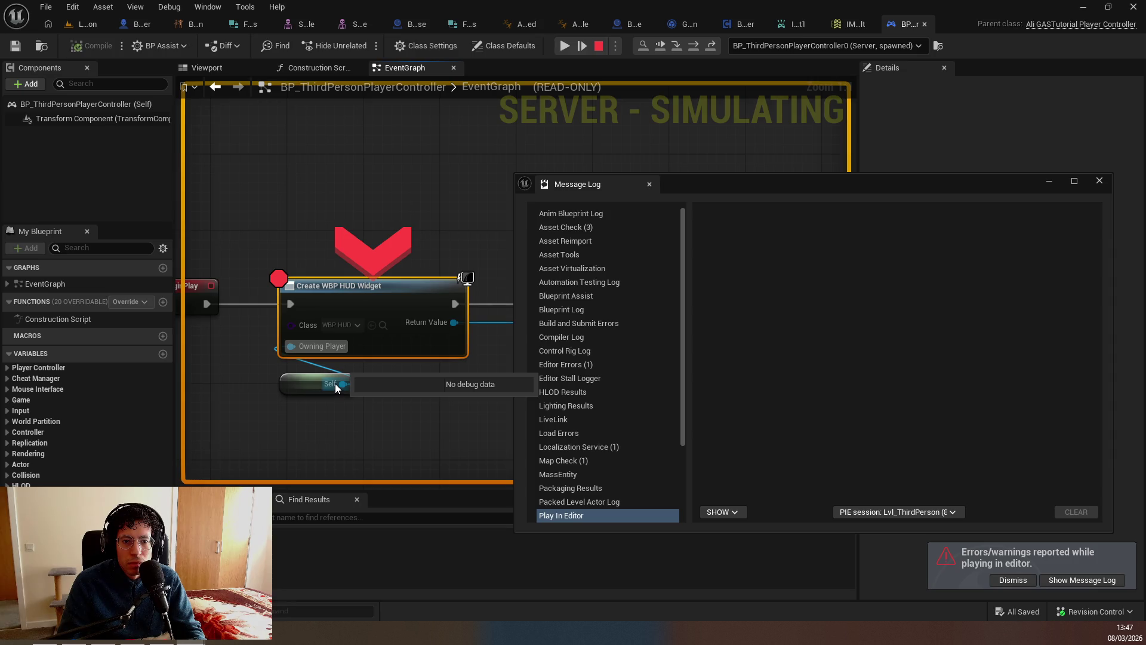
pyautogui.moveTo(315, 323)
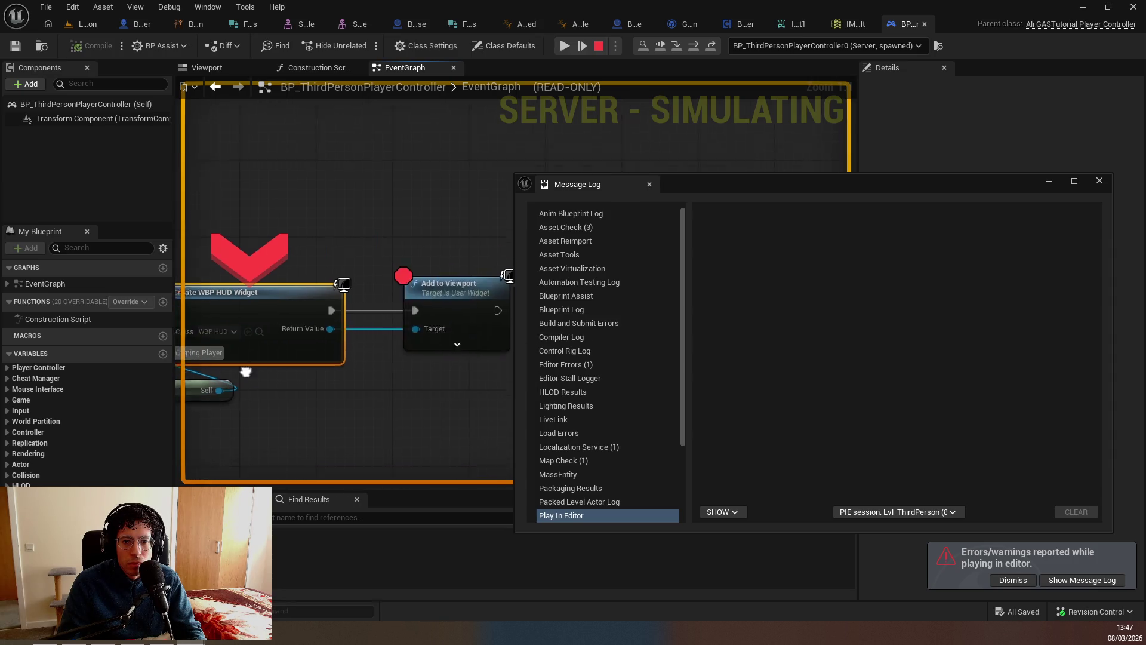
pyautogui.moveTo(288, 341)
pyautogui.press('F10')
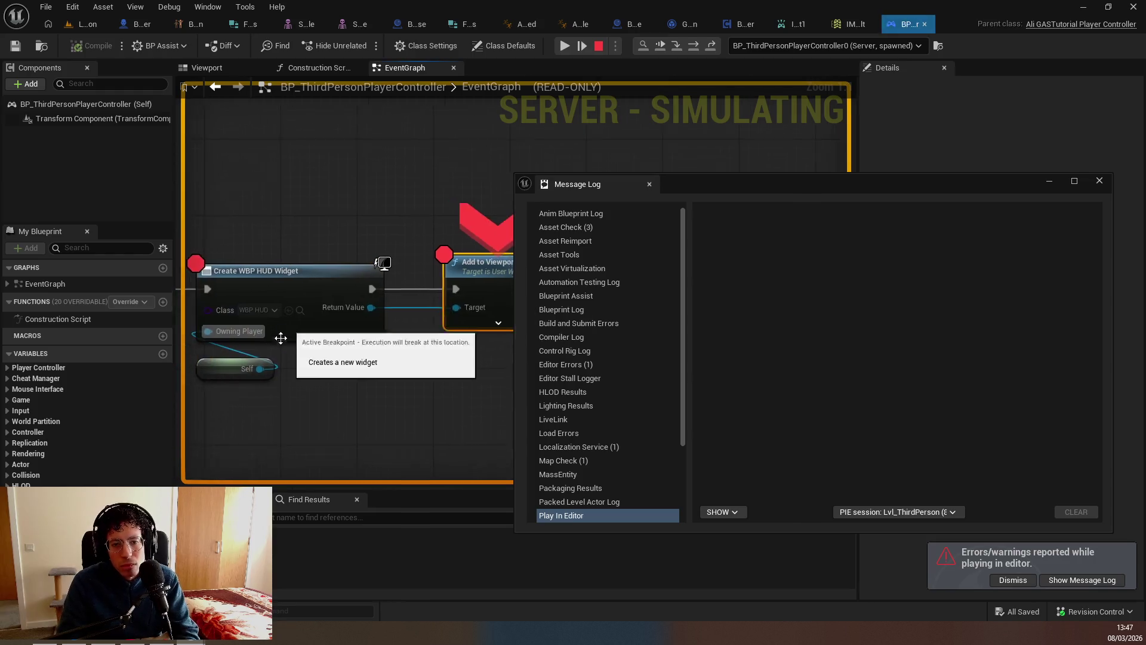
pyautogui.click(566, 46)
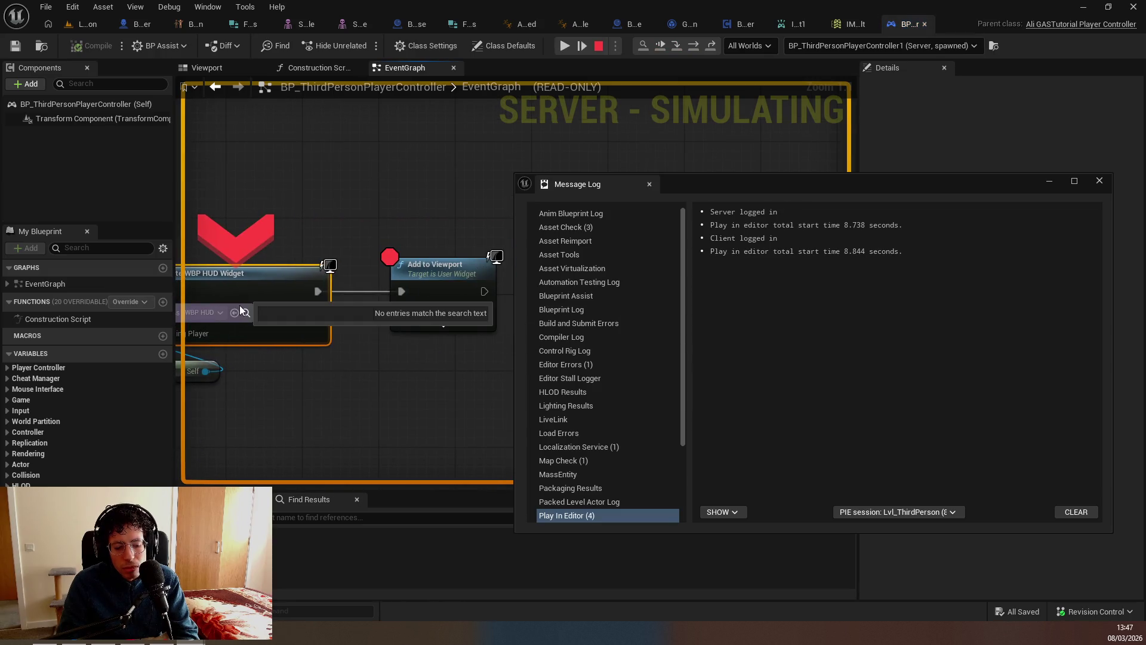
pyautogui.press('F10')
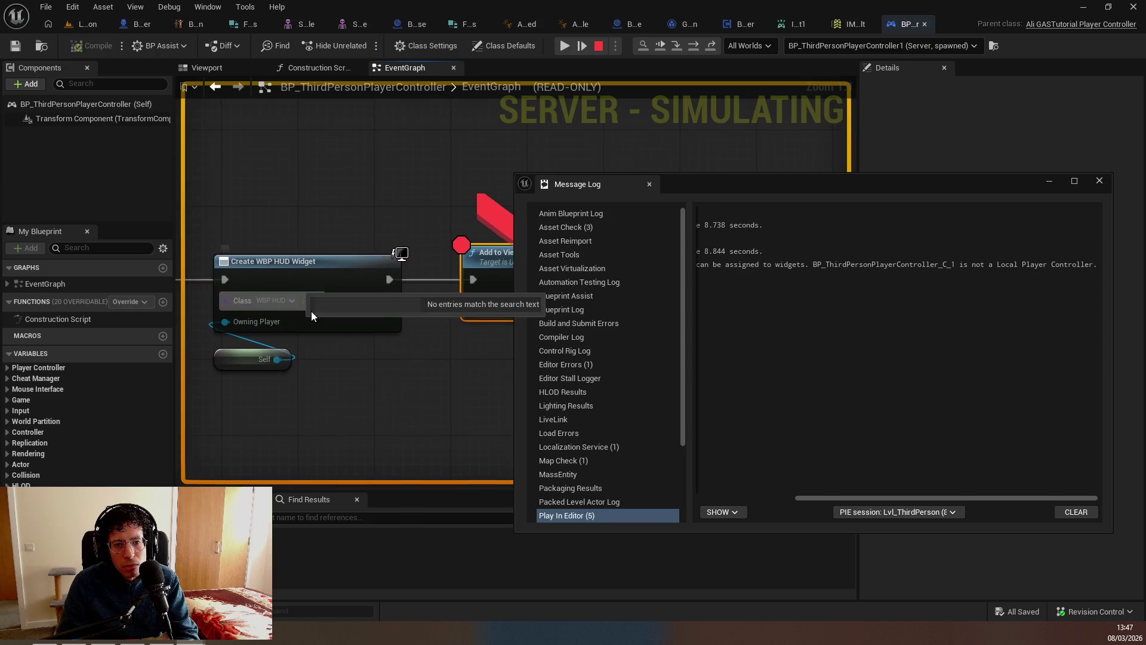
pyautogui.moveTo(372, 297); pyautogui.dragTo(271, 298)
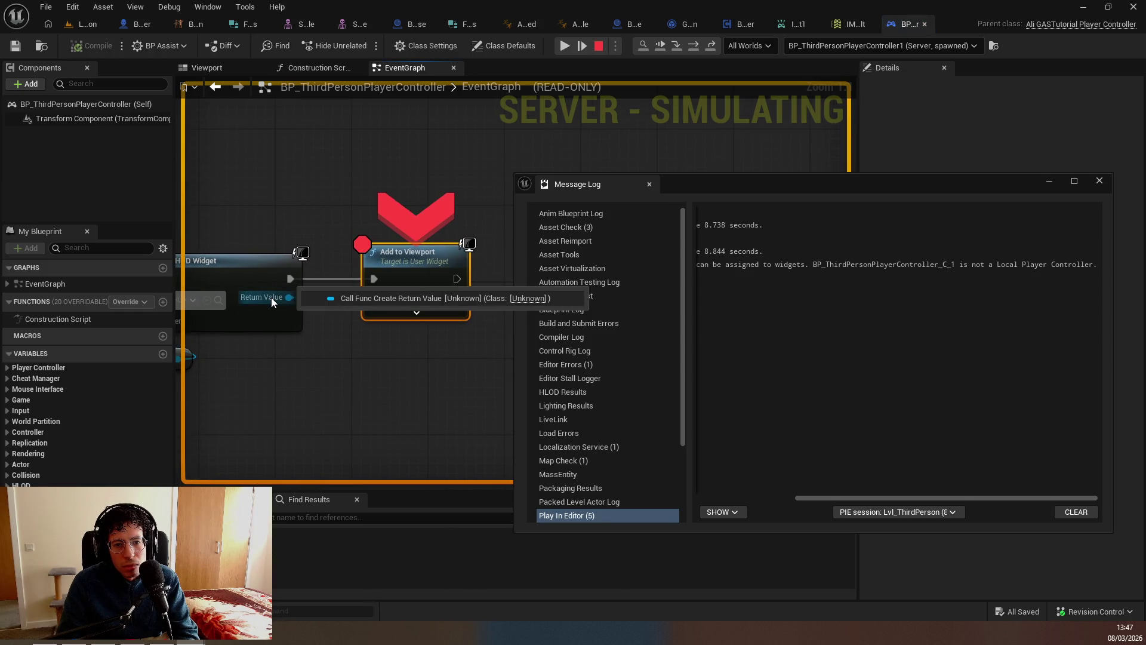
pyautogui.click(597, 48)
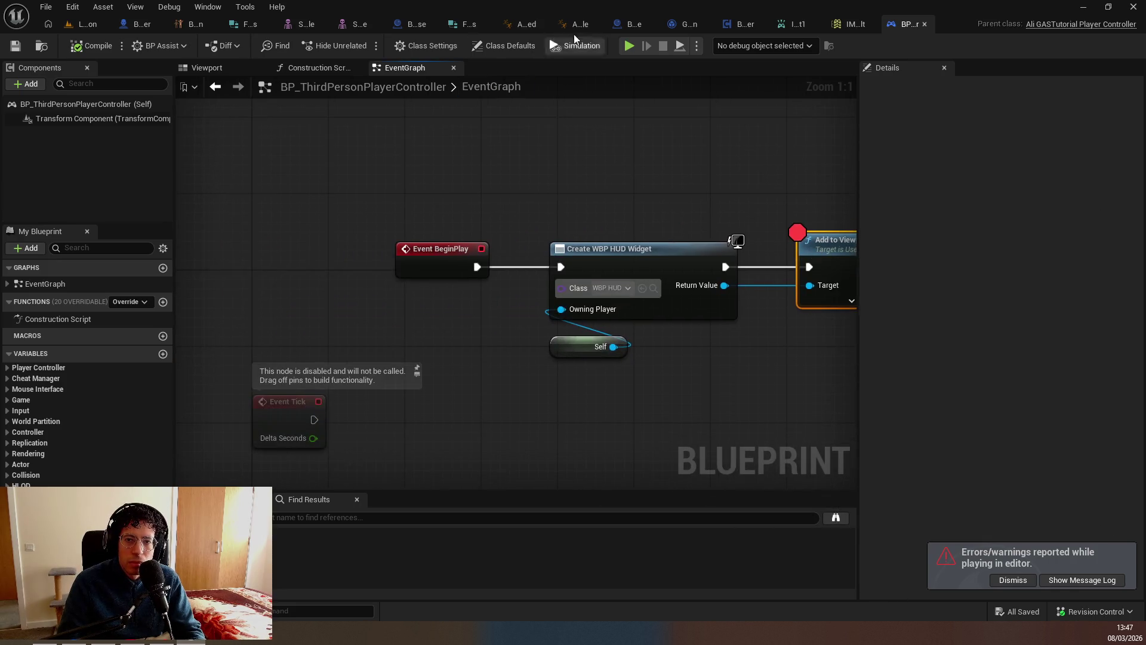
# Run and stop another play test, then bring up the logged errors.
pyautogui.click(565, 46)
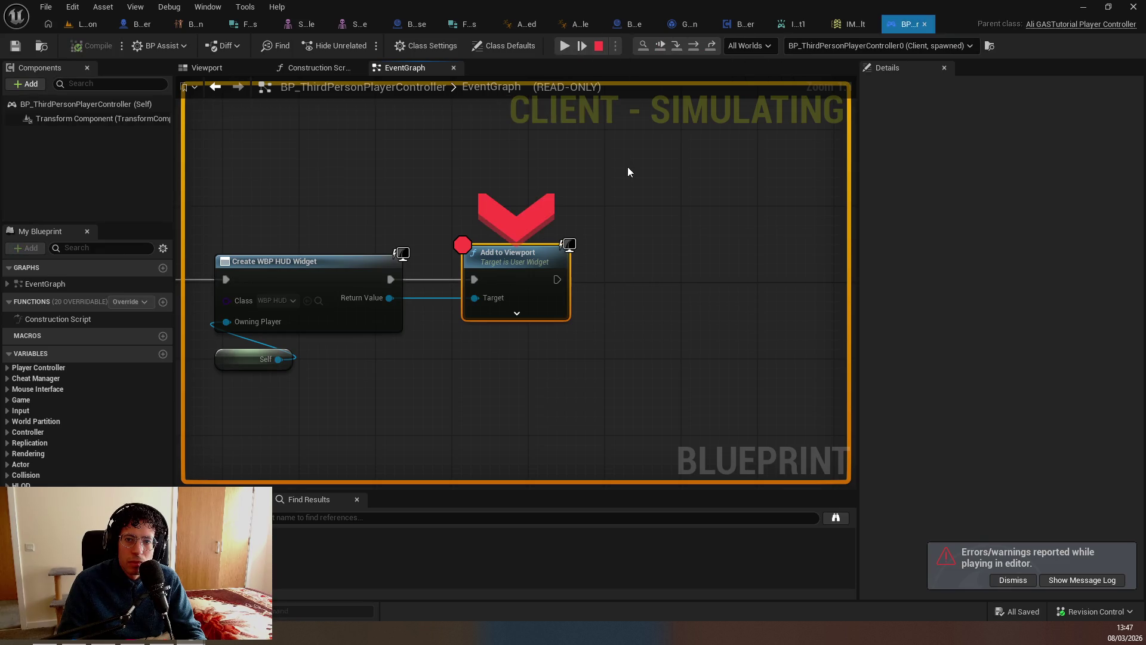
pyautogui.click(599, 46)
pyautogui.click(807, 265)
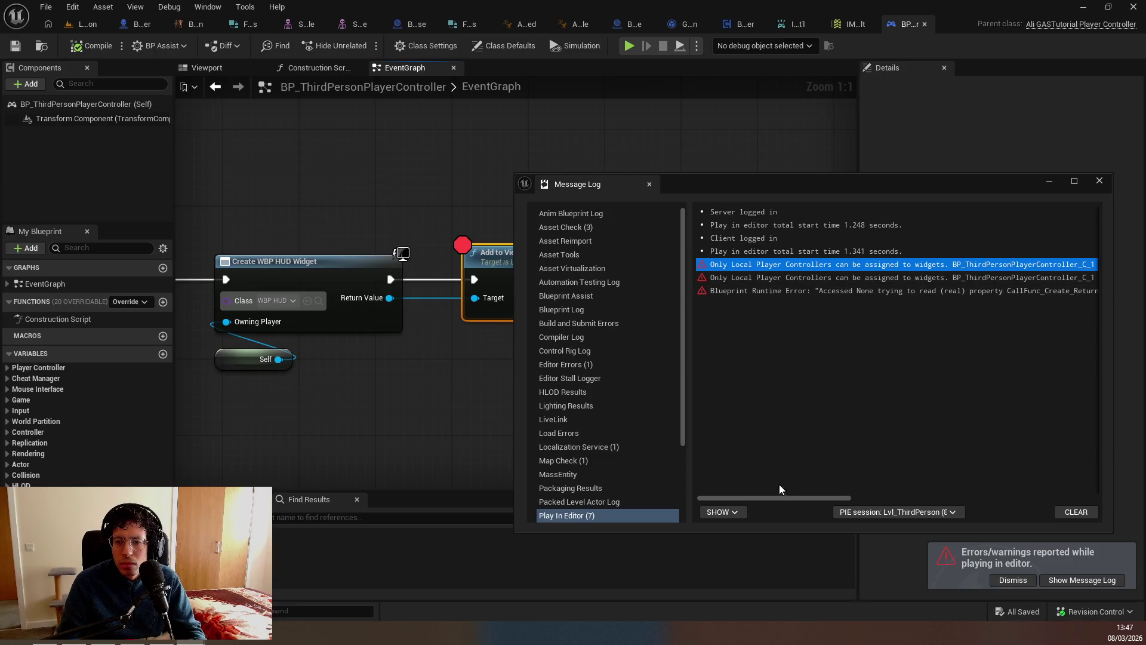
pyautogui.moveTo(828, 496)
pyautogui.mouseDown()
pyautogui.moveTo(916, 503)
pyautogui.moveTo(811, 507)
pyautogui.mouseUp()
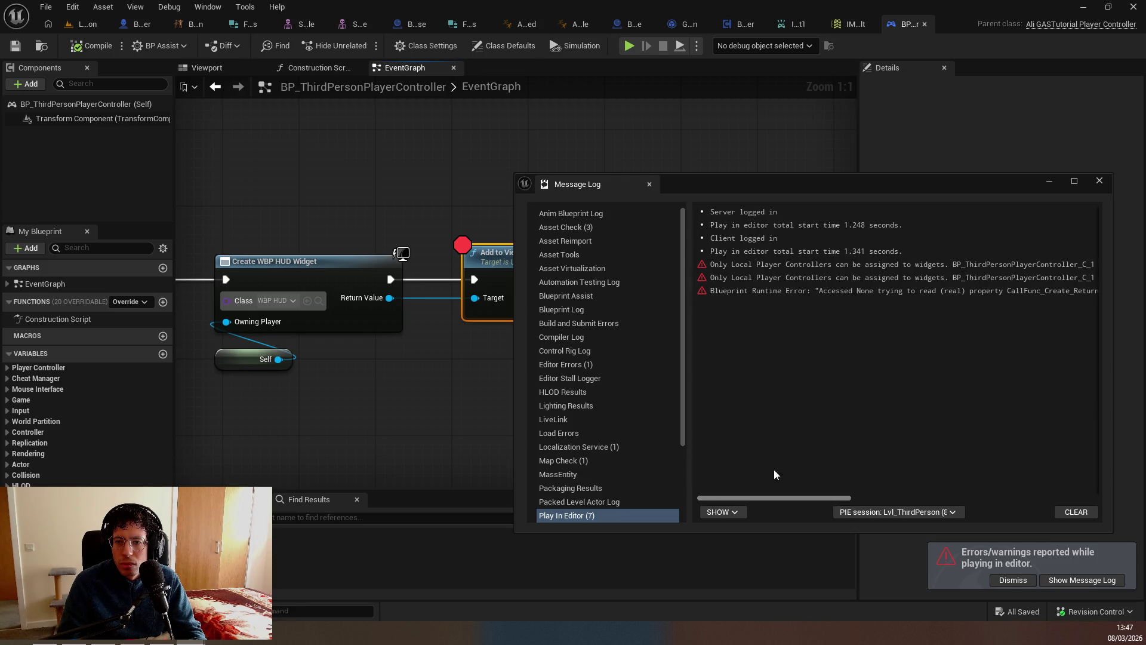
# Go through the Only Local Player Controllers warnings before switching to Rider.
pyautogui.click(760, 265)
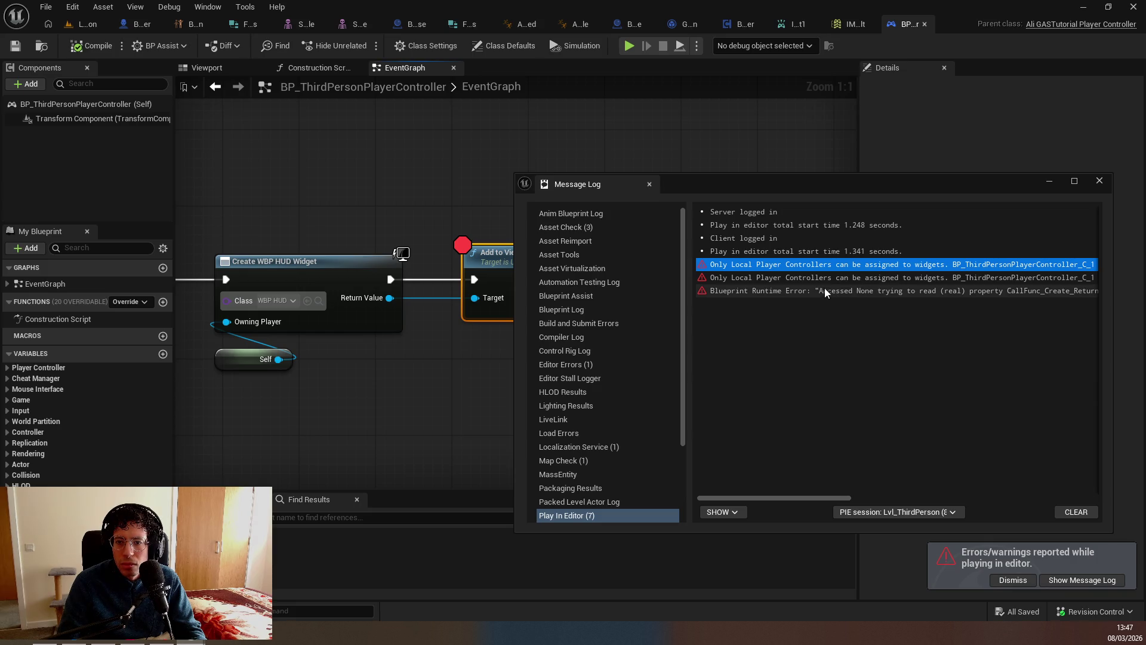
pyautogui.press('Down')
pyautogui.press('Down')
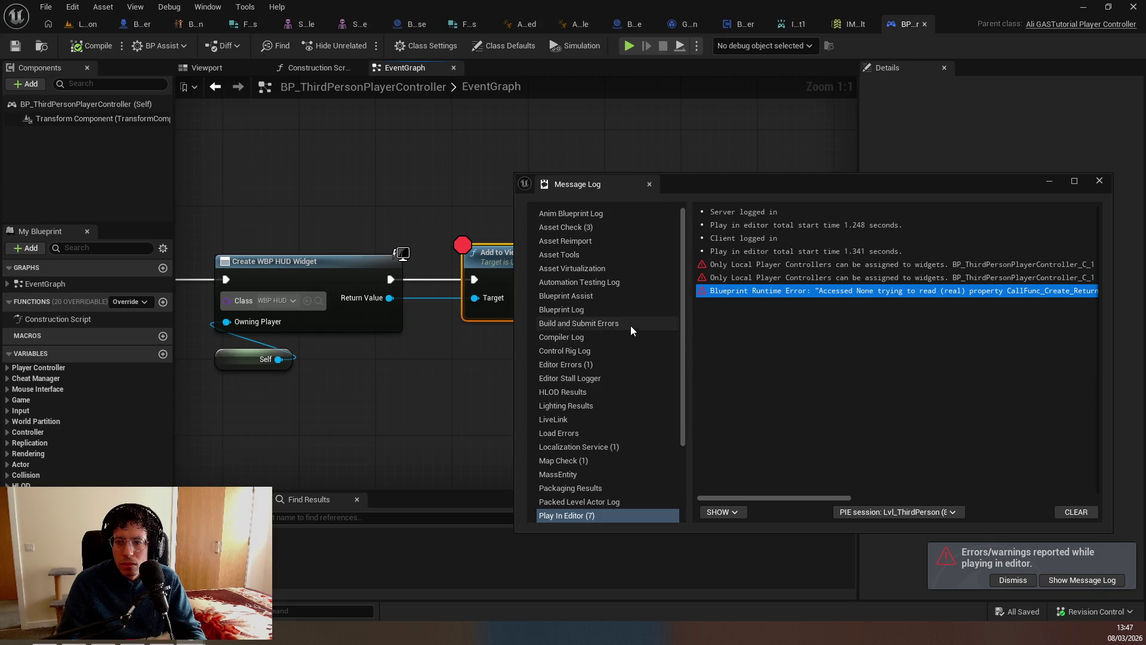
pyautogui.click(805, 266)
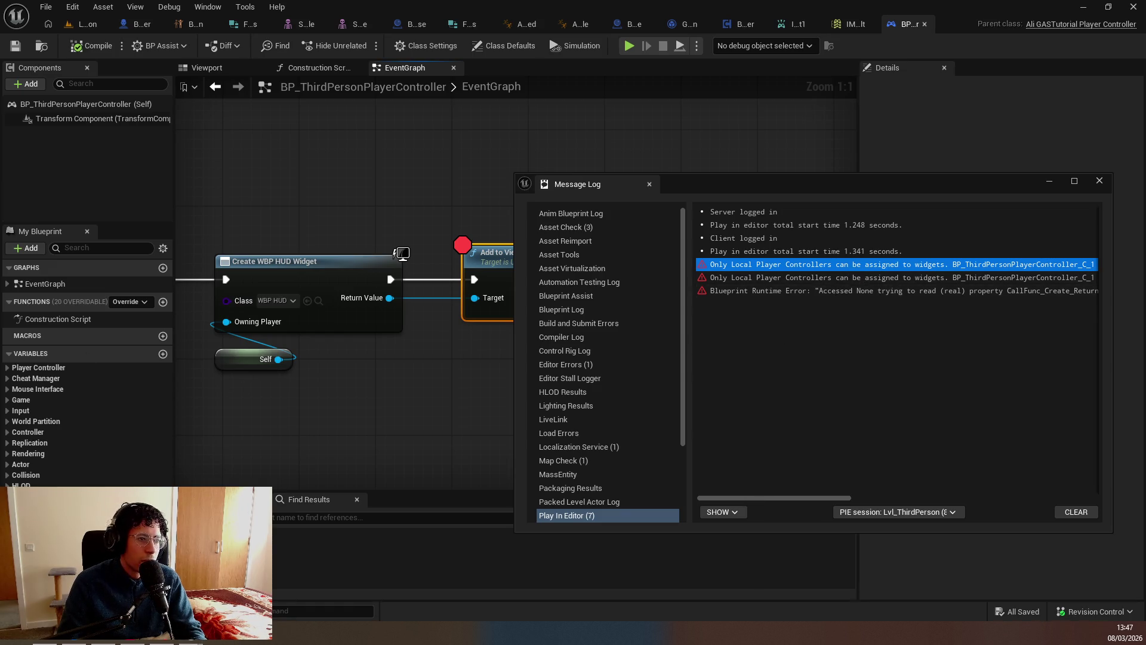
pyautogui.hotkey('alt', 'Tab')
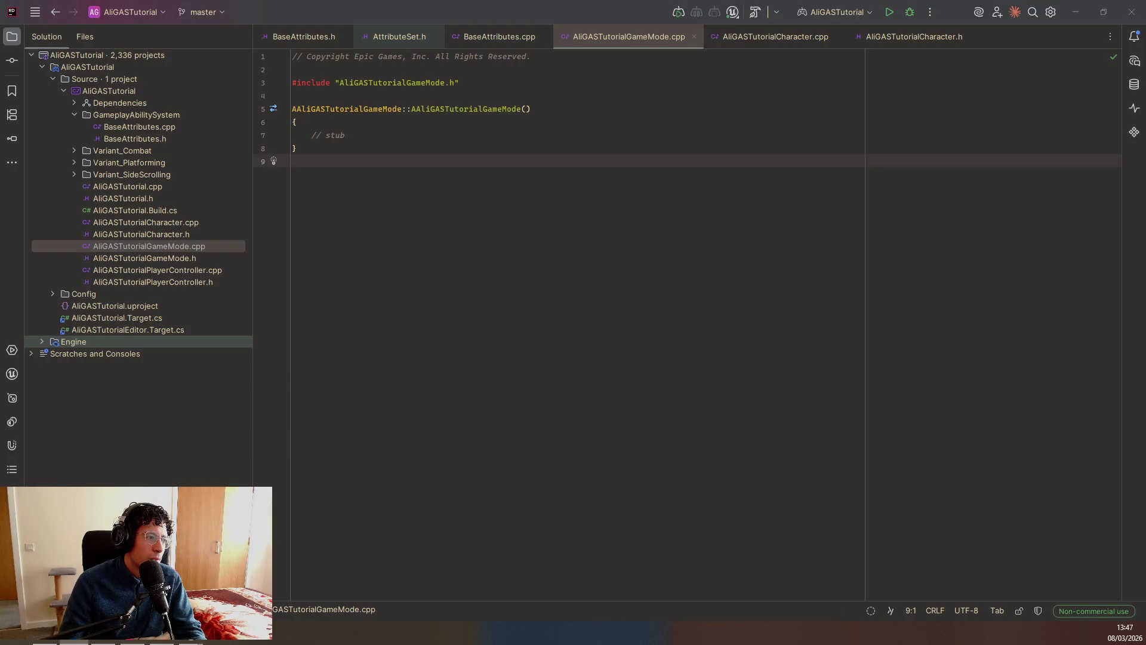
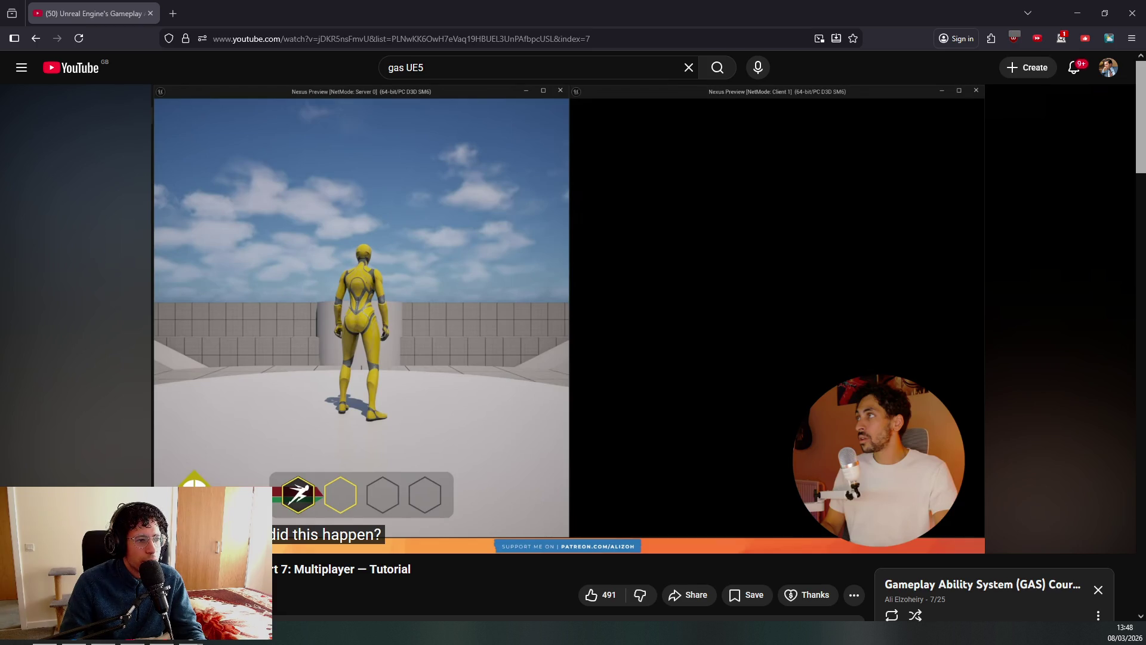
# Switch from the YouTube GAS tutorial to the Unreal Editor's player controller graph.
pyautogui.moveTo(293, 385)
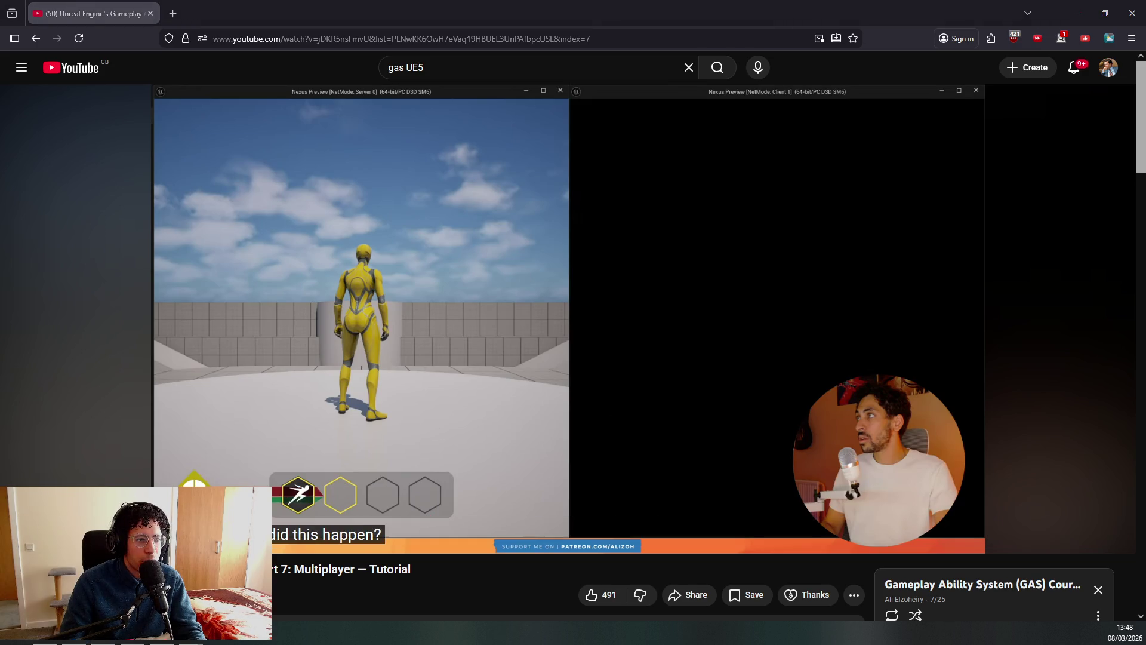
pyautogui.hotkey('alt', 'Tab')
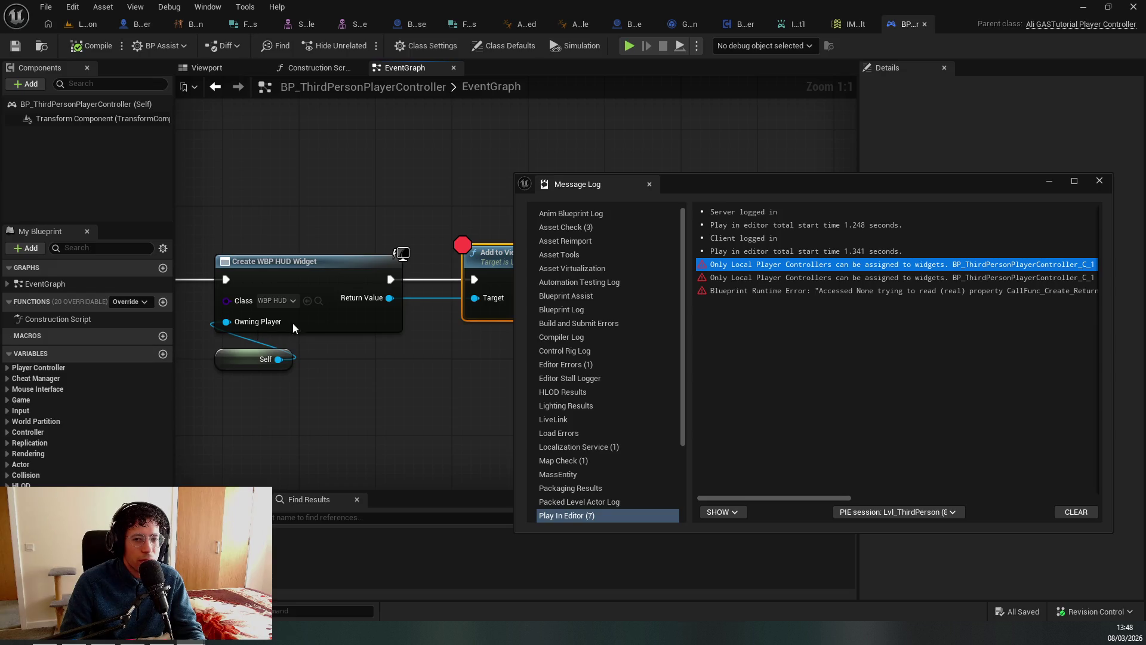
# Close the Message Log, clear the Add to Viewport breakpoint, and return to the Lvl_ThirdPerson viewport.
pyautogui.click(649, 184)
pyautogui.moveTo(420, 367); pyautogui.dragTo(589, 436)
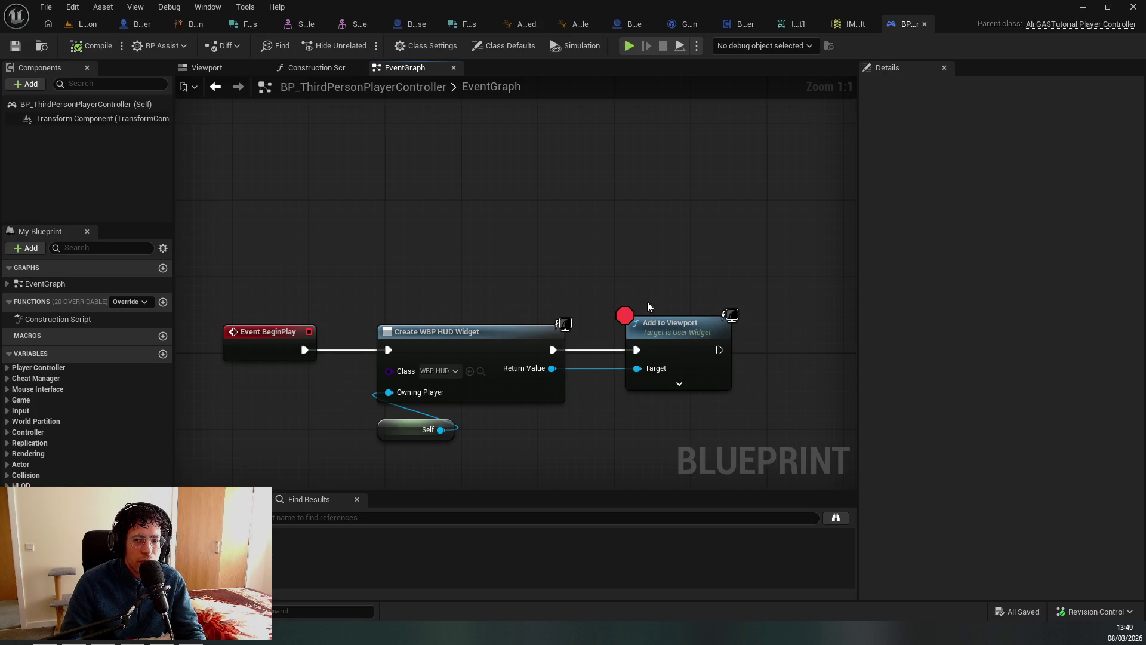
pyautogui.scroll(-5, 649, 307)
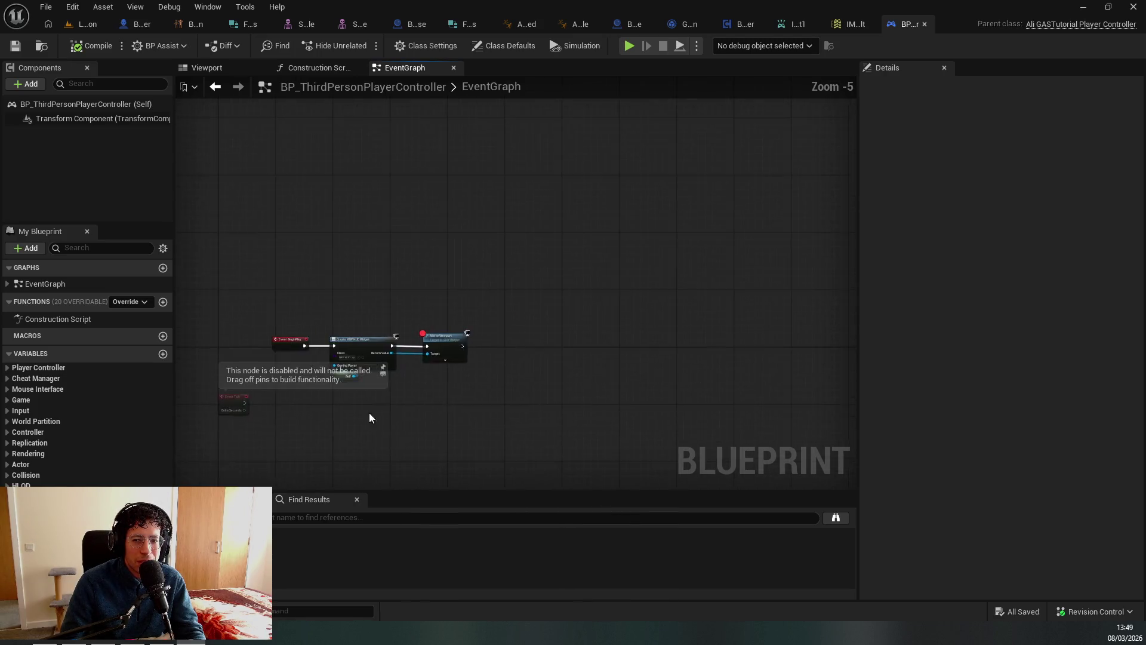
pyautogui.scroll(3, 370, 418)
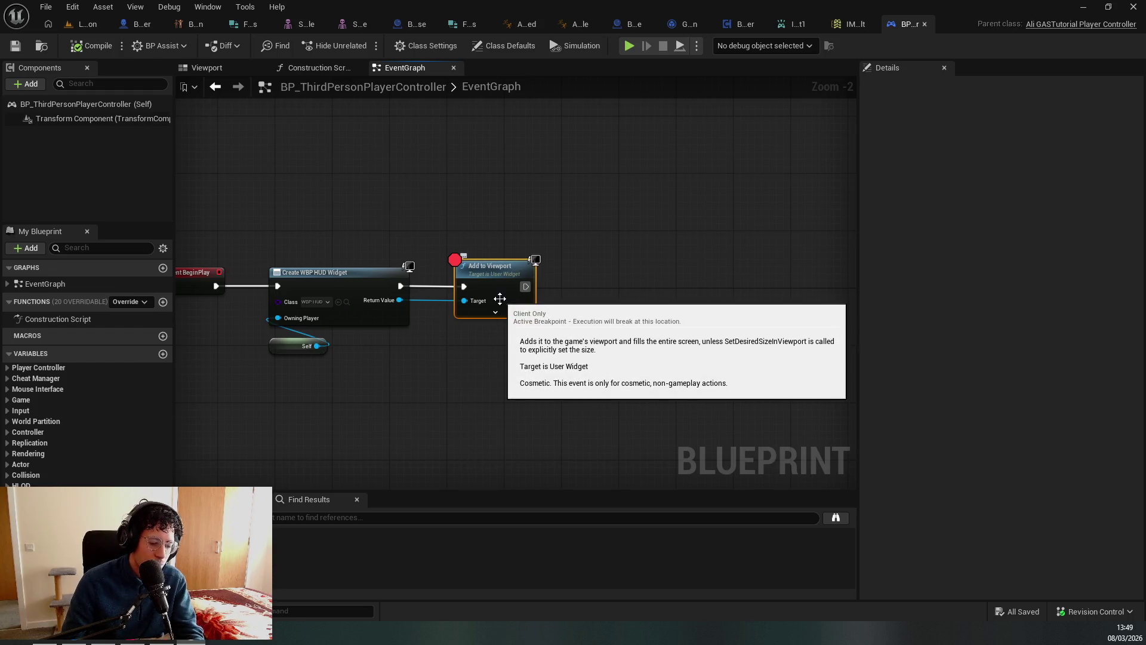
pyautogui.press('F9')
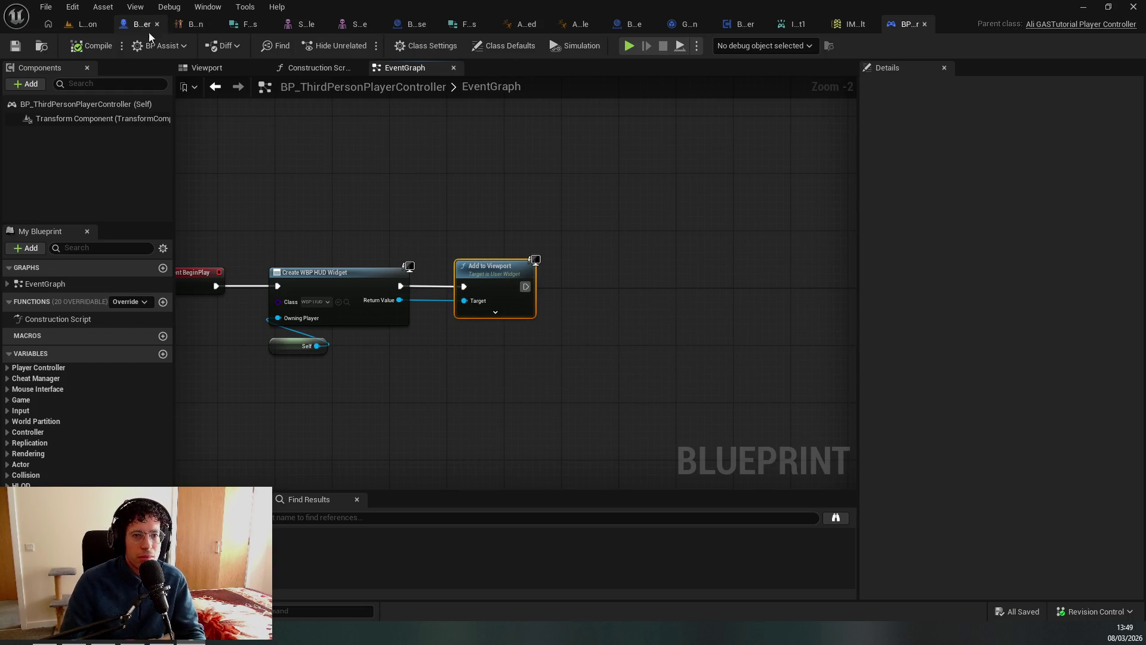
pyautogui.click(89, 25)
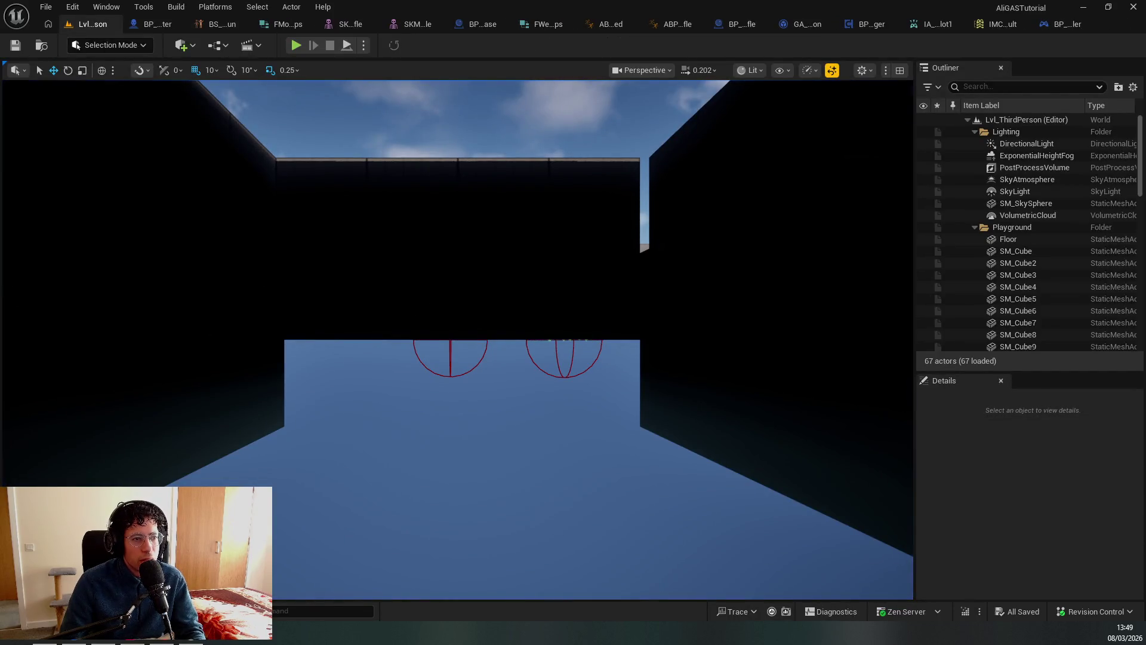
# Rewind the YouTube tutorial to its multiplayer section and play it.
pyautogui.hotkey('alt', 'Tab')
pyautogui.click(349, 501)
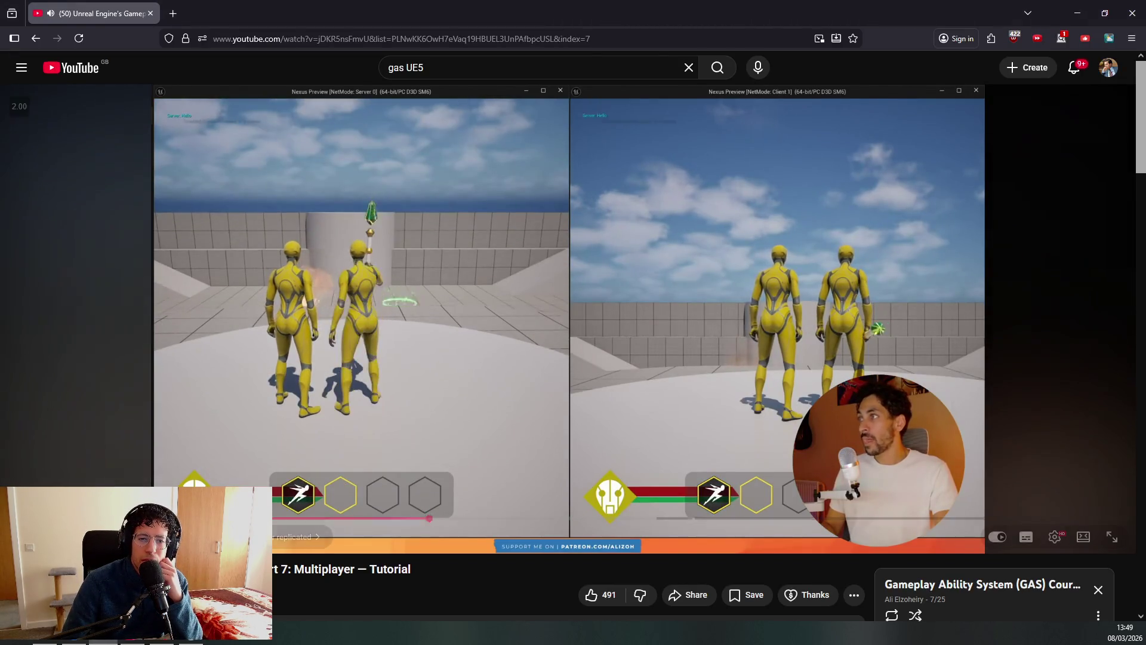
pyautogui.moveTo(349, 517); pyautogui.dragTo(171, 518)
pyautogui.moveTo(430, 519); pyautogui.dragTo(430, 519)
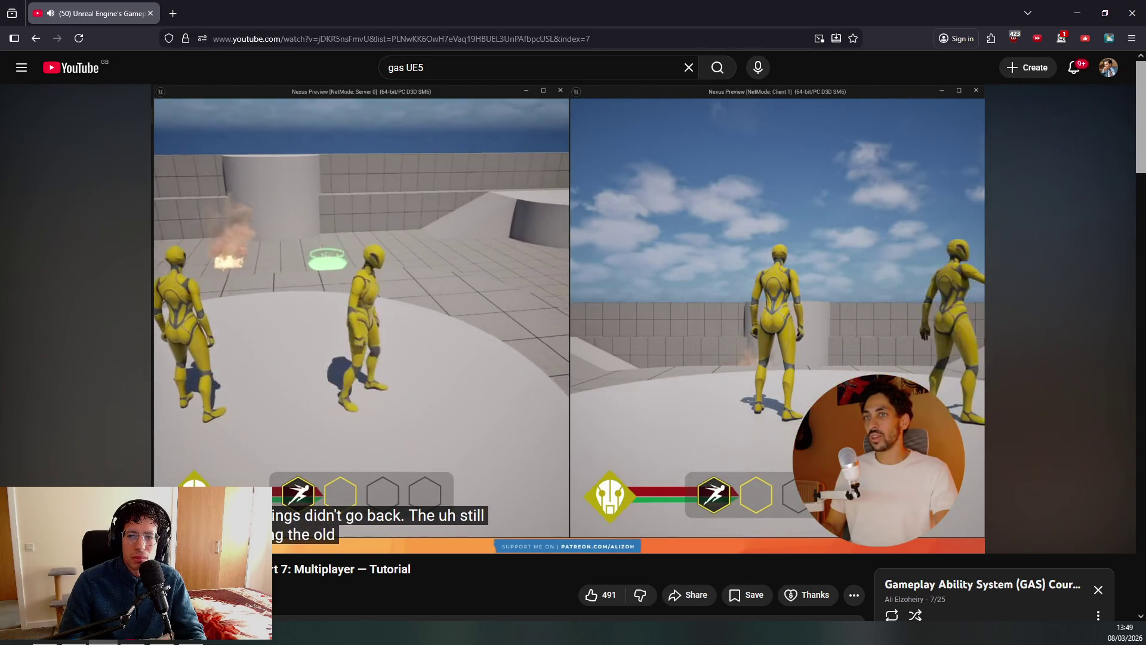
# Pause the tutorial and start a Play In Editor session of Lvl_ThirdPerson.
pyautogui.click(306, 380)
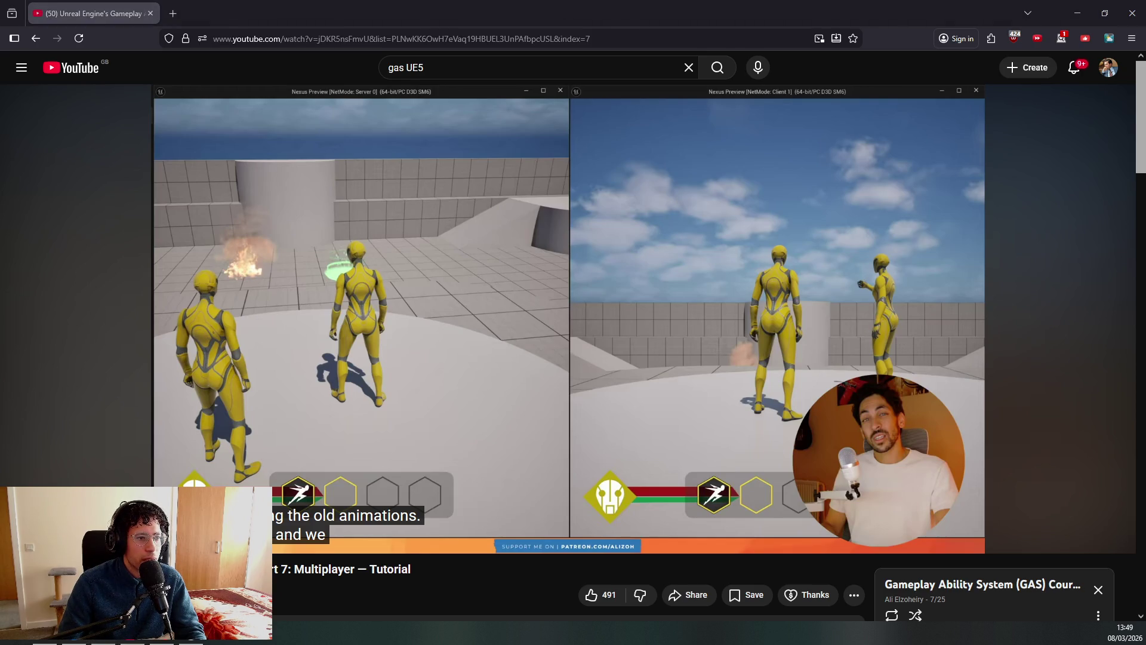
pyautogui.hotkey('alt', 'Tab')
pyautogui.hotkey('alt', 'p')
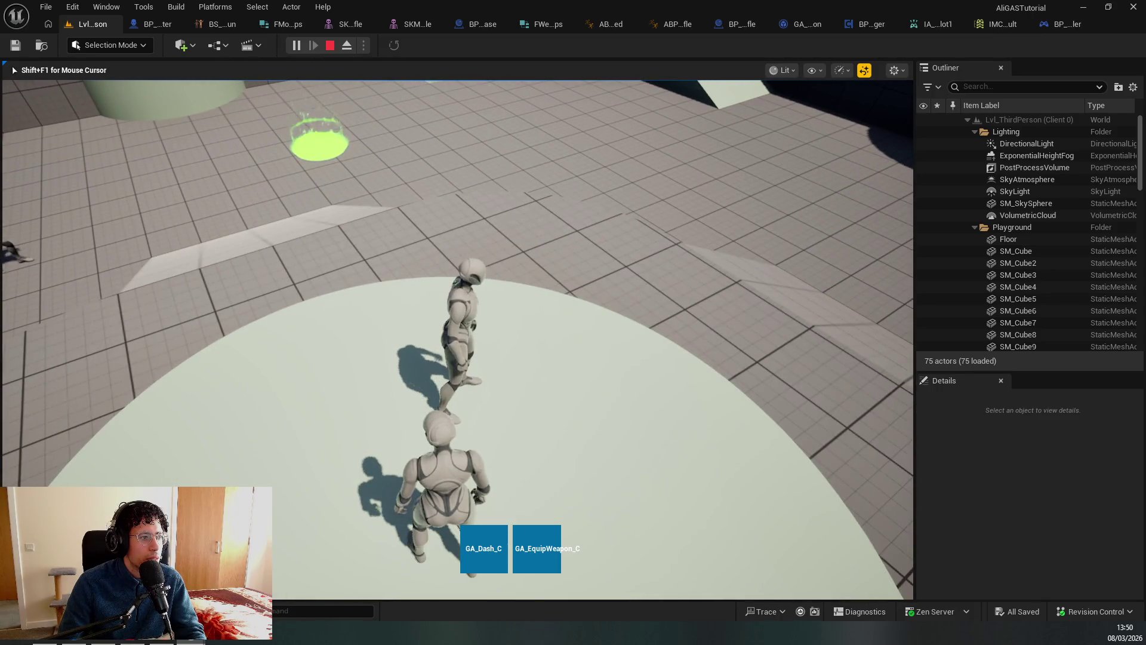
# Stop the play session, close its error log, check the tutorial, and bring up the Tab Switcher.
pyautogui.press('Escape')
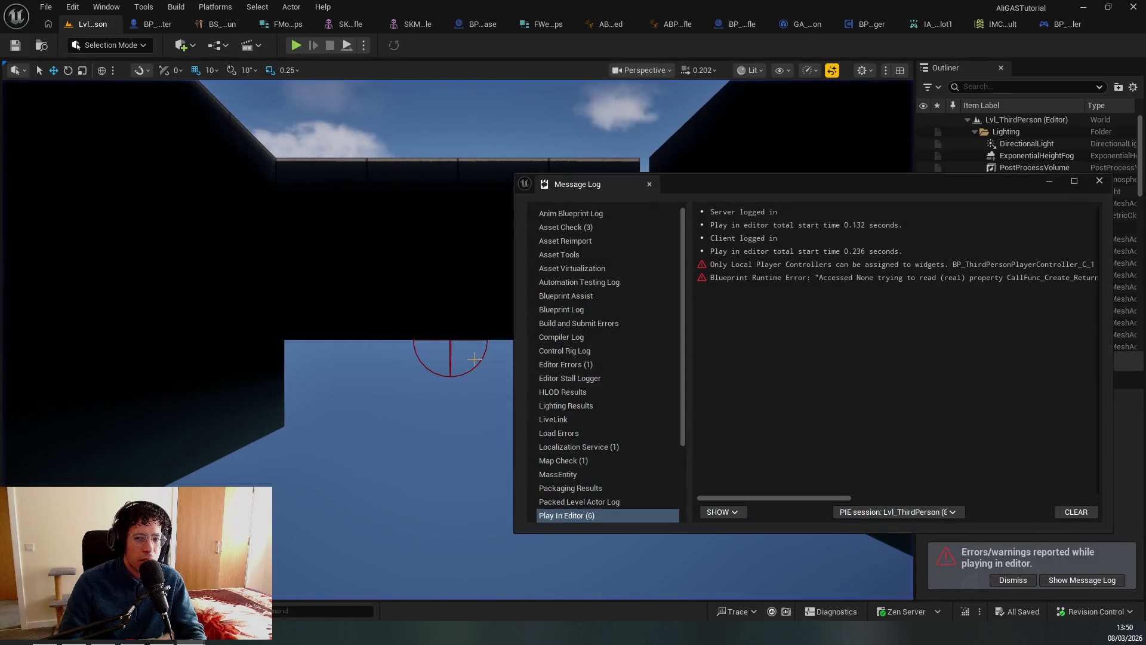
pyautogui.click(650, 184)
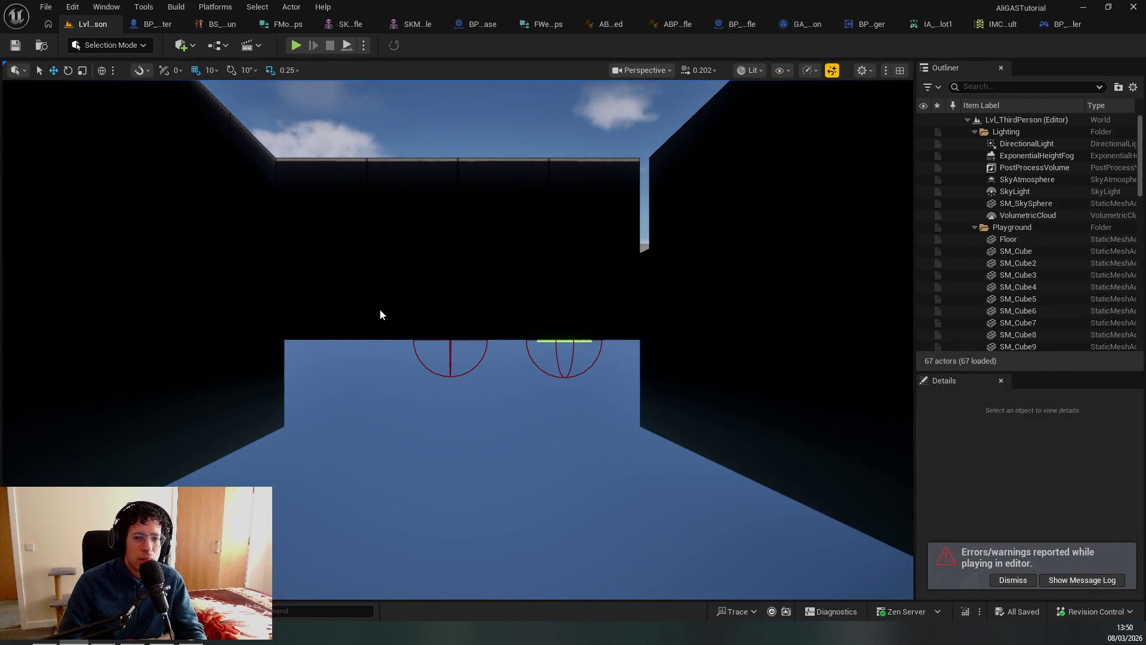
pyautogui.hotkey('alt', 'Tab')
pyautogui.click(285, 415)
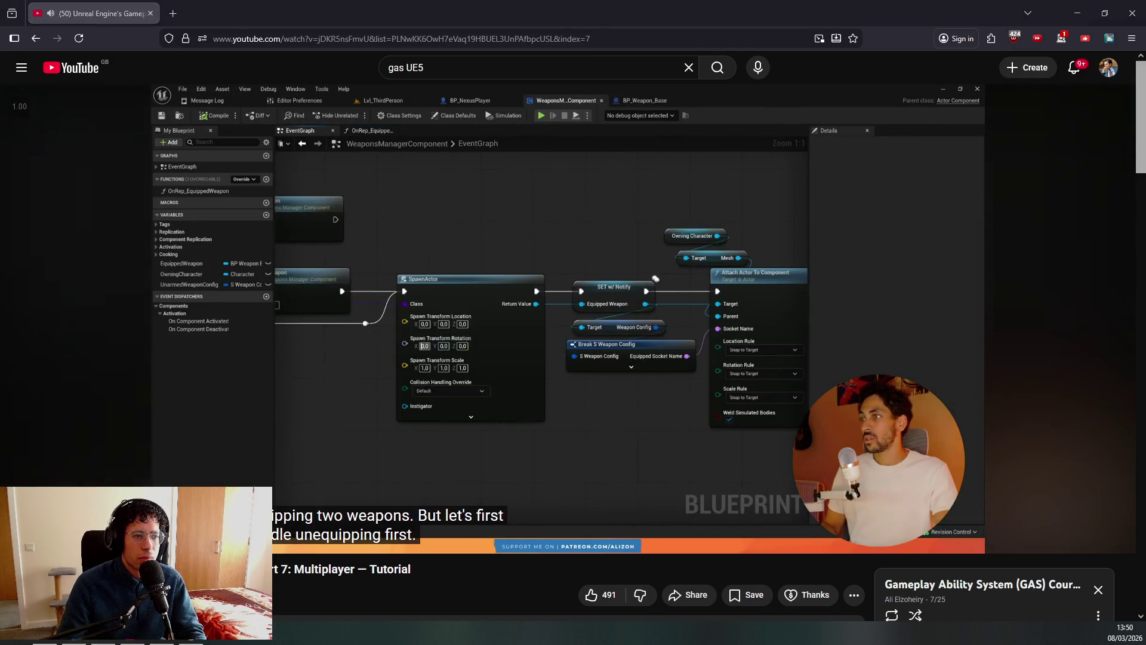
pyautogui.hotkey('alt', 'Tab')
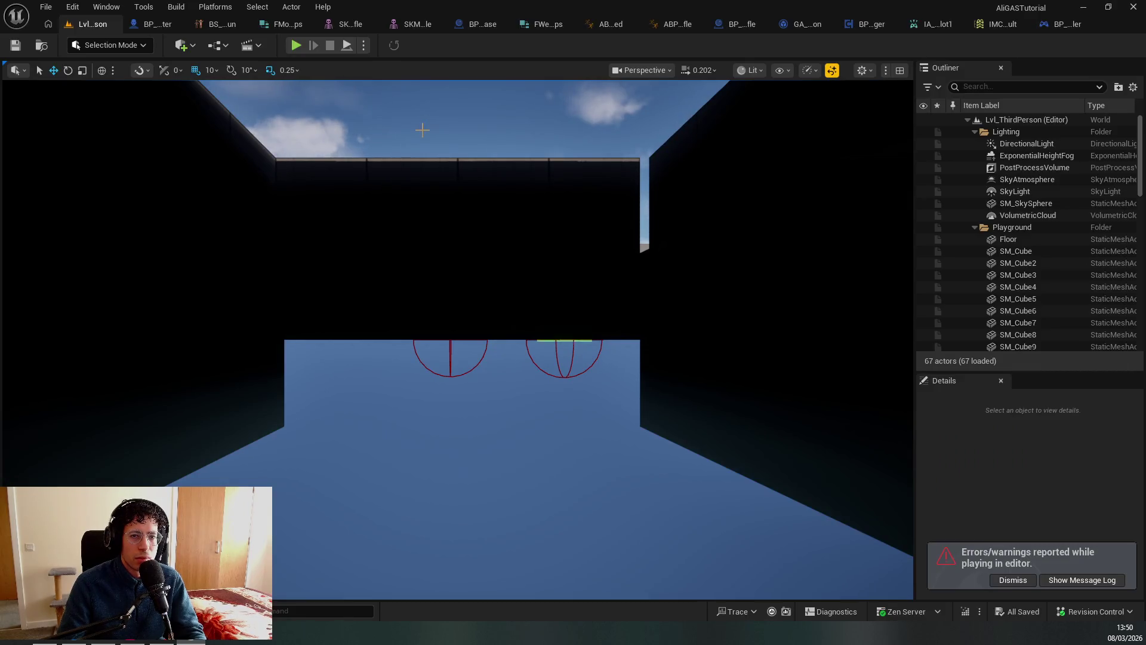
pyautogui.hotkey('ctrl', 'Tab')
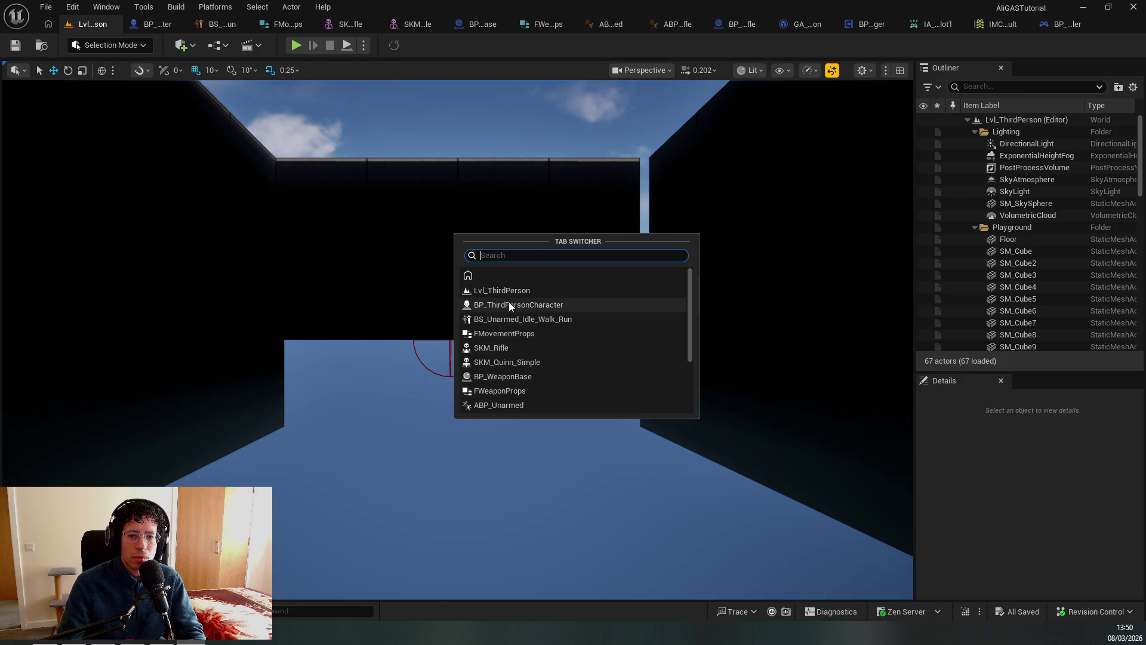
# Open BPC_WeaponManager's EventGraph and centre the SpawnActor and Unequip Weapon nodes.
pyautogui.write('compo')
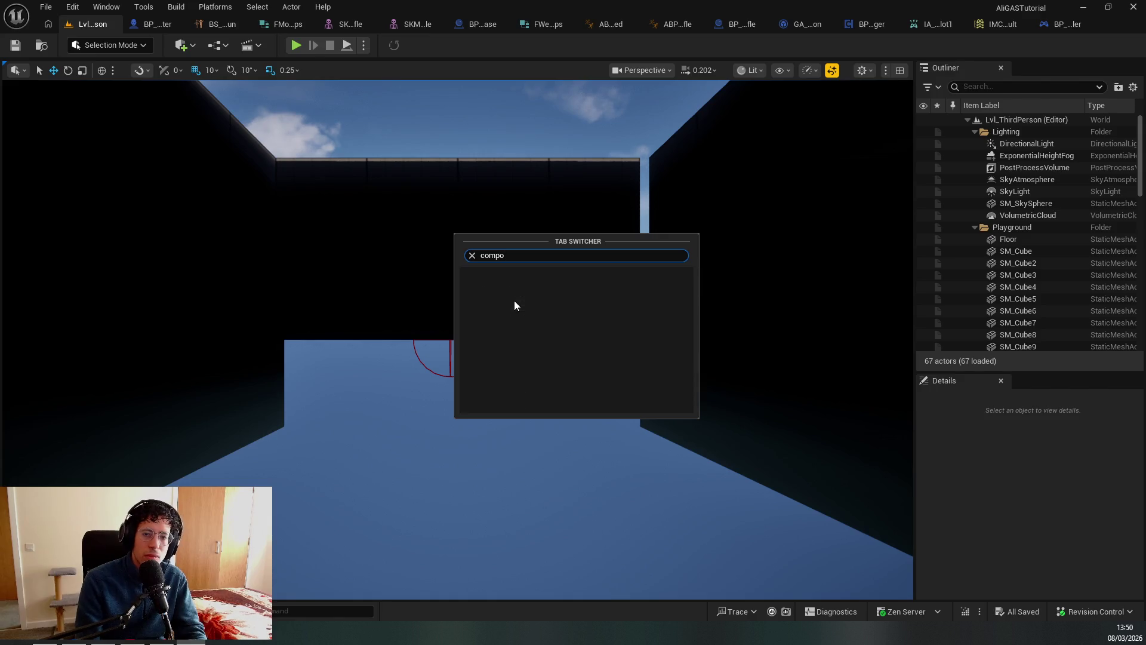
pyautogui.press('BackSpace')
pyautogui.press('BackSpace')
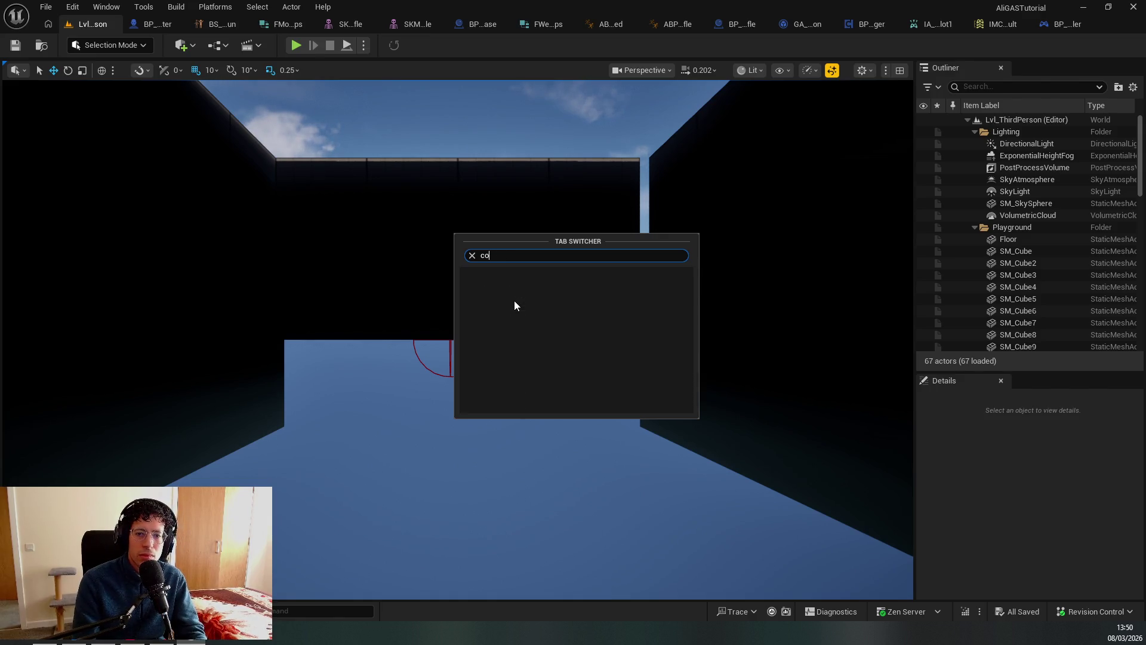
pyautogui.press('Escape')
pyautogui.press('Escape')
pyautogui.hotkey('ctrl', 'Tab')
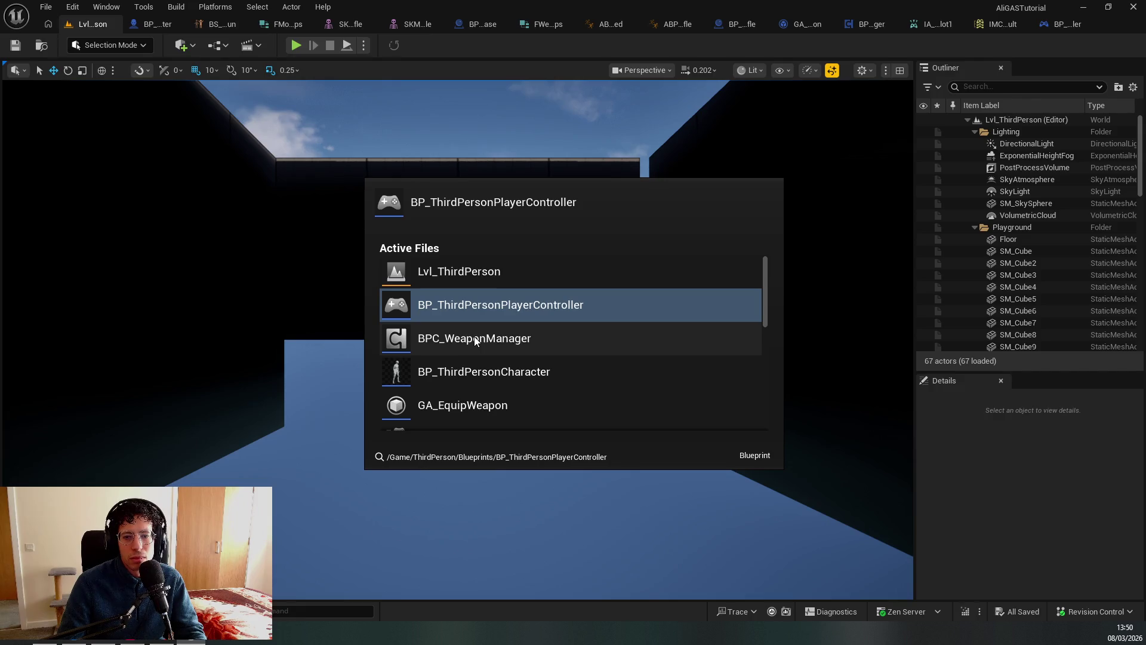
pyautogui.click(470, 341)
pyautogui.doubleClick(637, 335)
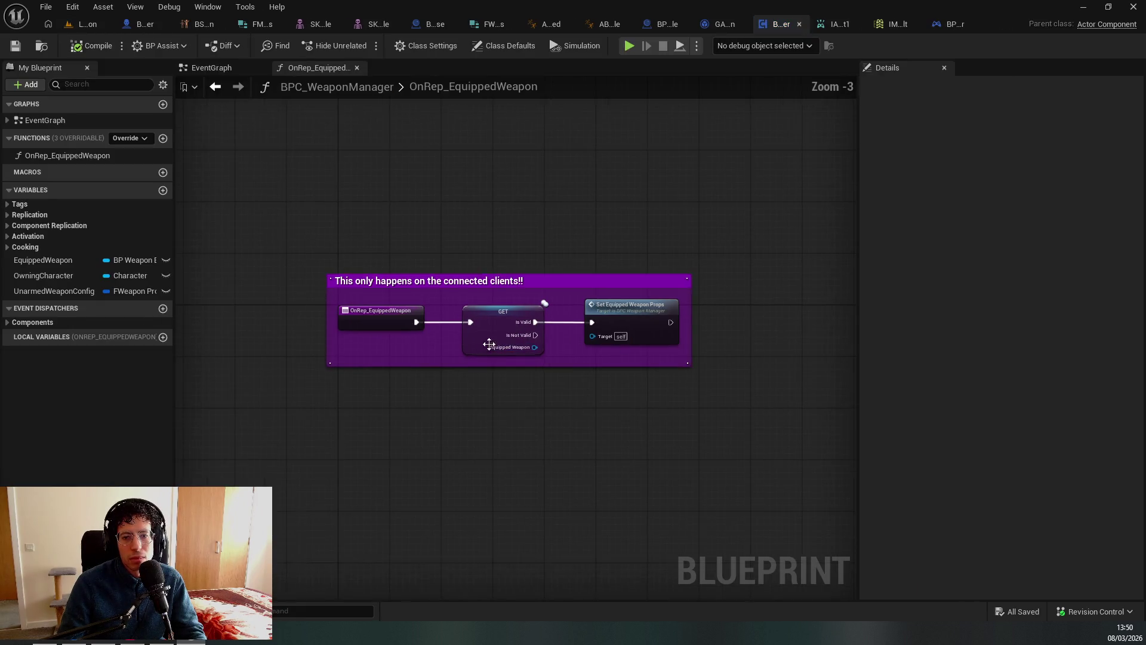
pyautogui.scroll(-4, 478, 334)
pyautogui.scroll(2, 481, 333)
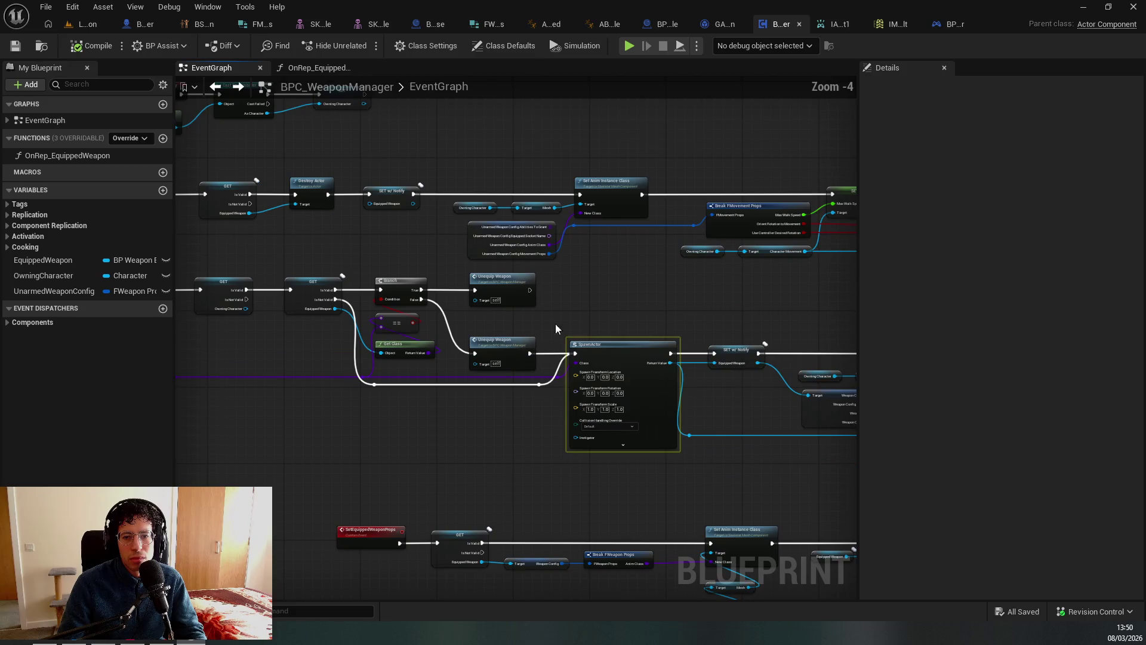
pyautogui.moveTo(621, 317)
pyautogui.mouseDown()
pyautogui.moveTo(348, 238)
pyautogui.moveTo(488, 281)
pyautogui.mouseUp()
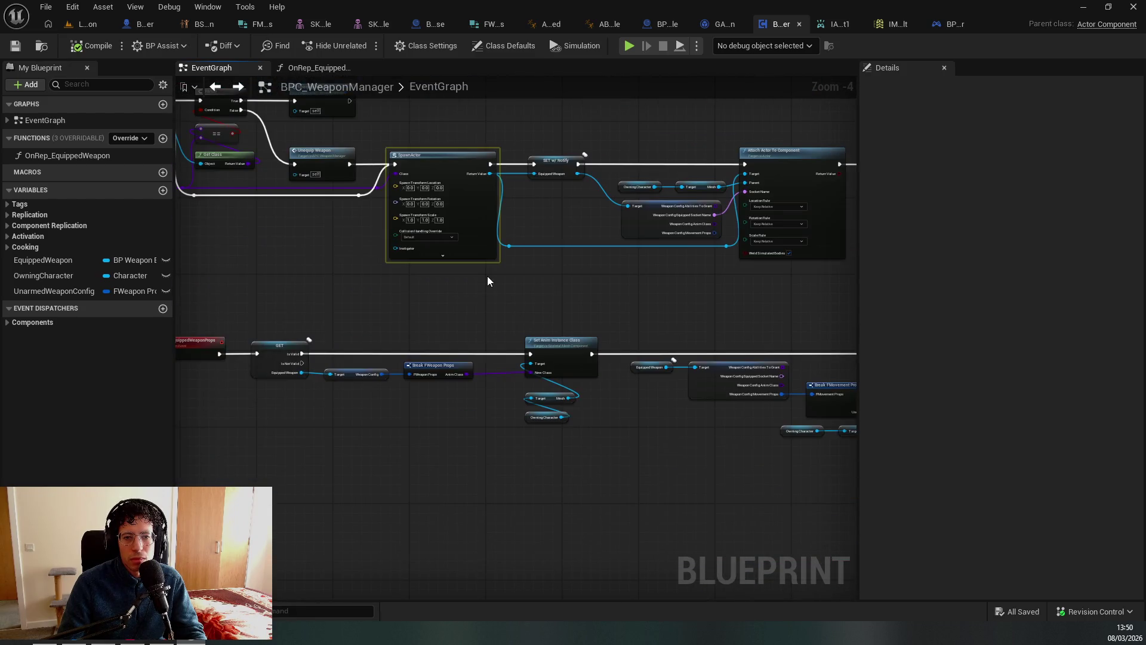
pyautogui.scroll(4, 464, 237)
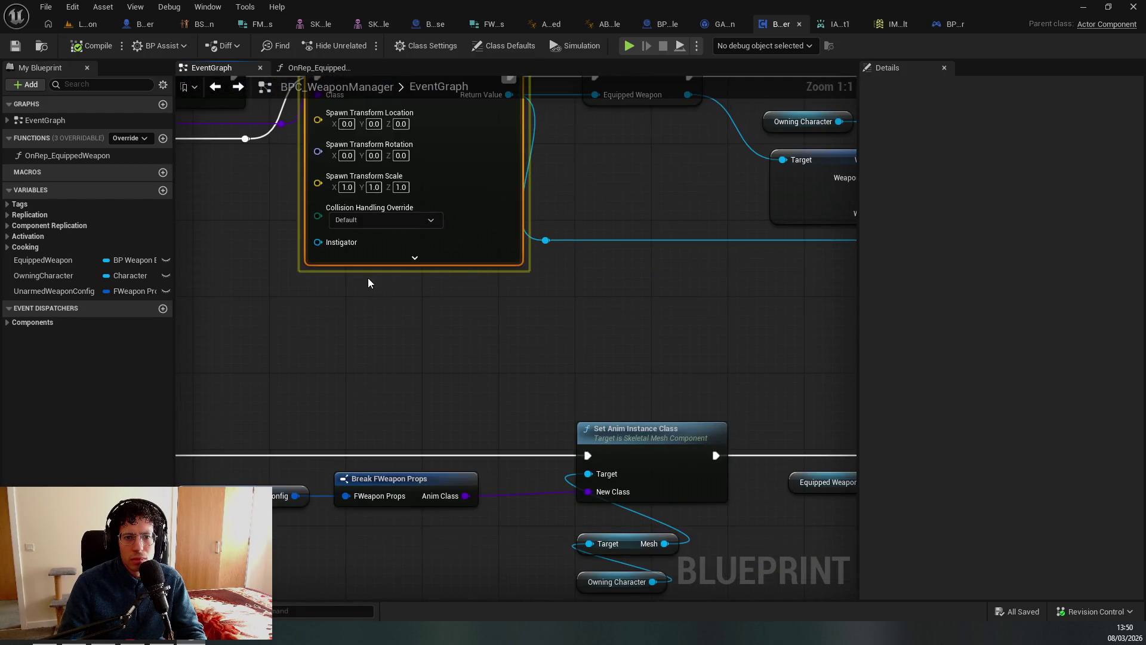
pyautogui.moveTo(396, 277); pyautogui.dragTo(473, 492)
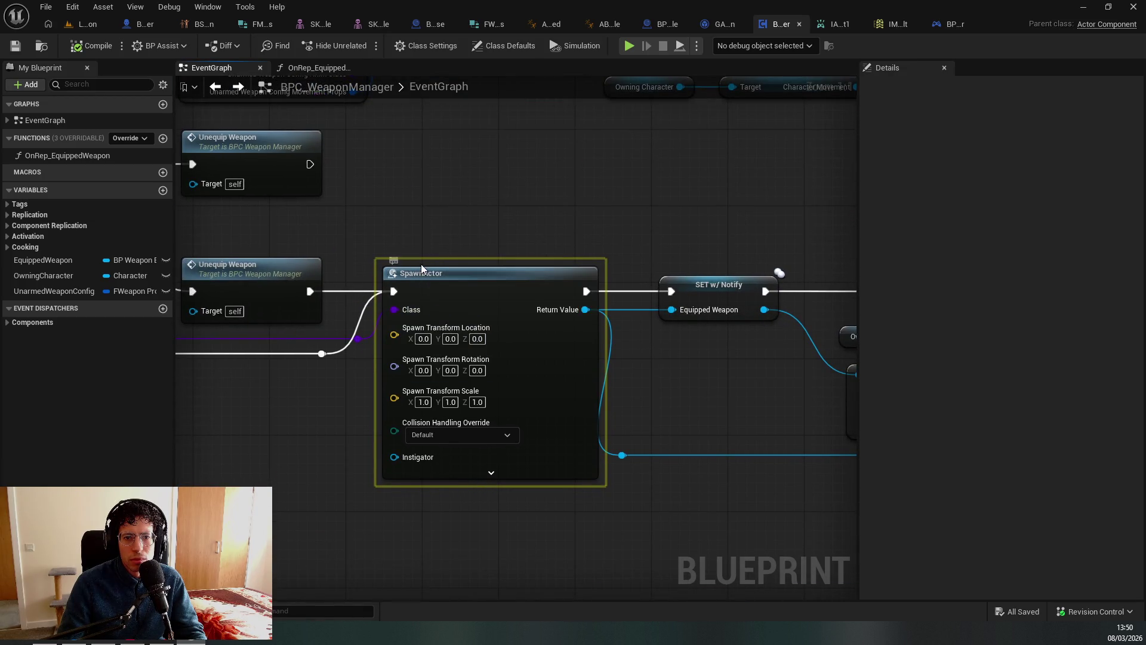
pyautogui.scroll(-5, 435, 261)
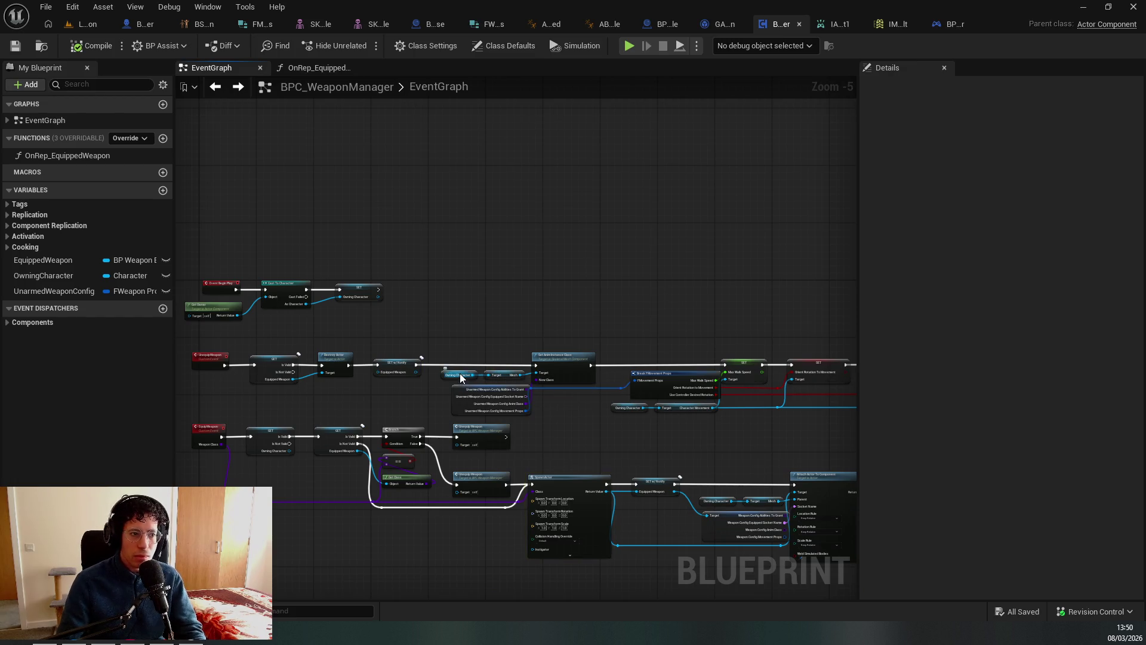
# Cut the Set Anim Instance Class and movement-setting nodes following SET w/ Notify.
pyautogui.hotkey('alt', 'Tab')
pyautogui.hotkey('alt', 'Tab')
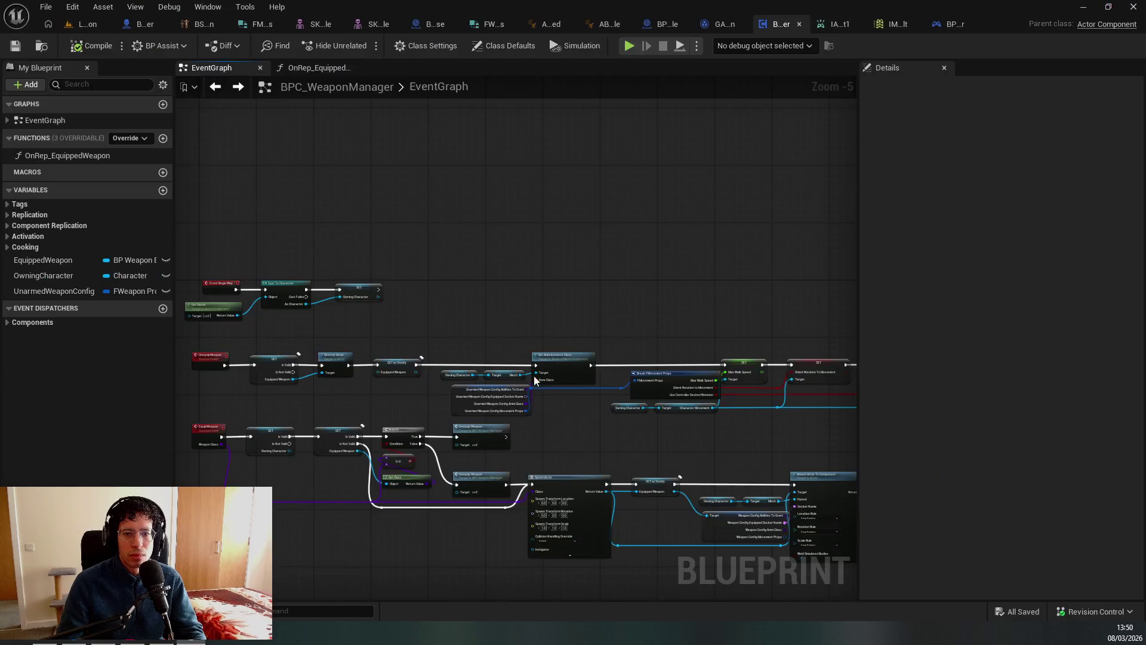
pyautogui.scroll(2, 471, 364)
pyautogui.moveTo(499, 320)
pyautogui.mouseDown()
pyautogui.moveTo(973, 428)
pyautogui.moveTo(967, 435)
pyautogui.mouseUp()
pyautogui.moveTo(585, 383)
pyautogui.mouseDown()
pyautogui.moveTo(545, 325)
pyautogui.moveTo(832, 322)
pyautogui.moveTo(657, 344)
pyautogui.mouseUp()
pyautogui.press('Delete')
pyautogui.scroll(-1, 656, 331)
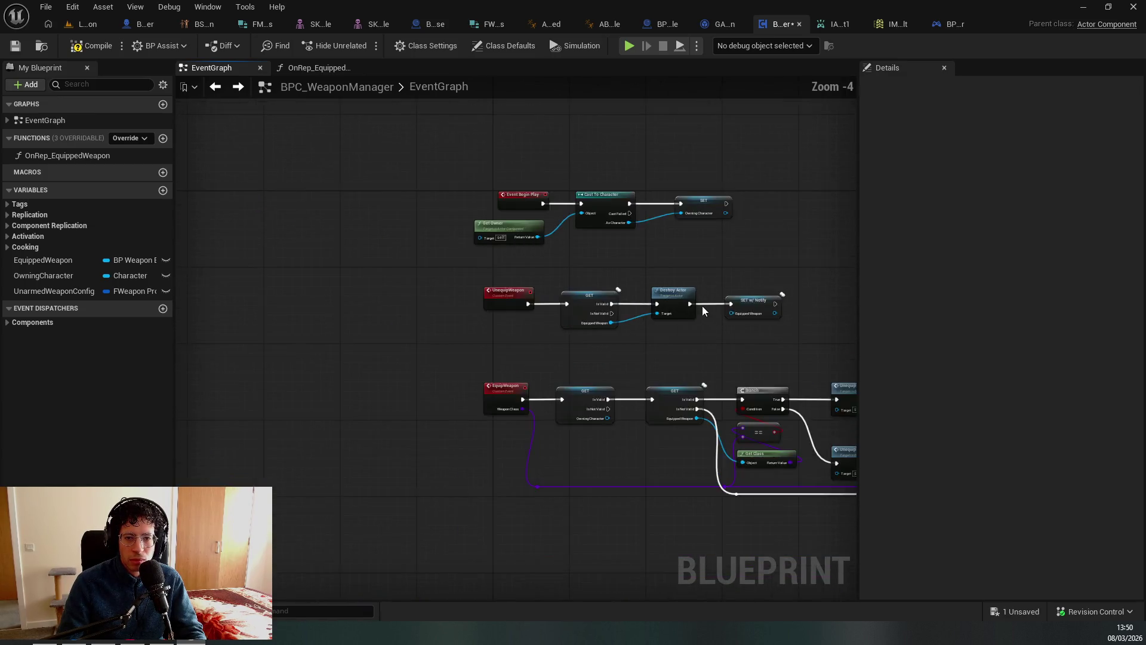
pyautogui.rightClick(442, 281)
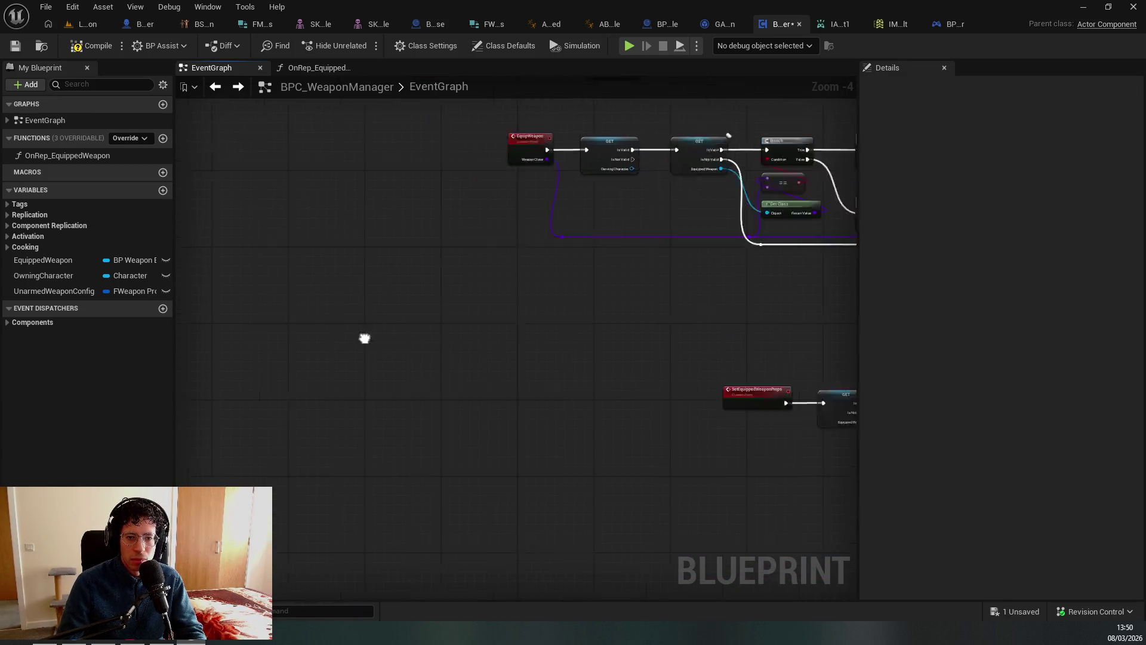
# Create a SetUnarmedWeaponProp custom event and paste the cut nodes to its right.
pyautogui.rightClick(518, 267)
pyautogui.write('custom')
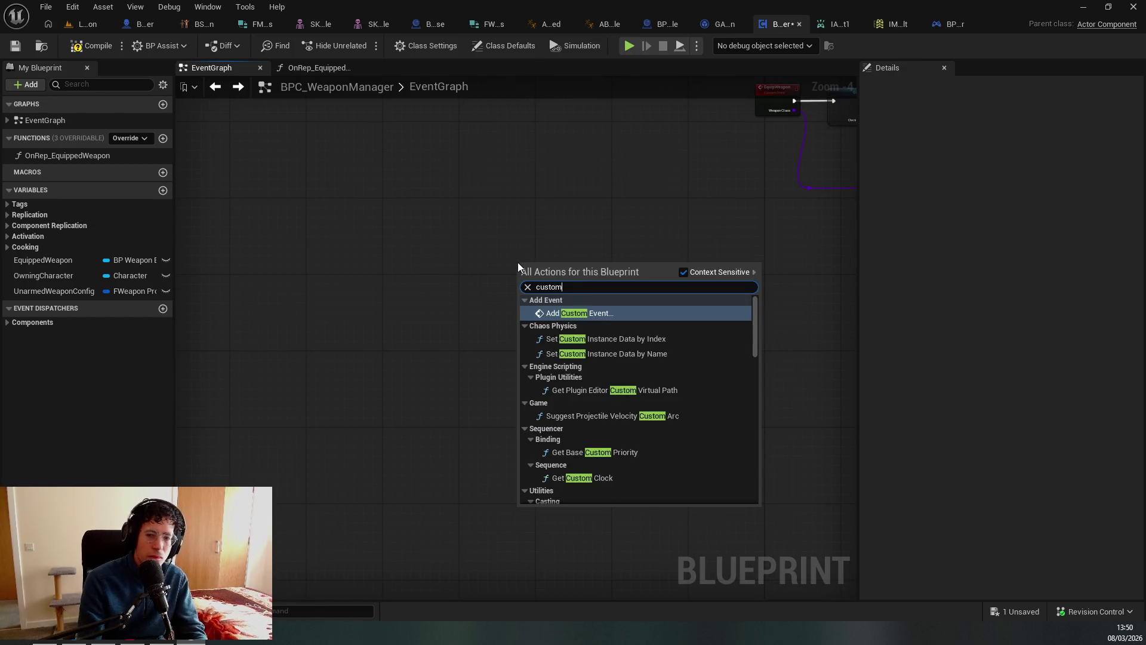
pyautogui.press('Return')
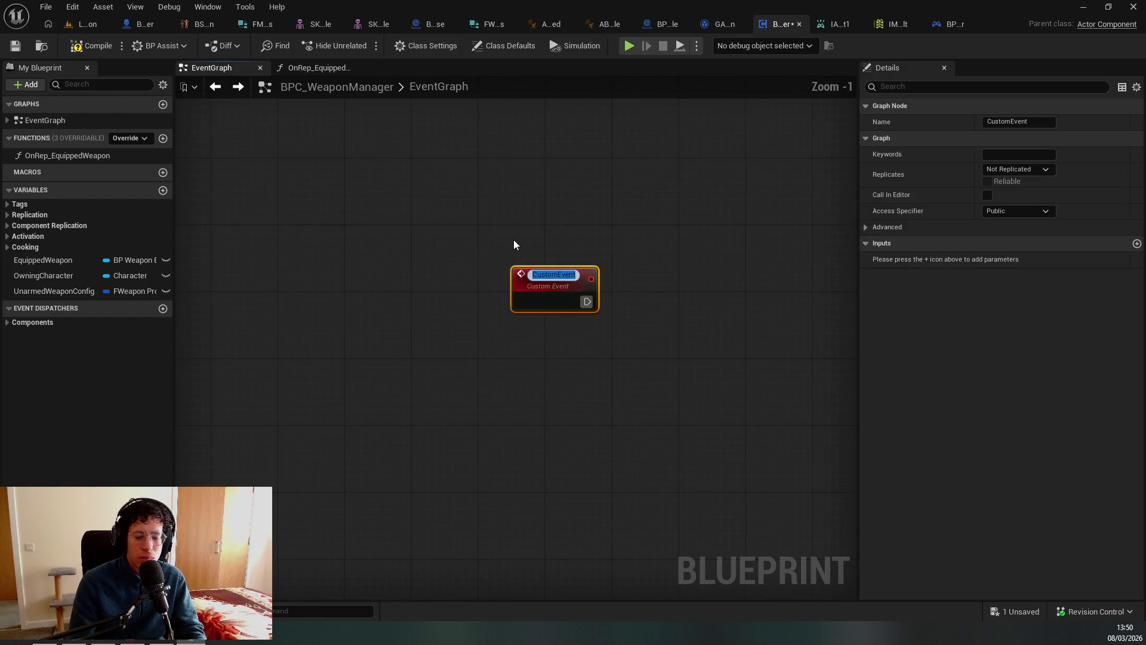
pyautogui.write('SetUn')
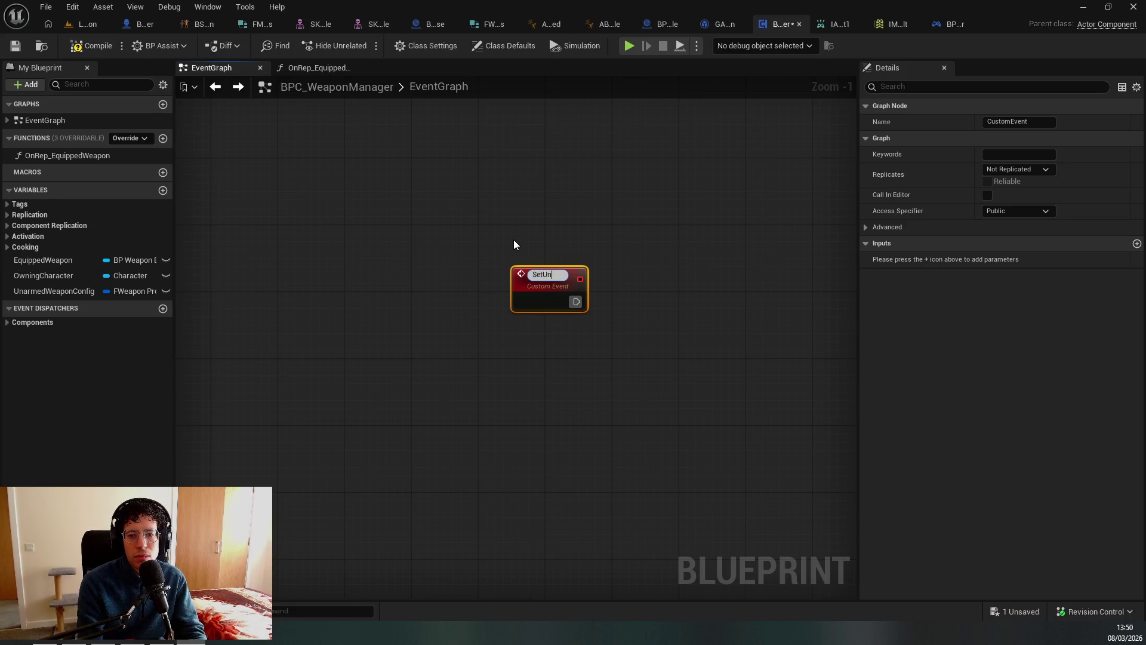
pyautogui.write('armedWeapon')
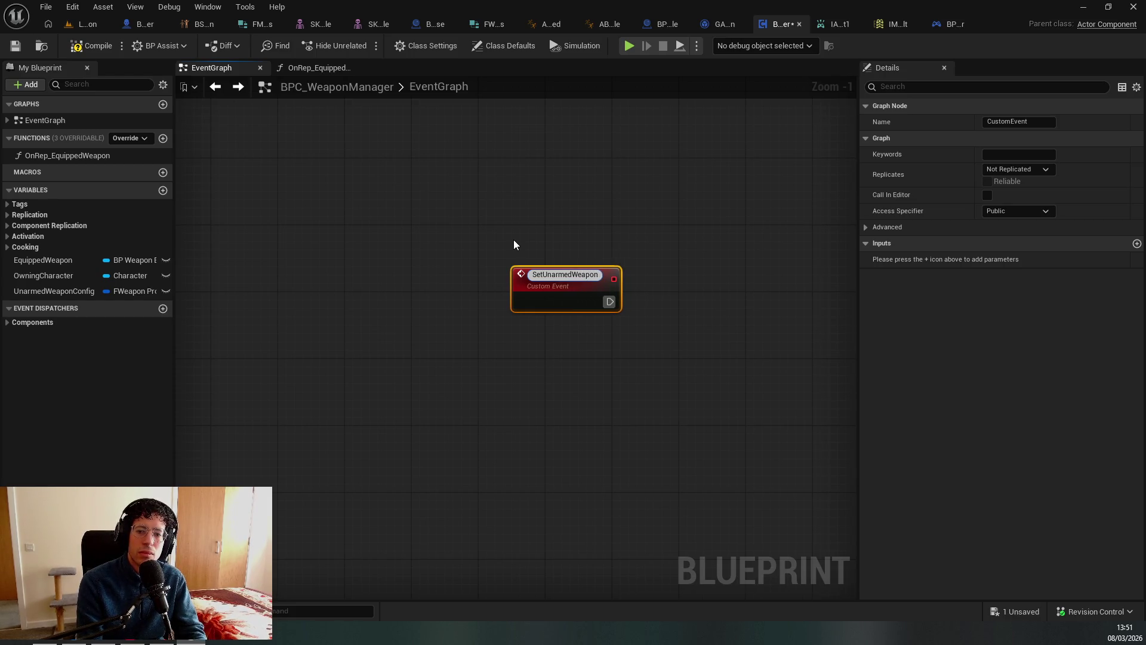
pyautogui.write('Prop')
pyautogui.press('Return')
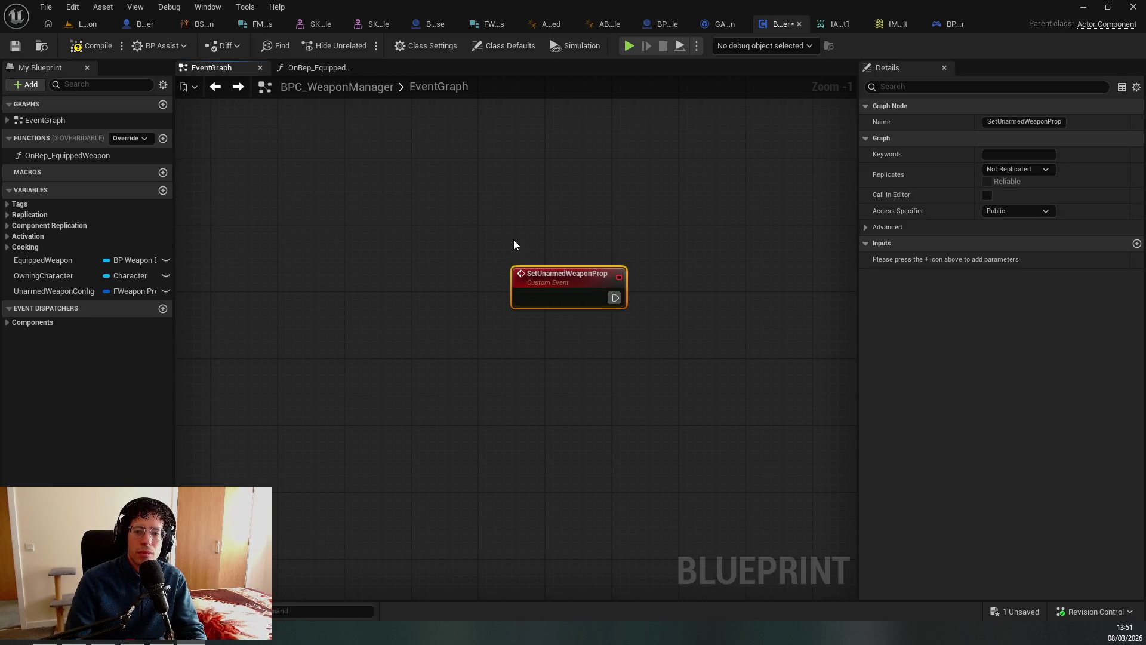
pyautogui.hotkey('ctrl', 'v')
pyautogui.moveTo(661, 328)
pyautogui.mouseDown()
pyautogui.moveTo(554, 328)
pyautogui.moveTo(869, 304)
pyautogui.moveTo(657, 286)
pyautogui.moveTo(684, 239)
pyautogui.mouseUp()
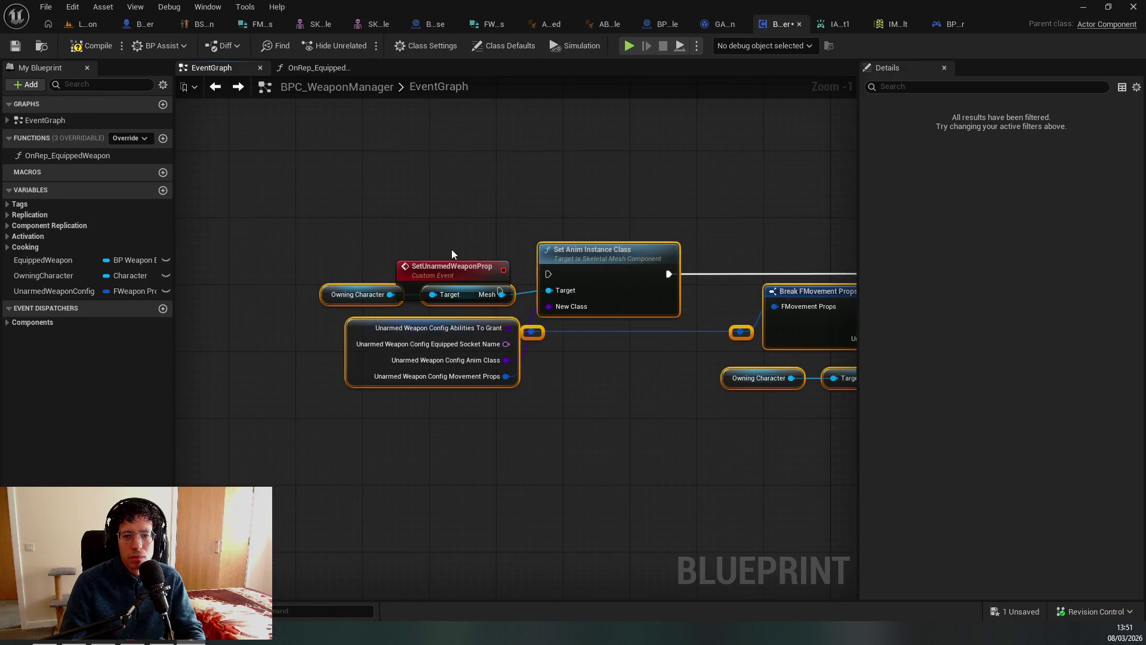
pyautogui.moveTo(452, 267); pyautogui.dragTo(394, 209)
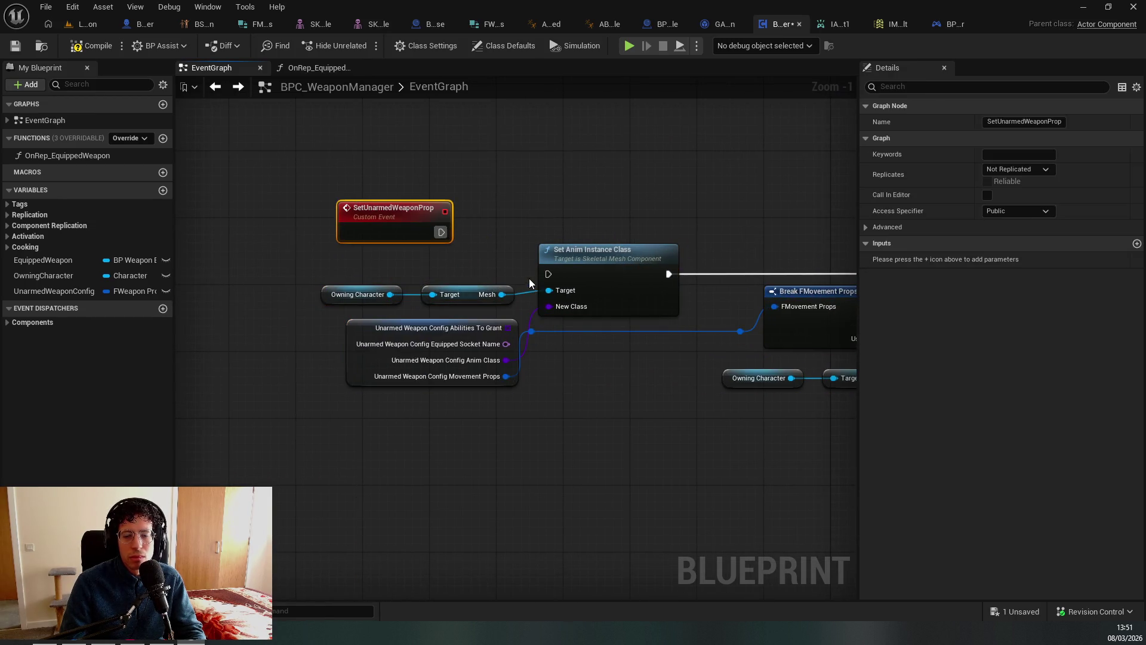
# Wire the SetUnarmedWeaponProp exec pin into Set Anim Instance Class, matching the tutorial.
pyautogui.hotkey('alt', 'Tab')
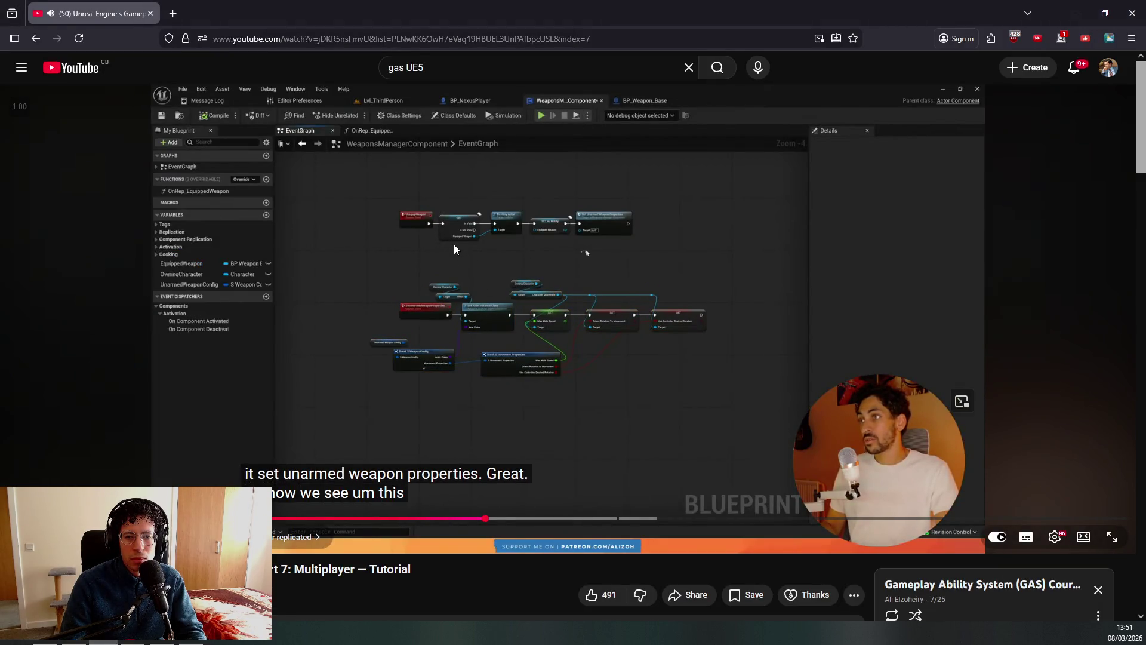
pyautogui.hotkey('alt', 'Tab')
pyautogui.moveTo(458, 245); pyautogui.dragTo(549, 274)
pyautogui.scroll(-3, 434, 189)
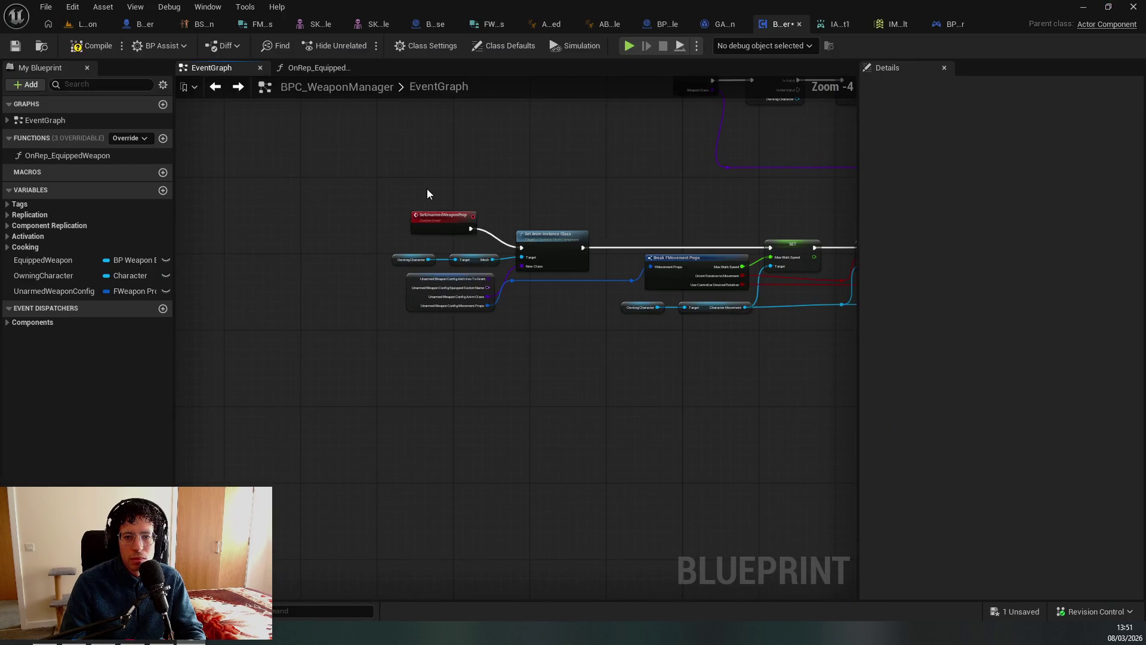
pyautogui.moveTo(428, 189)
pyautogui.mouseDown()
pyautogui.moveTo(525, 256)
pyautogui.moveTo(524, 308)
pyautogui.moveTo(364, 292)
pyautogui.mouseUp()
pyautogui.click(568, 310)
# Move the new SetUnarmedWeaponProp chain lower in the EventGraph.
pyautogui.scroll(-1, 364, 292)
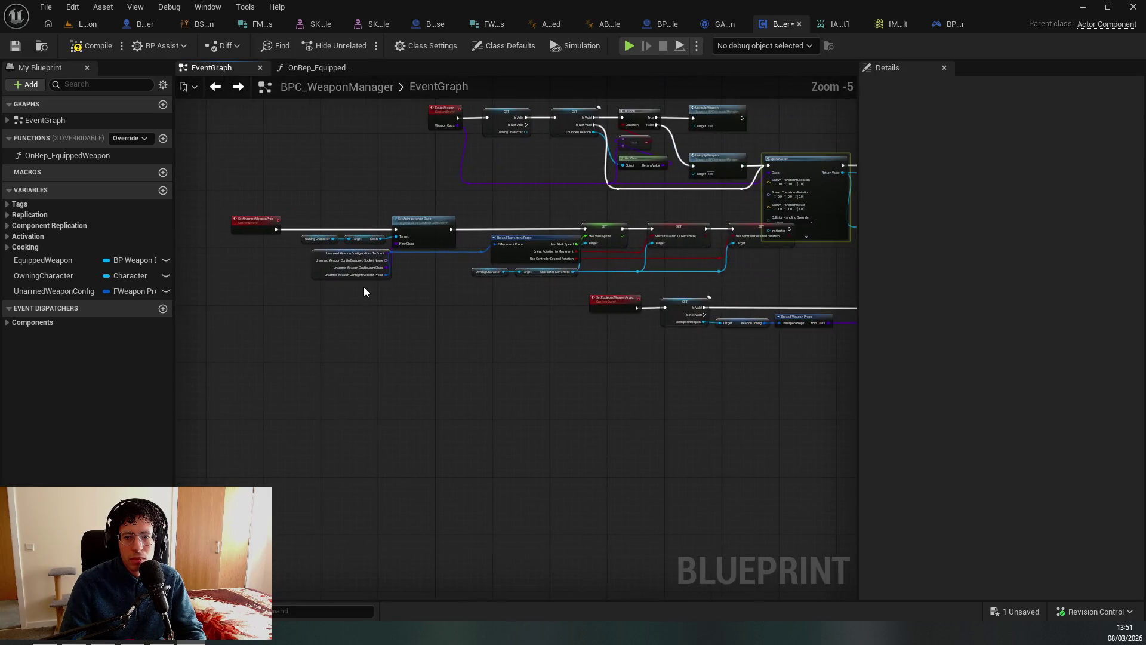
pyautogui.moveTo(747, 279)
pyautogui.mouseDown()
pyautogui.moveTo(472, 226)
pyautogui.moveTo(228, 210)
pyautogui.moveTo(177, 285)
pyautogui.moveTo(309, 388)
pyautogui.mouseUp()
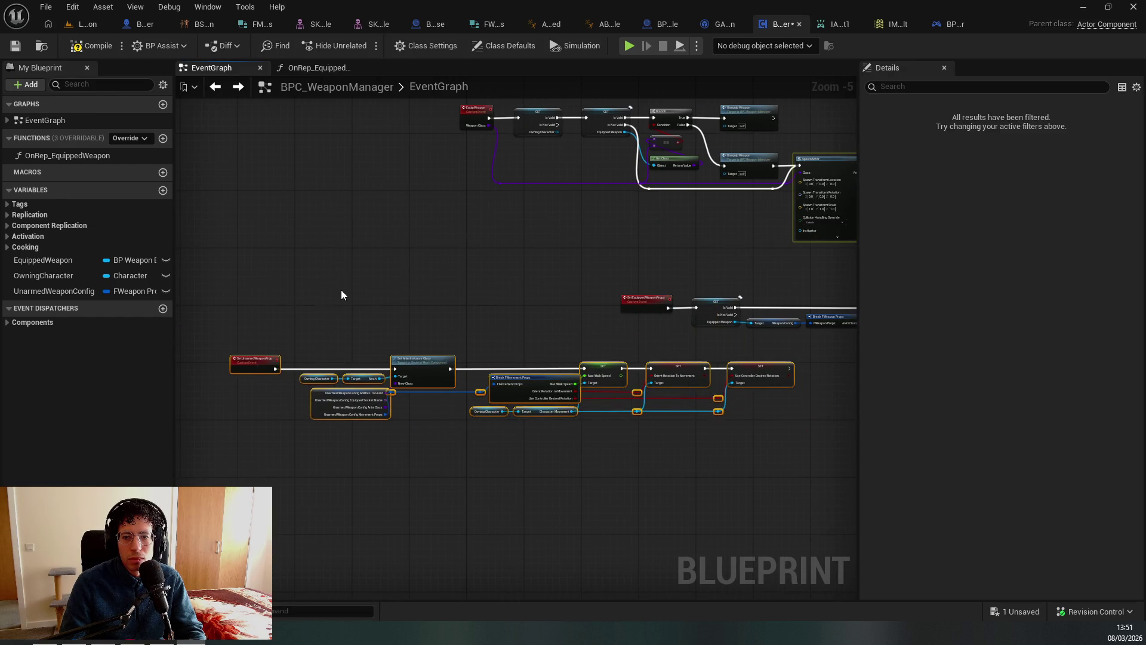
pyautogui.moveTo(340, 295); pyautogui.dragTo(184, 197)
pyautogui.scroll(3, 653, 226)
pyautogui.moveTo(653, 225); pyautogui.dragTo(597, 175)
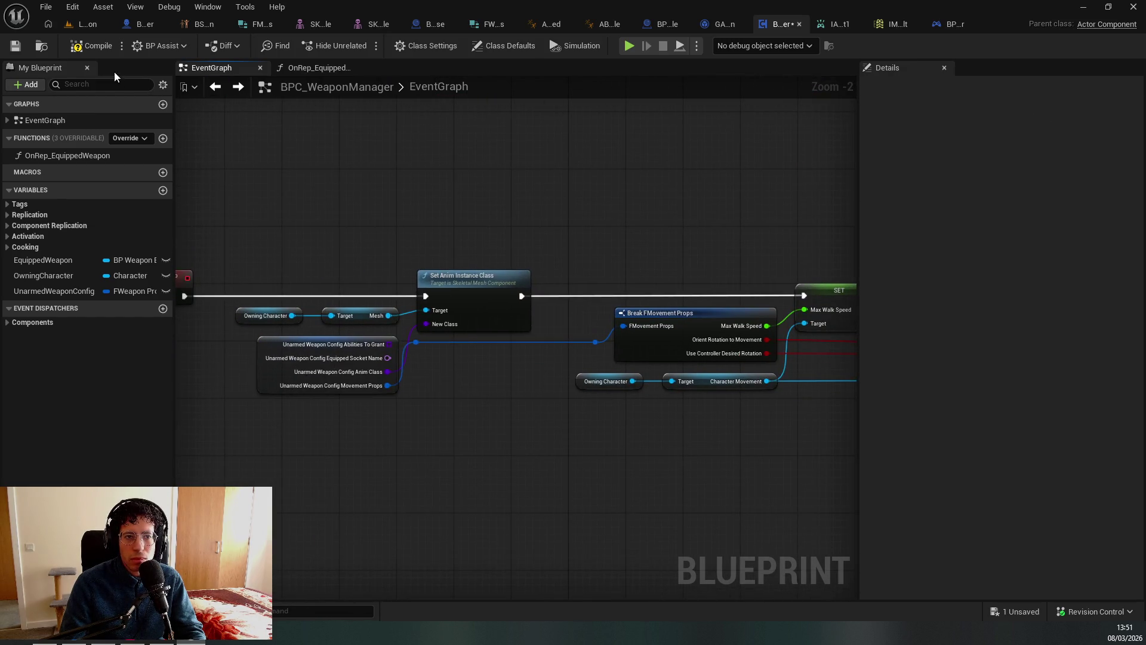
# In OnRep_EquippedWeapon, call Set Unarmed Weapon Prop from Is Not Valid and compile.
pyautogui.click(89, 156)
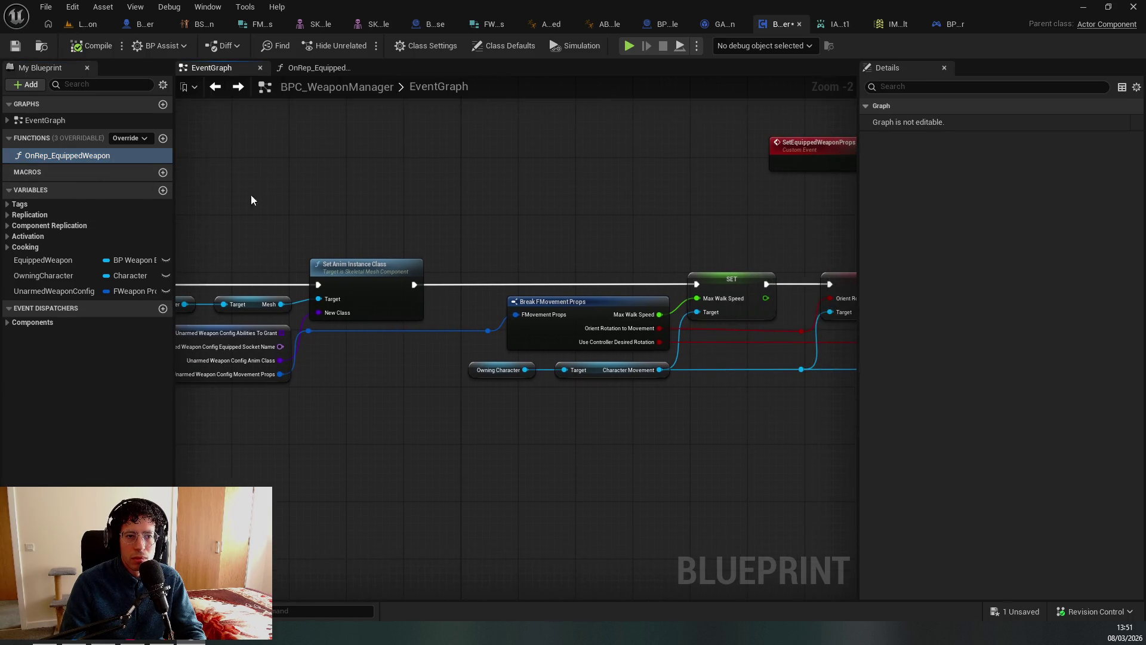
pyautogui.doubleClick(90, 155)
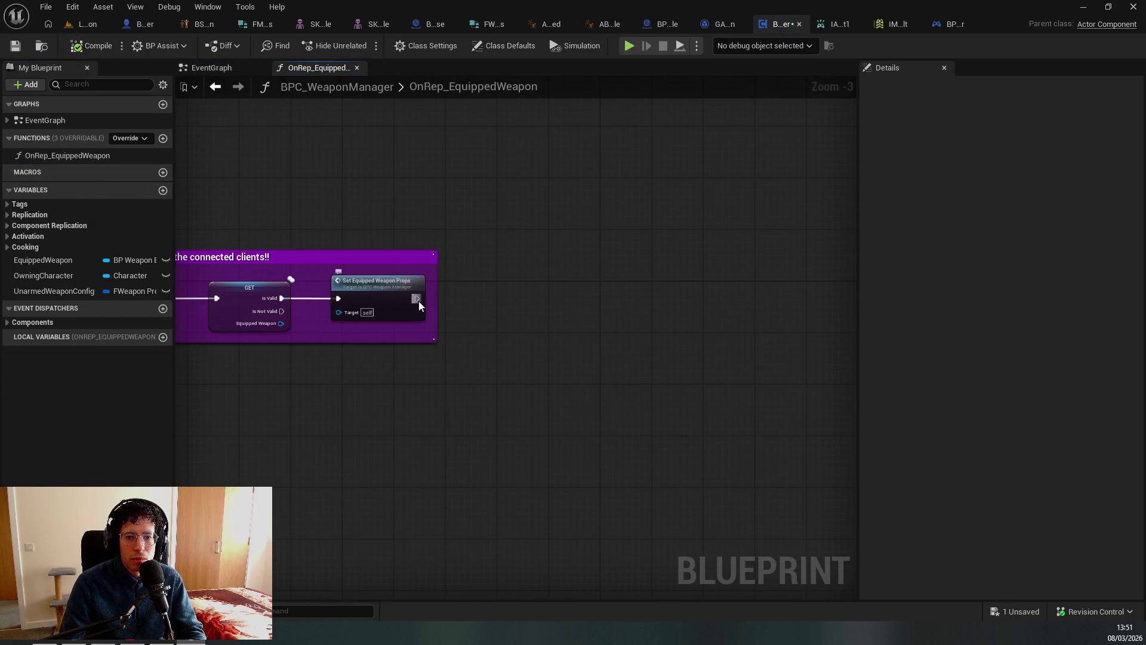
pyautogui.click(270, 309)
pyautogui.moveTo(270, 308); pyautogui.dragTo(312, 363)
pyautogui.write('set unarmed')
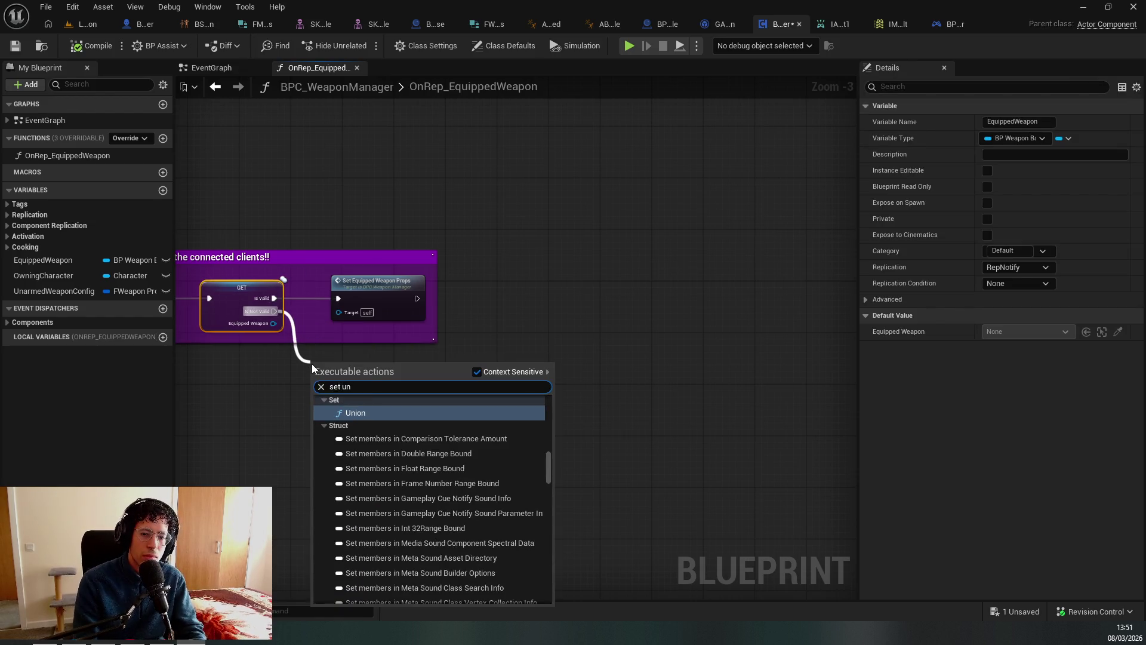
pyautogui.press('Return')
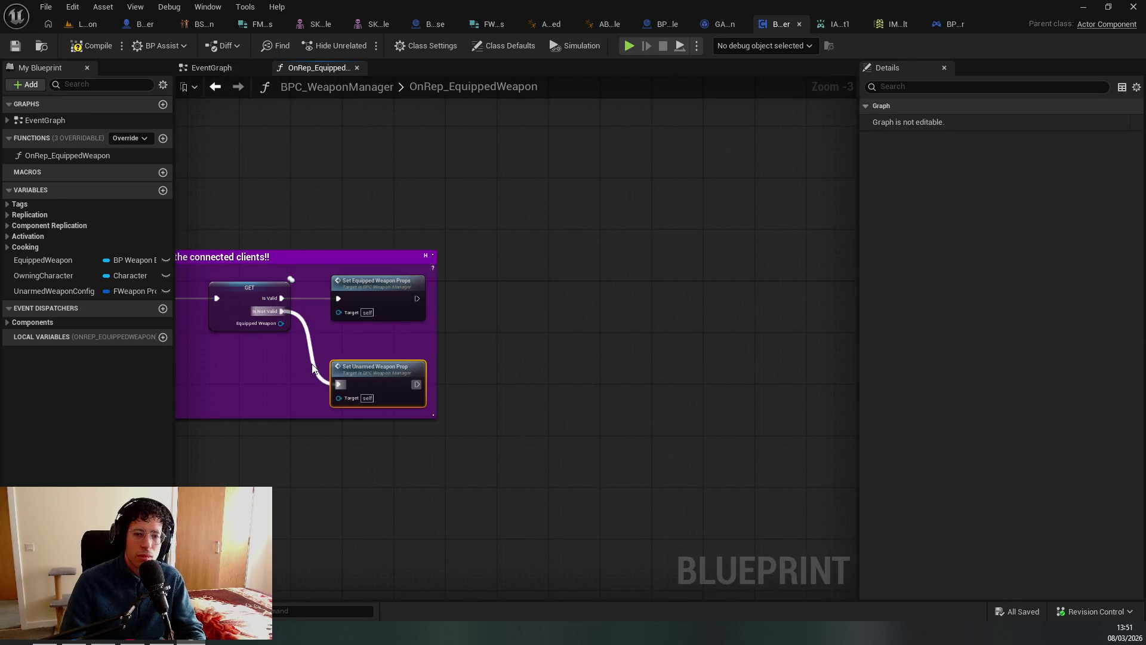
pyautogui.click(93, 46)
# Add a Set Unarmed Weapon Prop call after SET w/ Notify in the EventGraph.
pyautogui.scroll(-2, 389, 185)
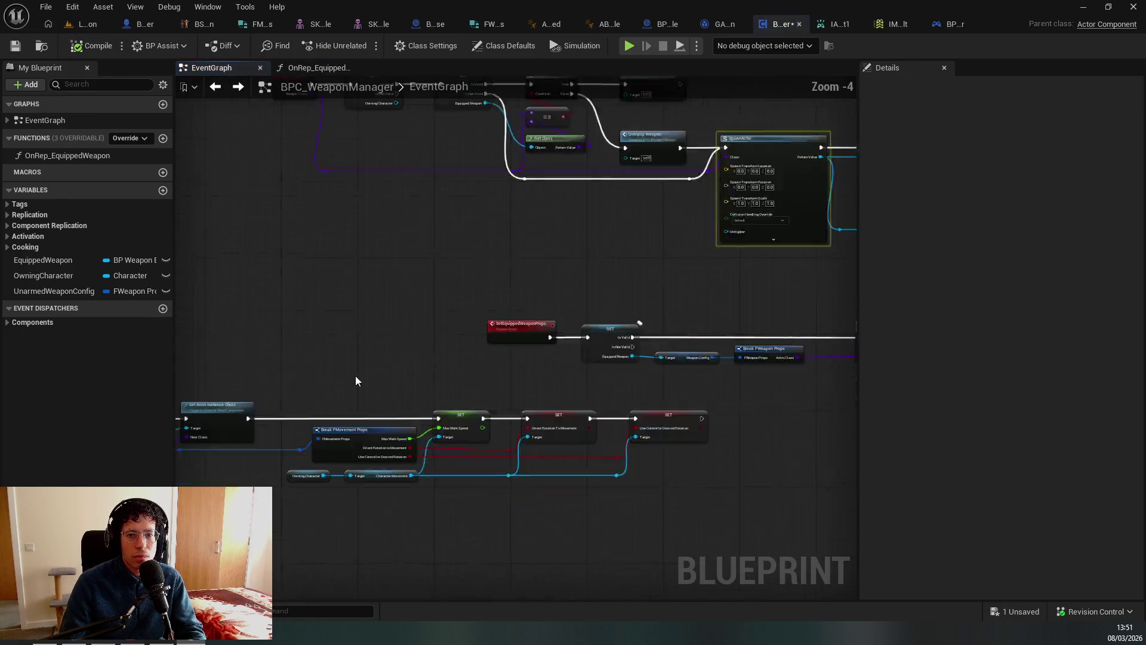
pyautogui.scroll(2, 245, 317)
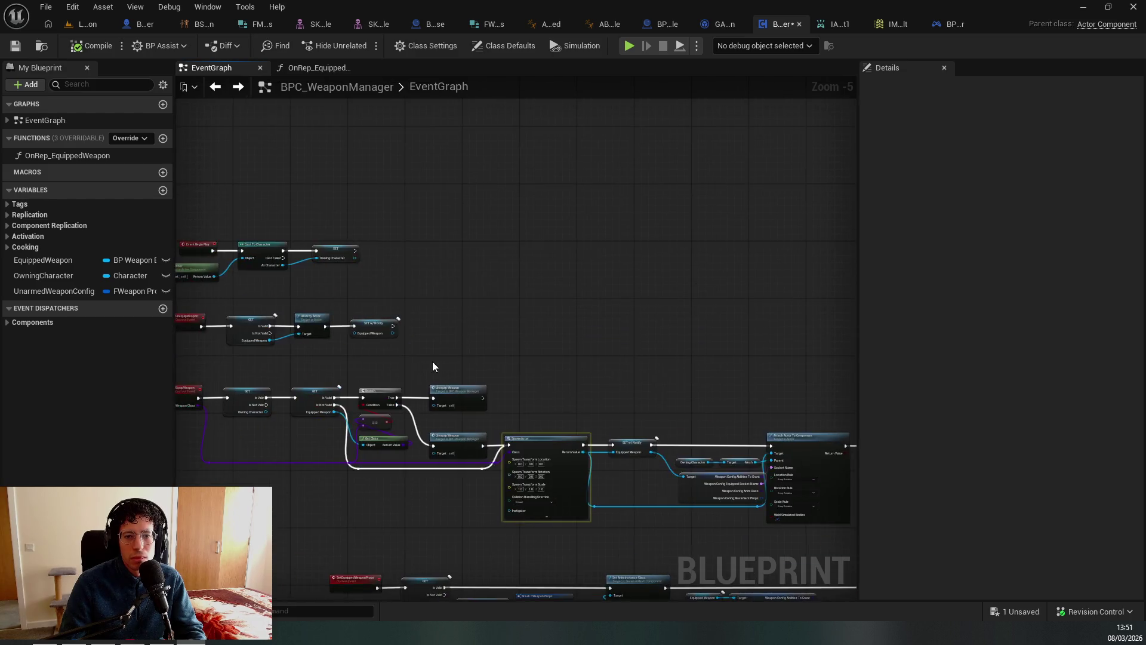
pyautogui.moveTo(363, 295); pyautogui.dragTo(417, 300)
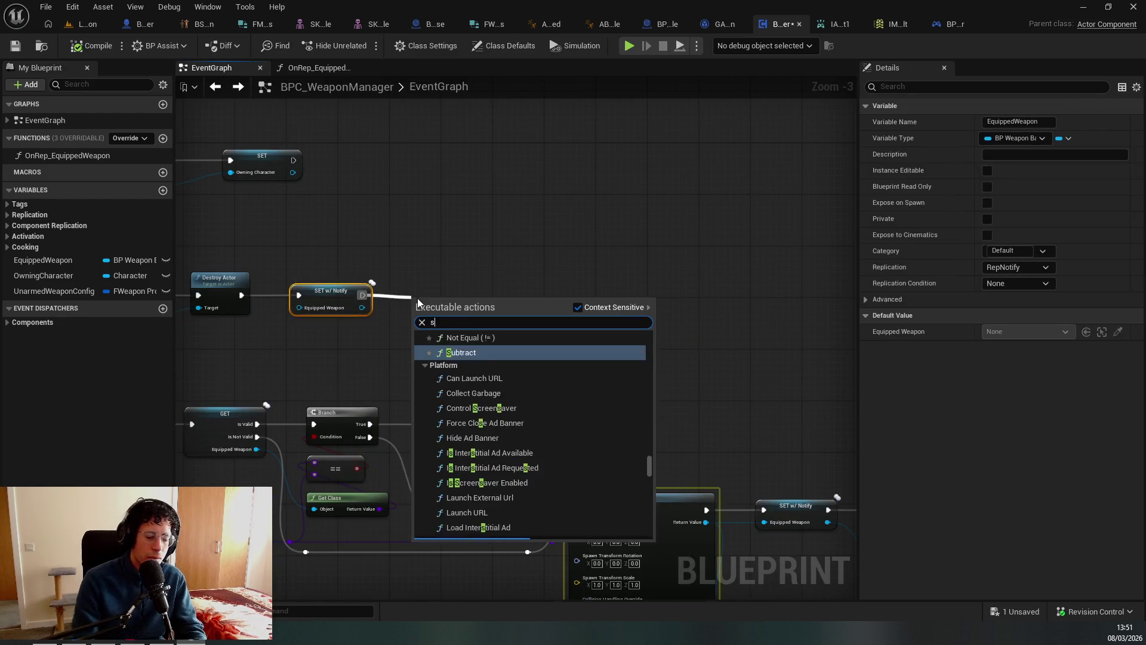
pyautogui.write('set unar')
pyautogui.press('Return')
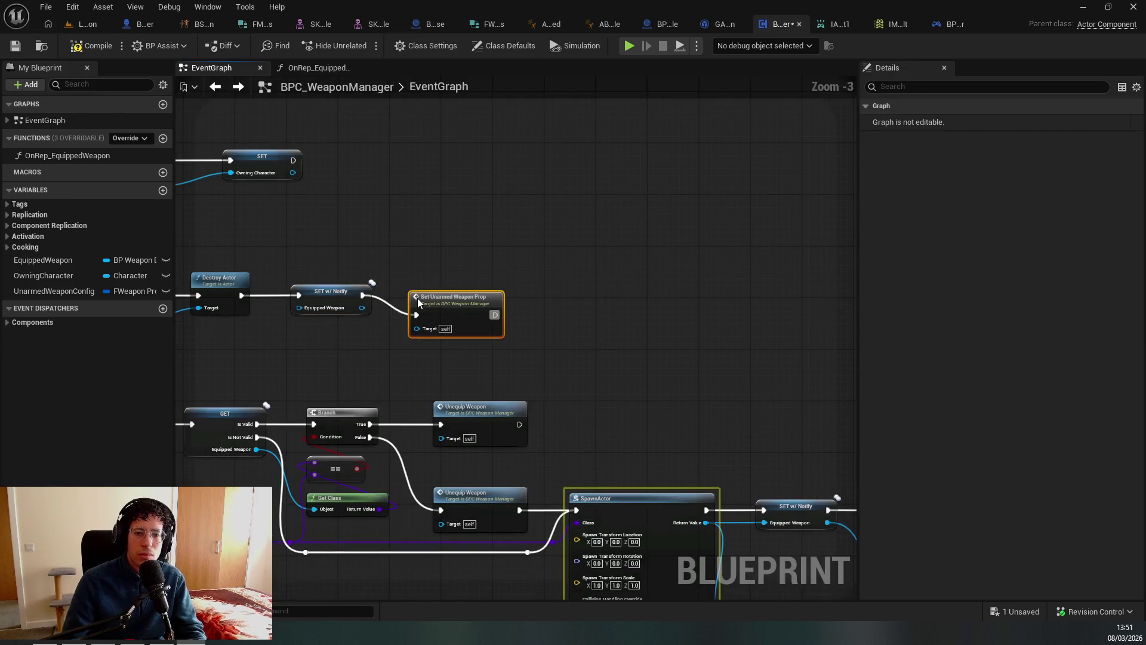
pyautogui.click(50, 23)
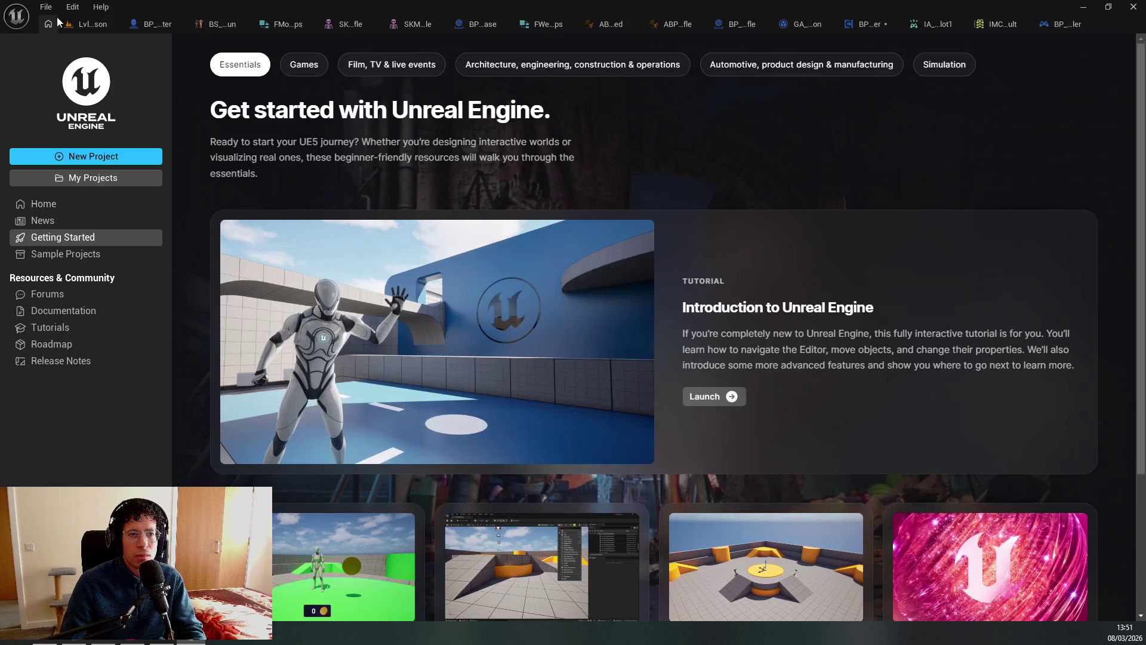
# Start a multiplayer play session and run the character beside the other player.
pyautogui.click(87, 24)
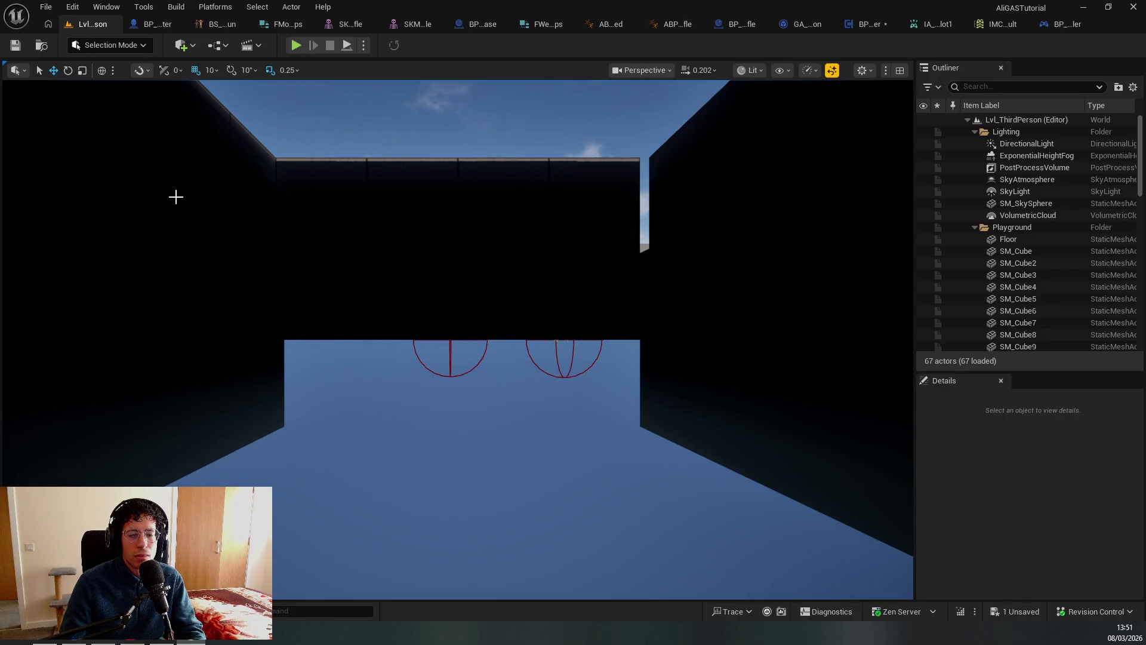
pyautogui.hotkey('ctrl', 'Tab')
pyautogui.click(86, 24)
pyautogui.hotkey('alt', 'p')
pyautogui.click(399, 306)
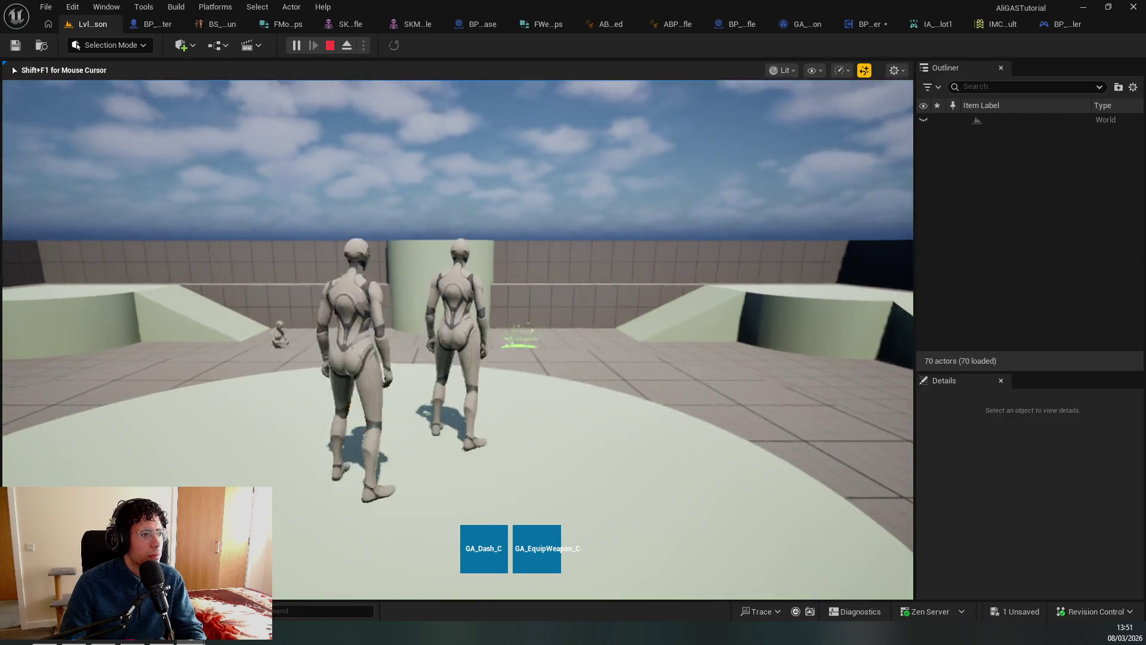
pyautogui.press('w')
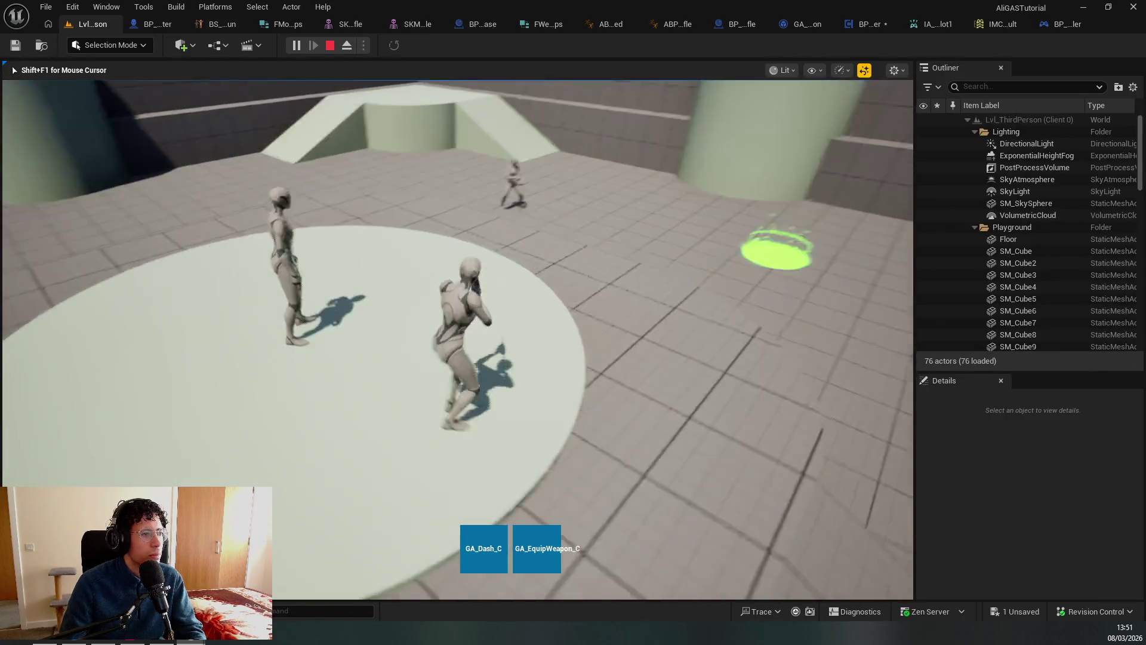
pyautogui.press('w')
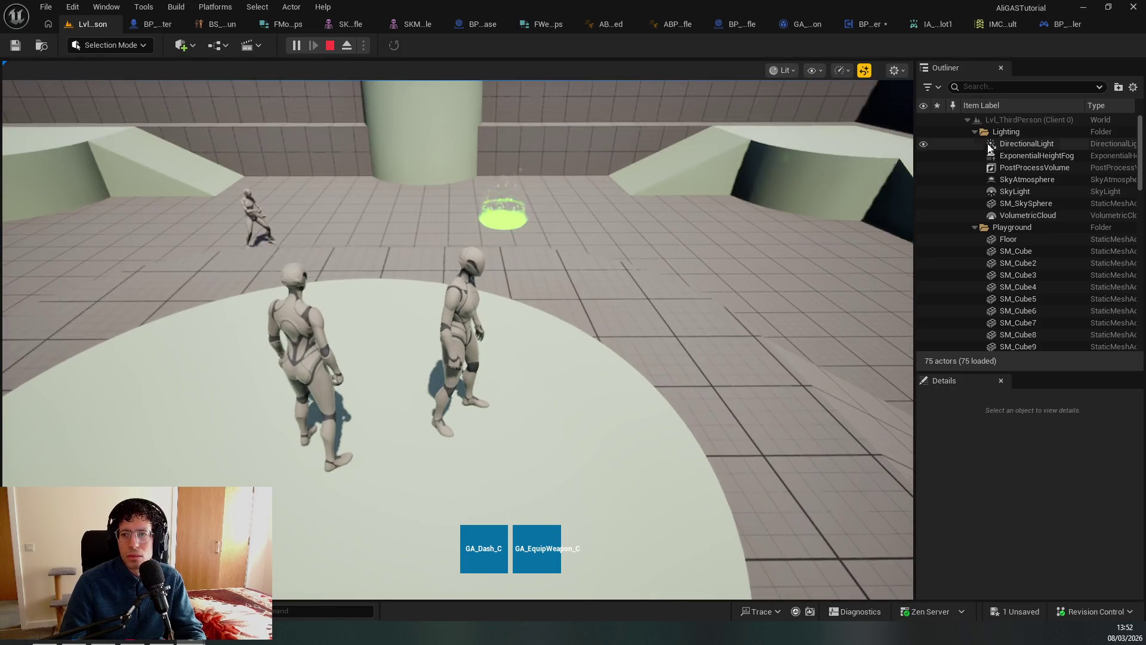
pyautogui.hotkey('shift', 'F1')
# Filter the Outliner for 'weapon' to inspect BP_WeaponRifle1, then stop the session.
pyautogui.click(1033, 86)
pyautogui.write('weapo')
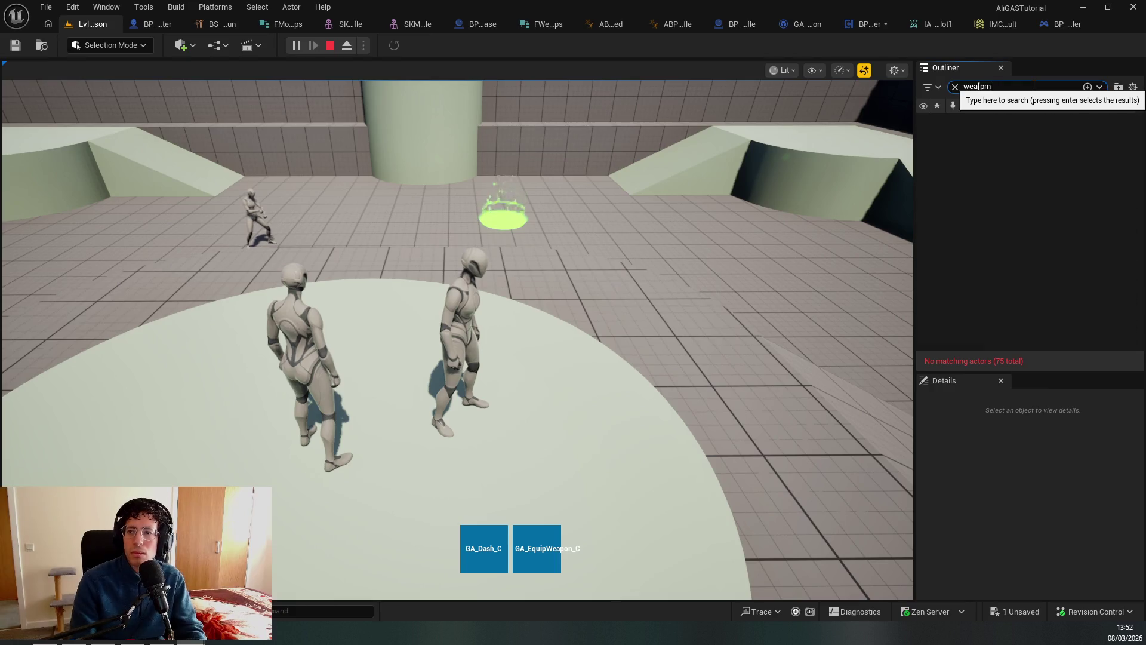
pyautogui.write('n')
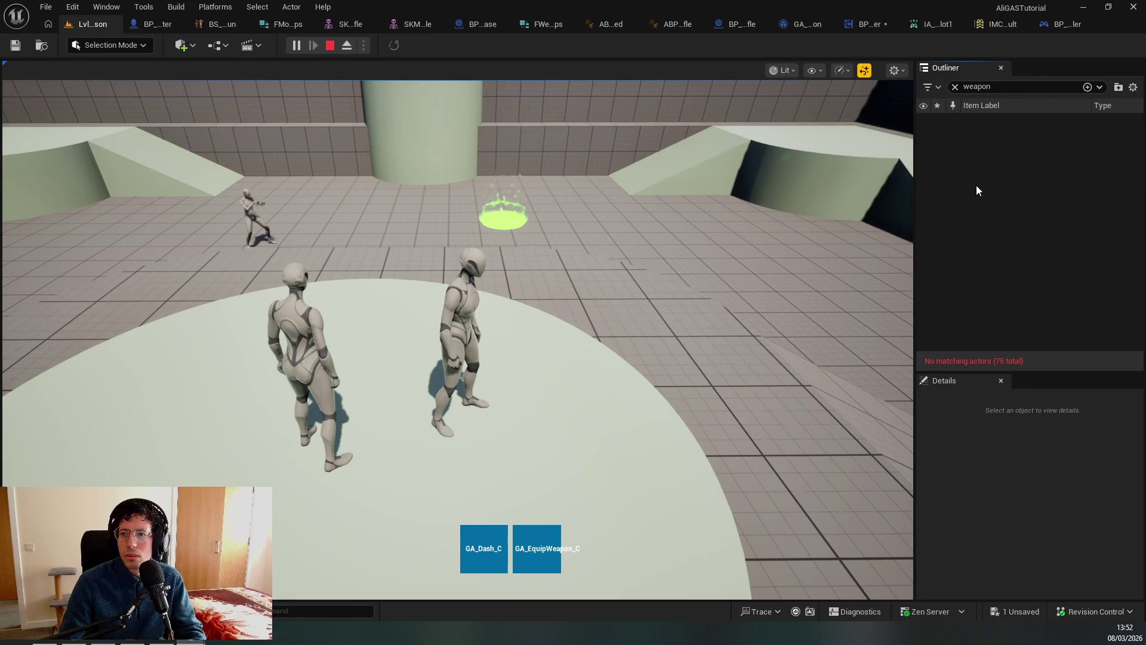
pyautogui.click(651, 257)
pyautogui.hotkey('shift', 'F1')
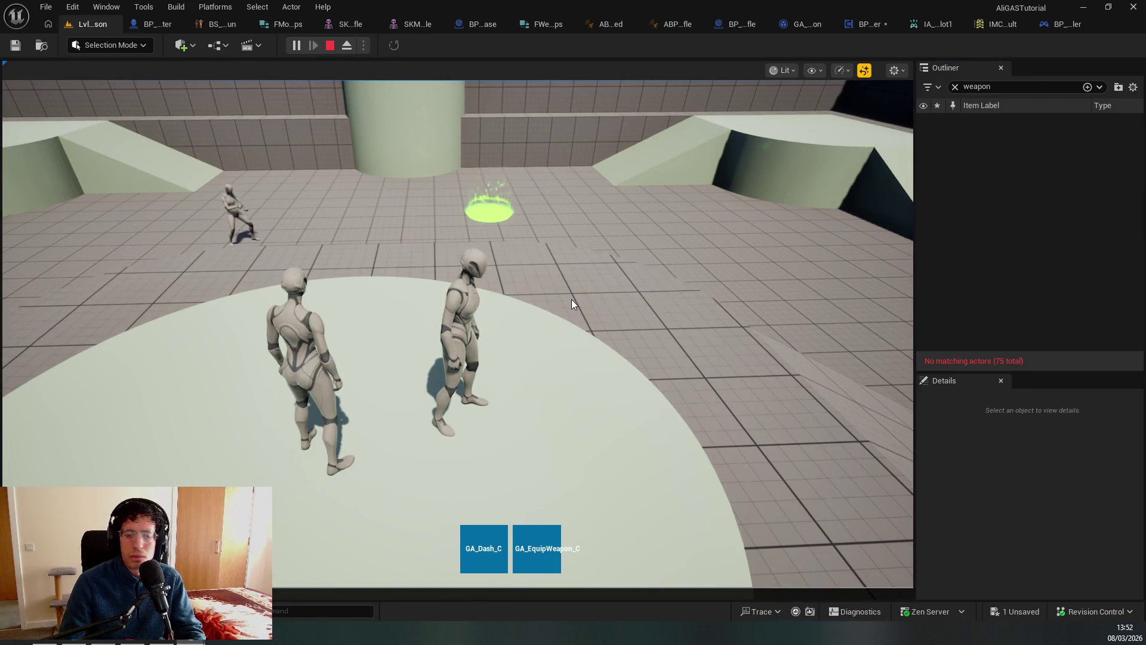
pyautogui.click(346, 44)
pyautogui.click(393, 150)
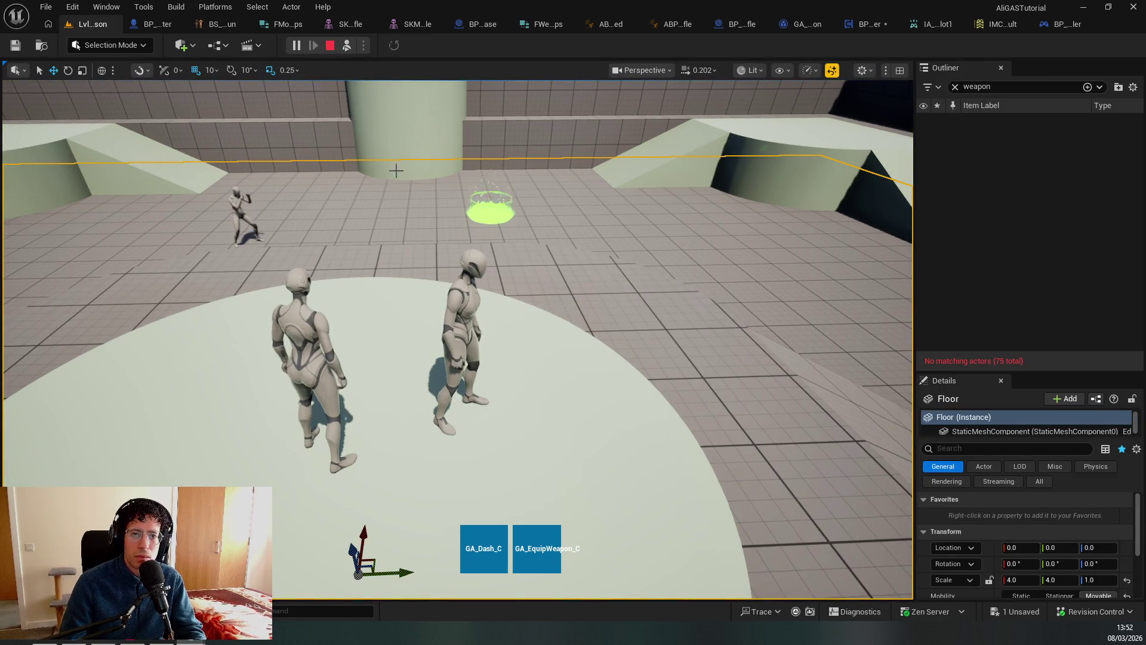
pyautogui.click(347, 45)
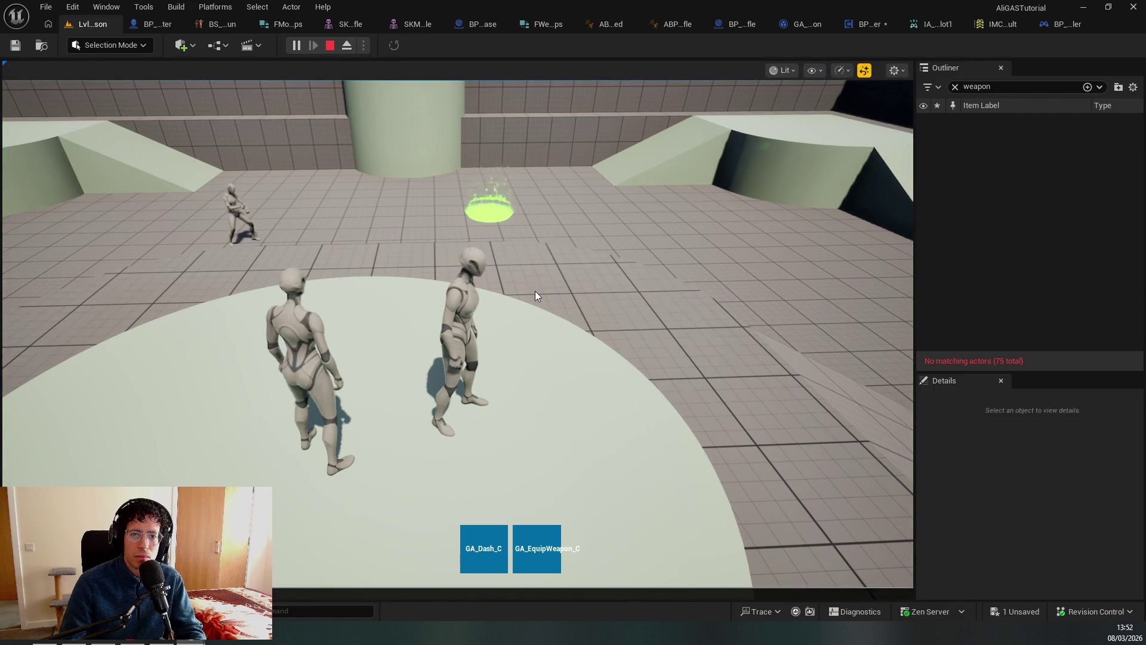
pyautogui.press('Escape')
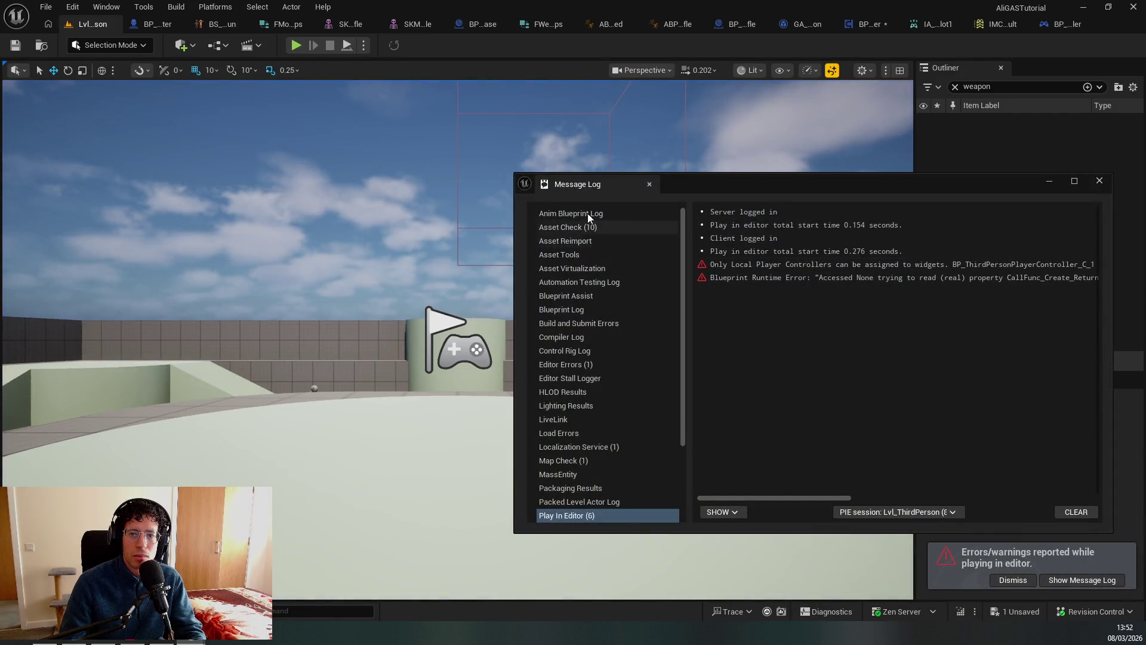
# Replay the level dashing over the green pad, then clear the weapon filter and stop.
pyautogui.middleClick(600, 185)
pyautogui.hotkey('alt', 'p')
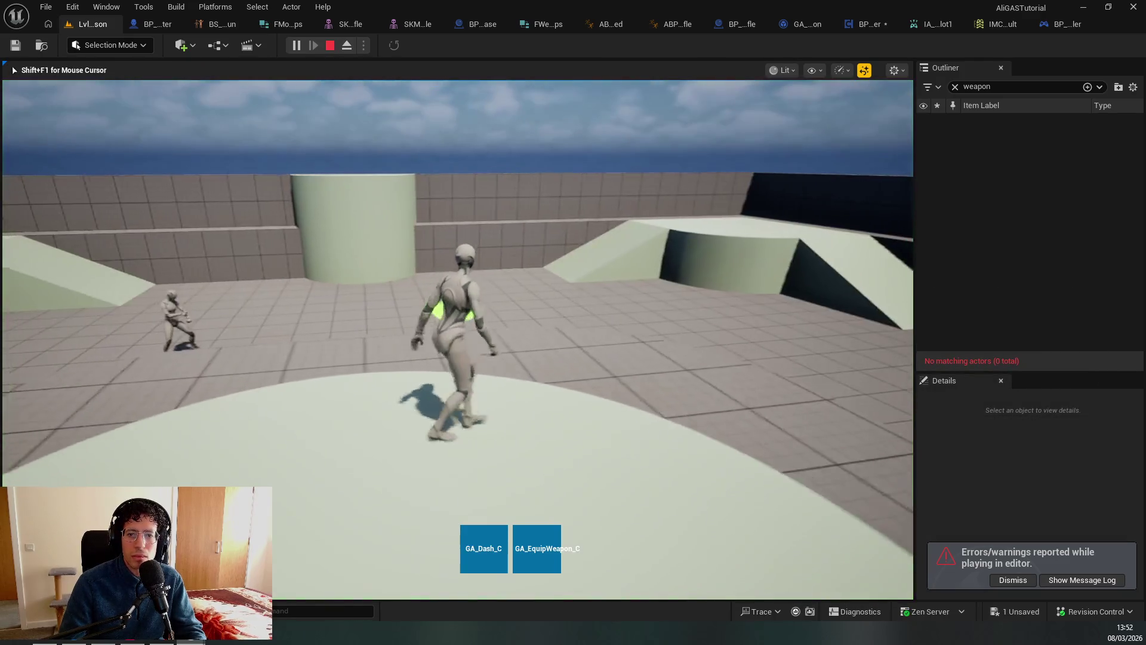
pyautogui.press('w')
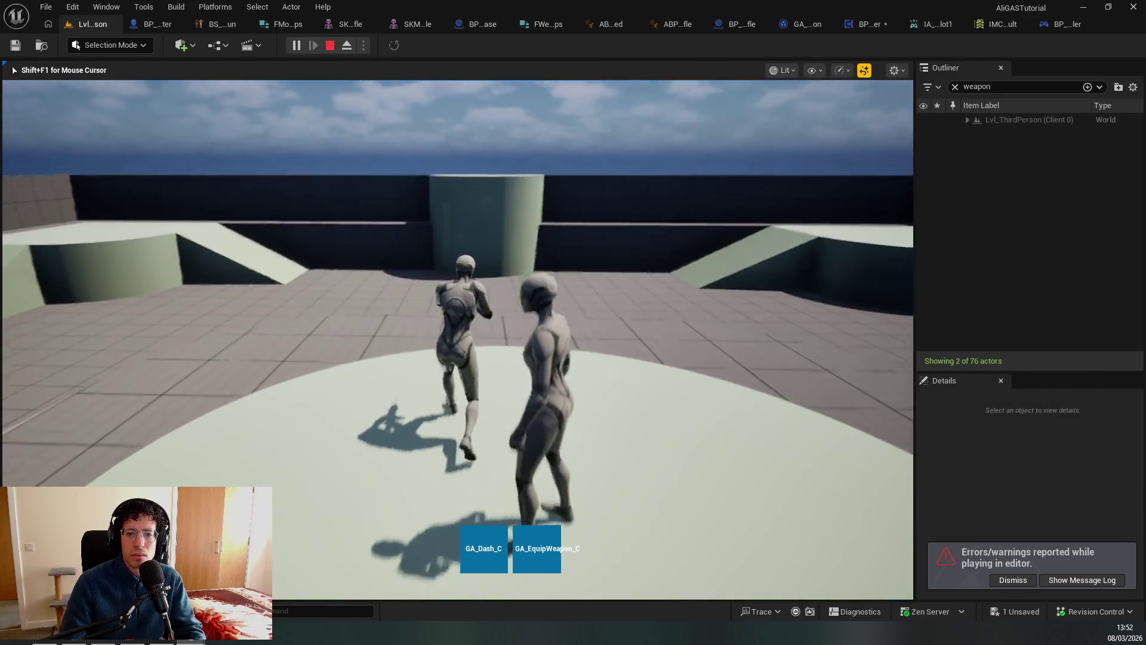
pyautogui.press('shift')
pyautogui.press('w')
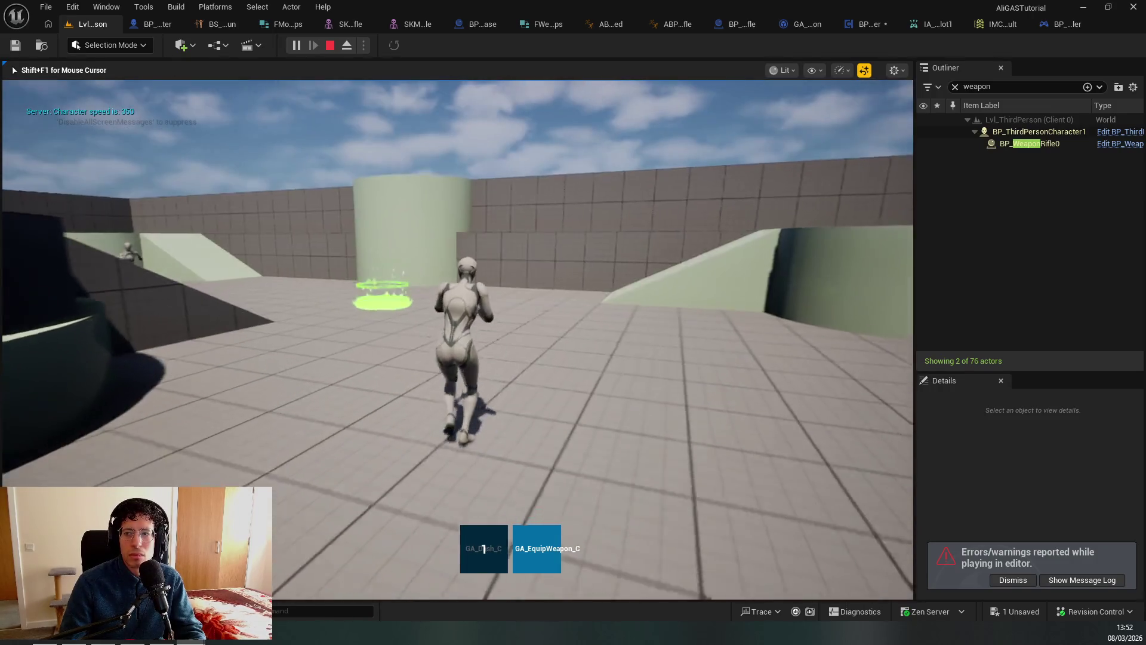
pyautogui.press('w')
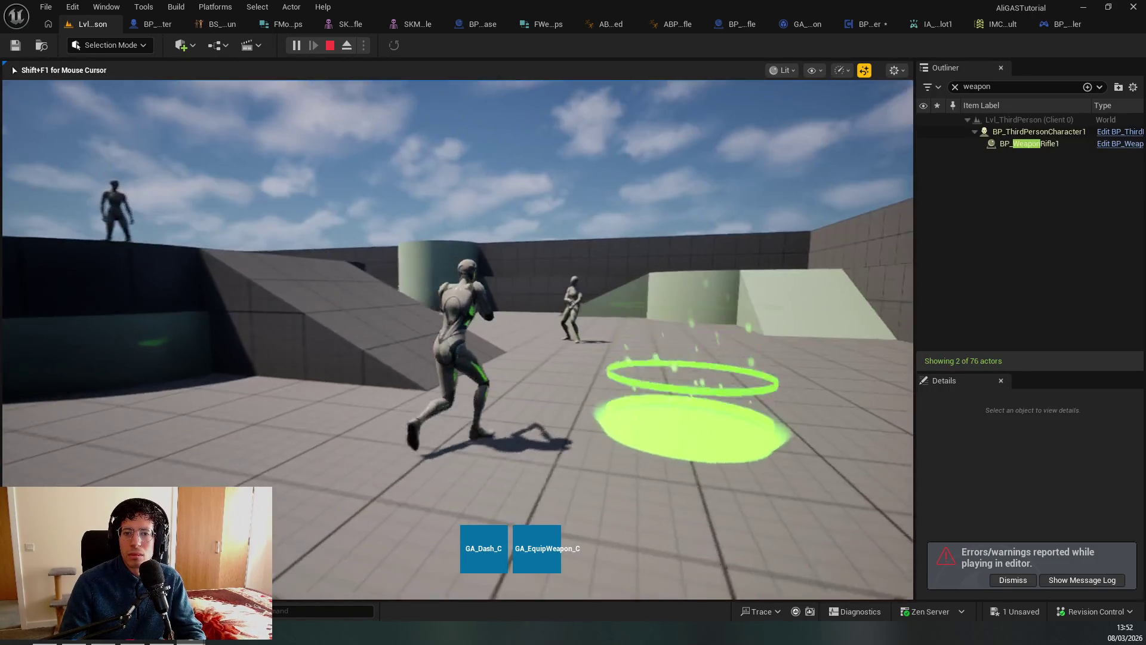
pyautogui.press('shift')
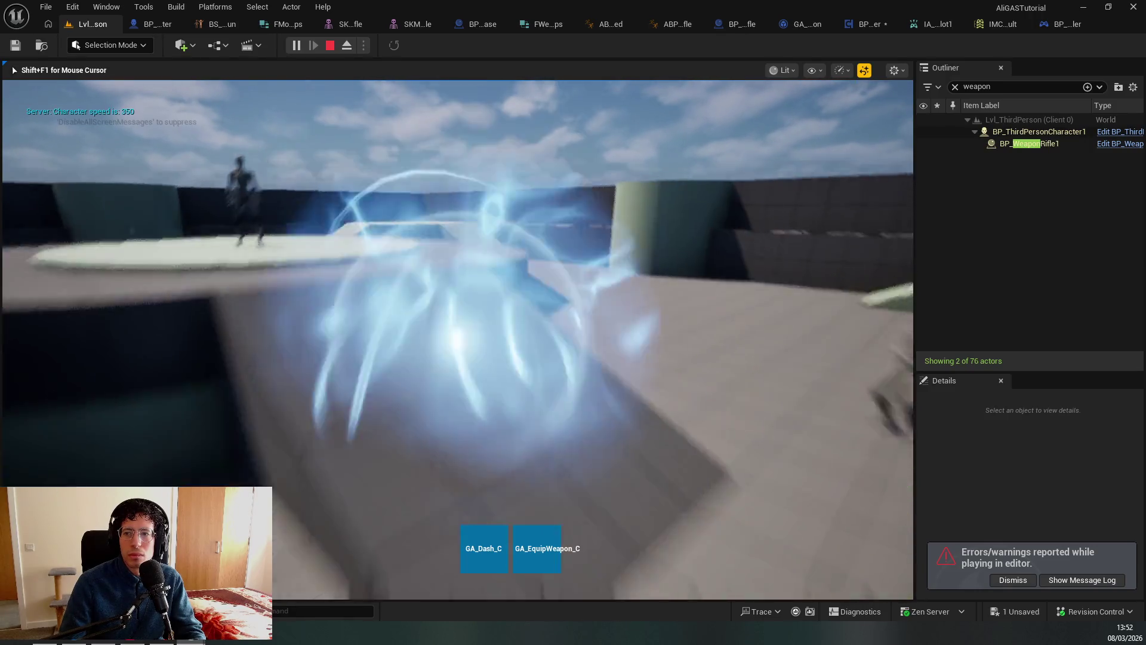
pyautogui.hotkey('shift', 'F1')
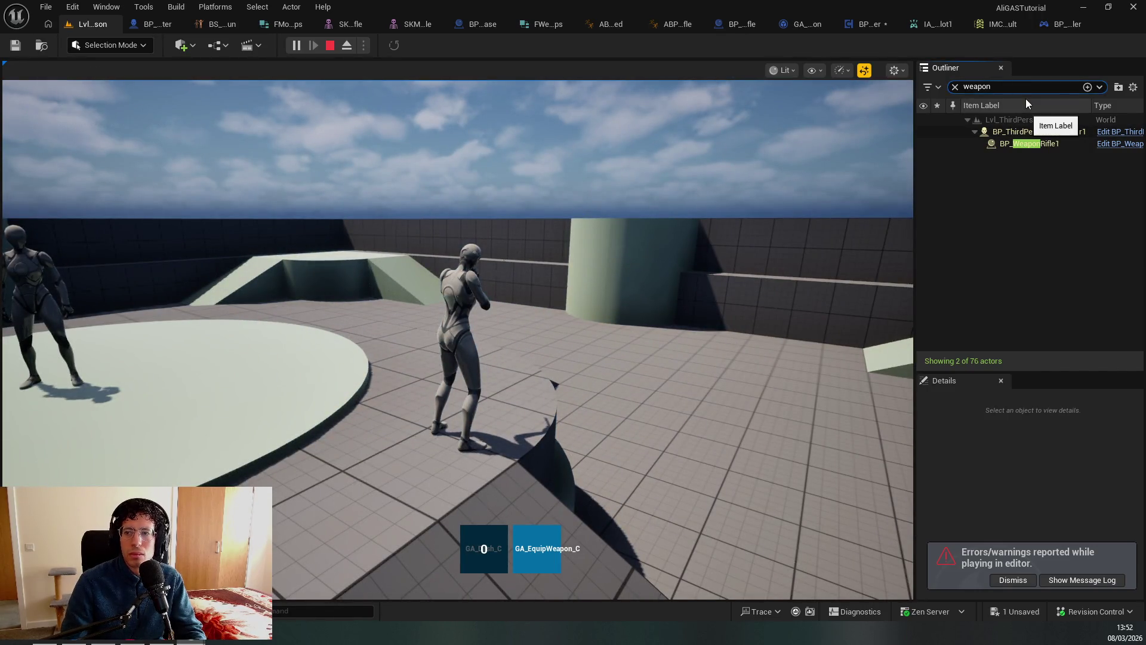
pyautogui.click(955, 86)
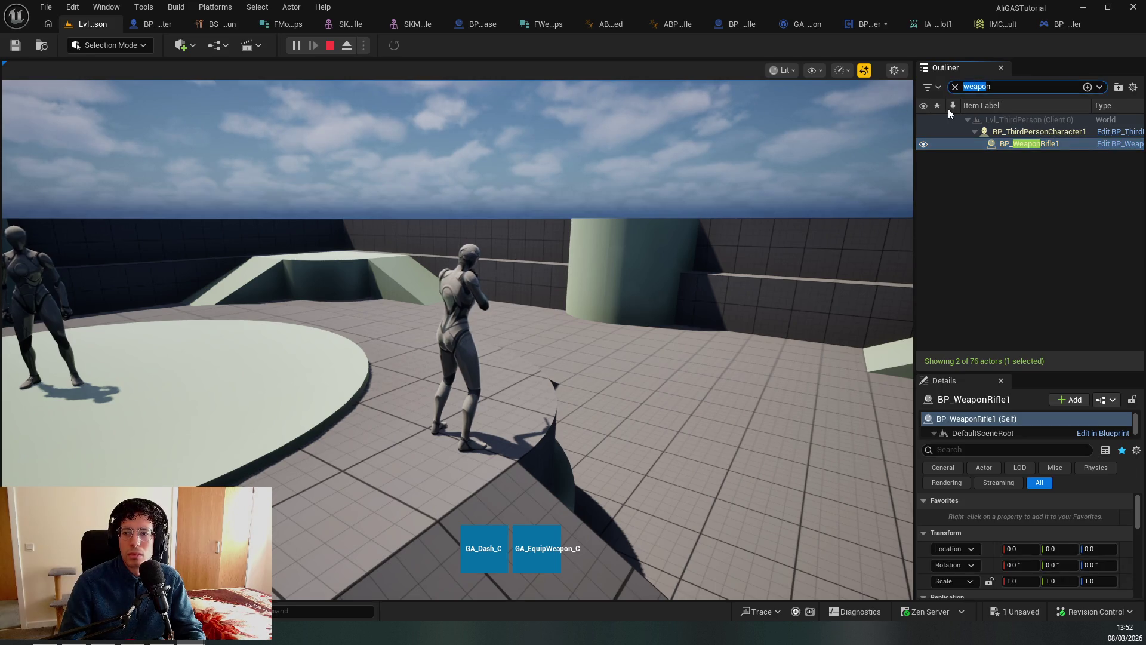
pyautogui.press('Escape')
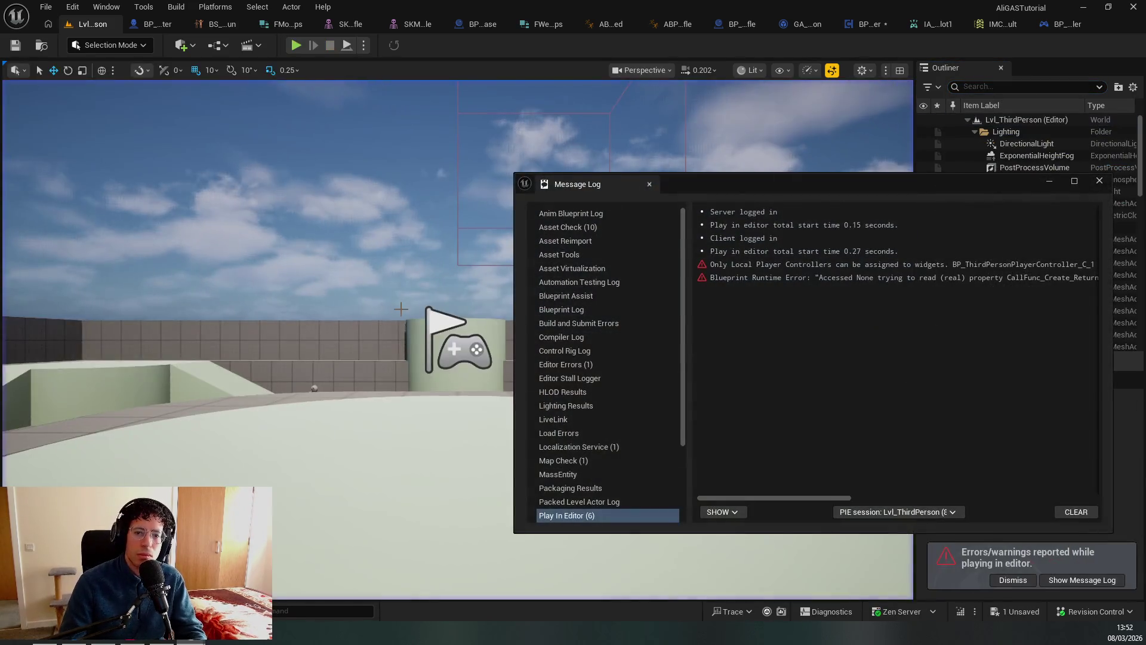
pyautogui.hotkey('alt', 'Tab')
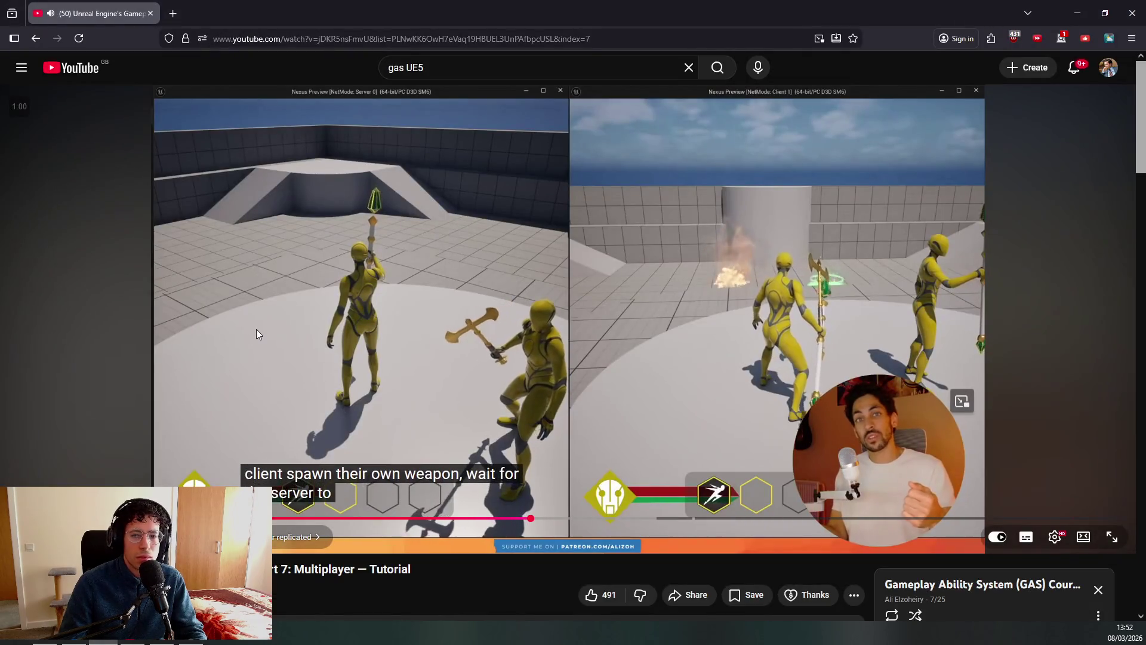
# Rewind the GAS tutorial to the Blueprint part and pause on the server/client preview.
pyautogui.click(509, 518)
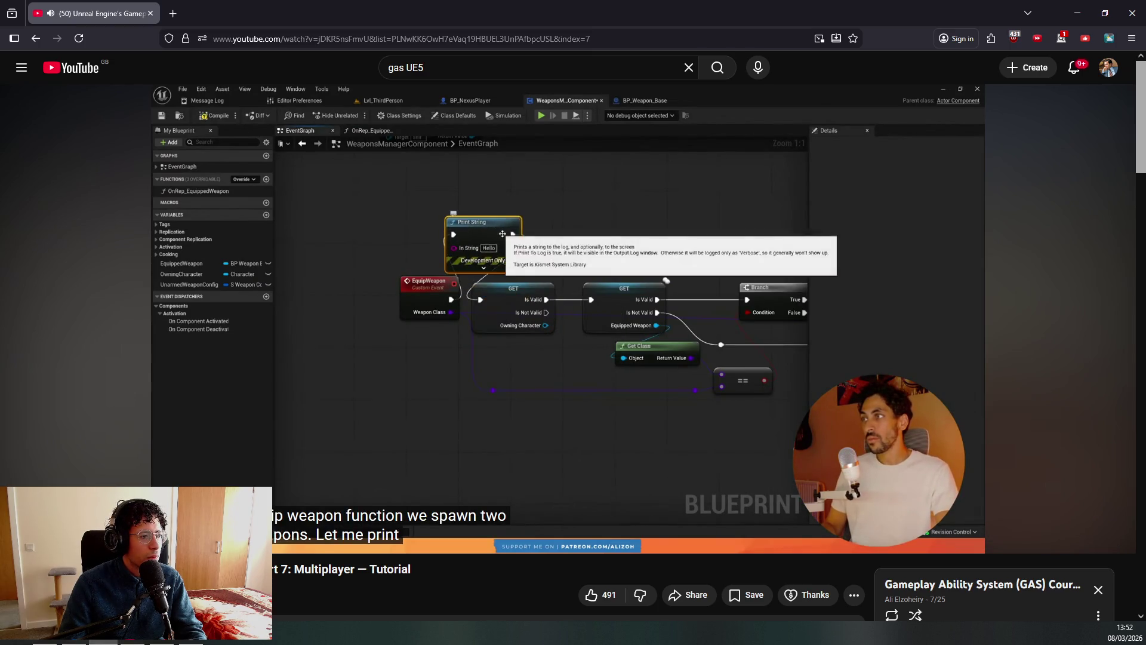
pyautogui.click(488, 346)
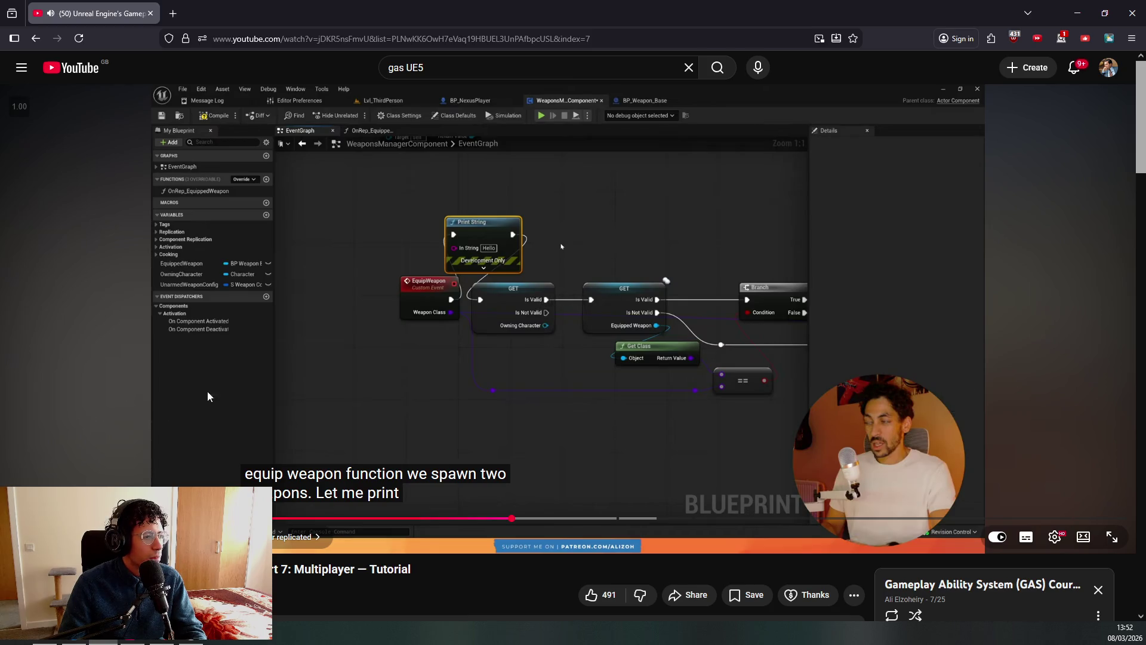
pyautogui.click(447, 373)
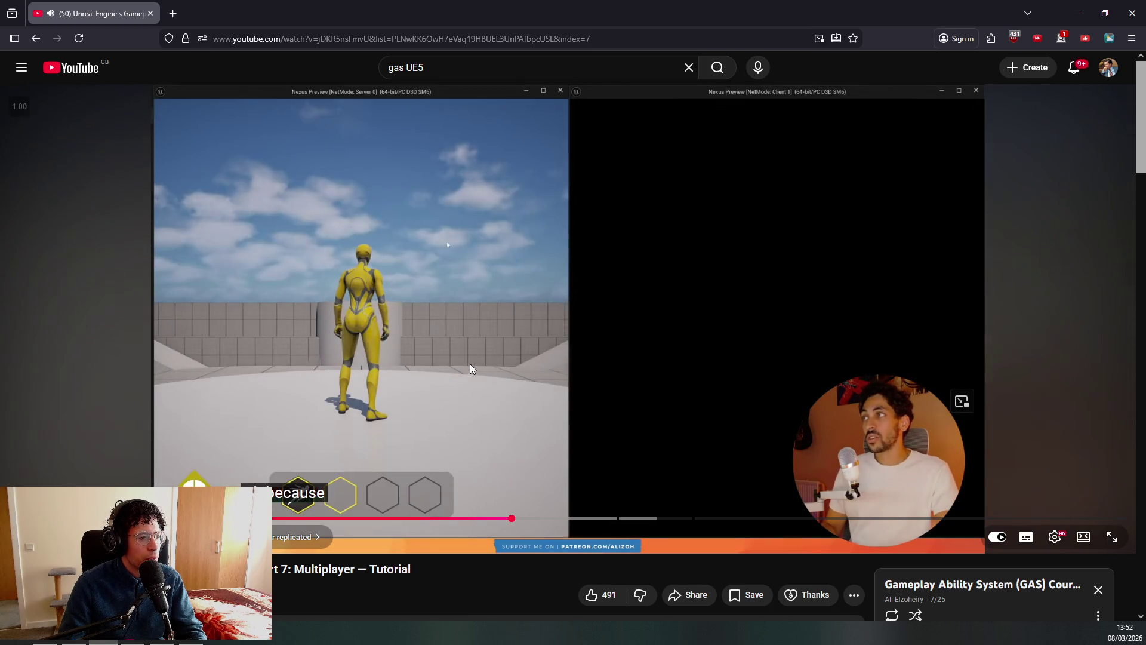
pyautogui.click(171, 346)
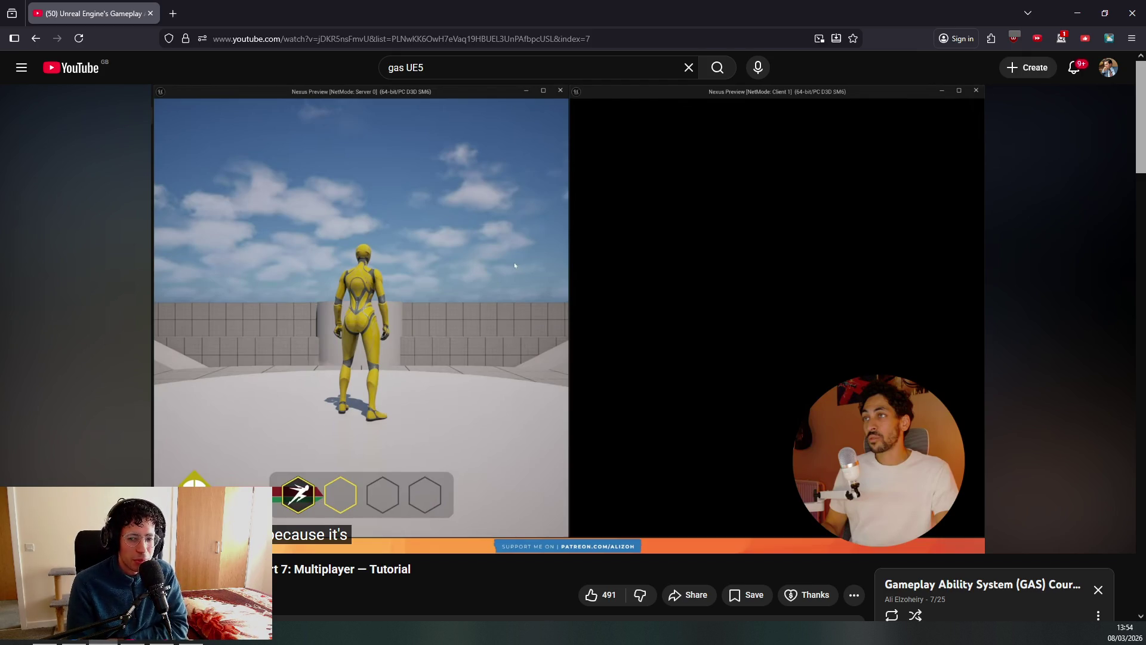
pyautogui.moveTo(233, 350)
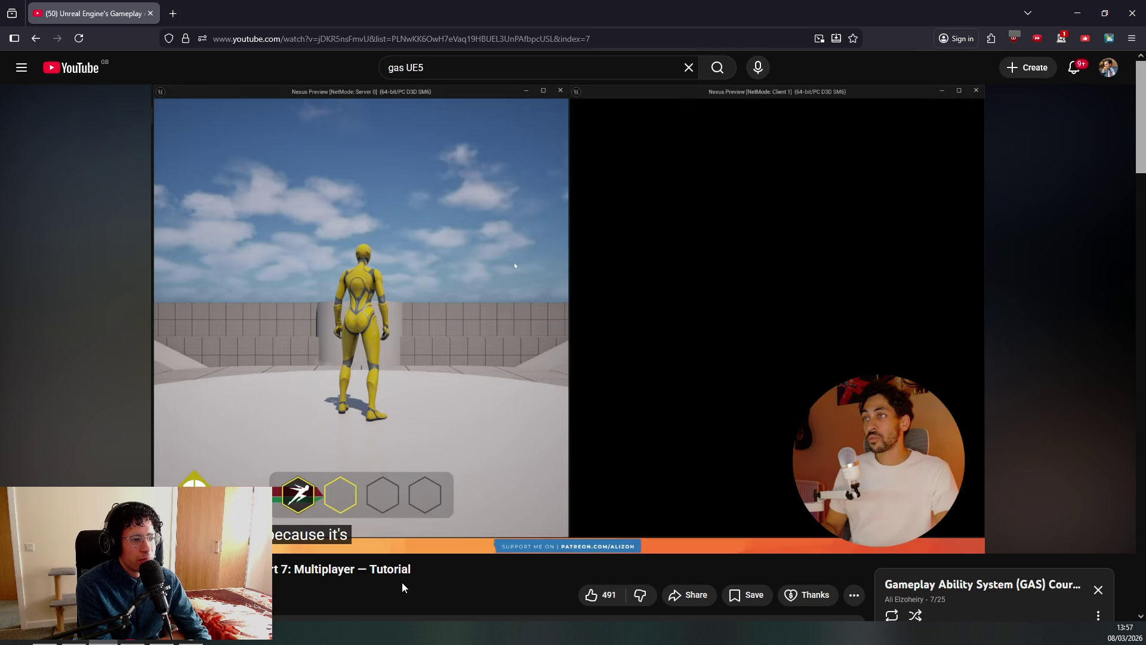
# Watch the double weapon-spawn explanation, then rewind to the 'client also sees it' demo.
pyautogui.click(643, 361)
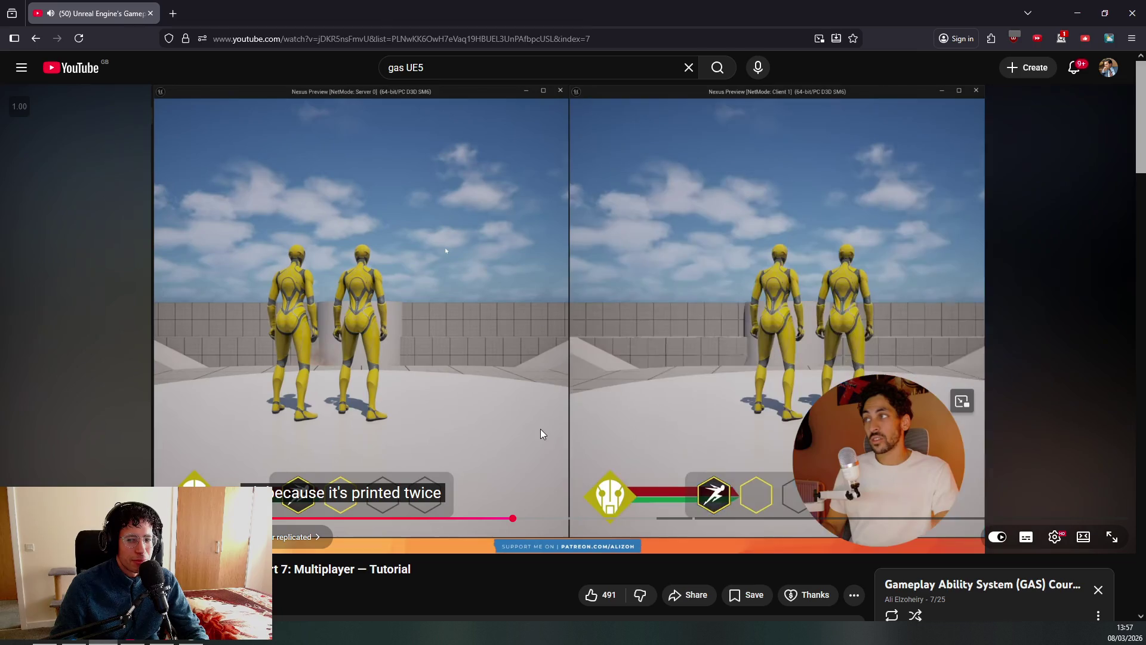
pyautogui.click(518, 421)
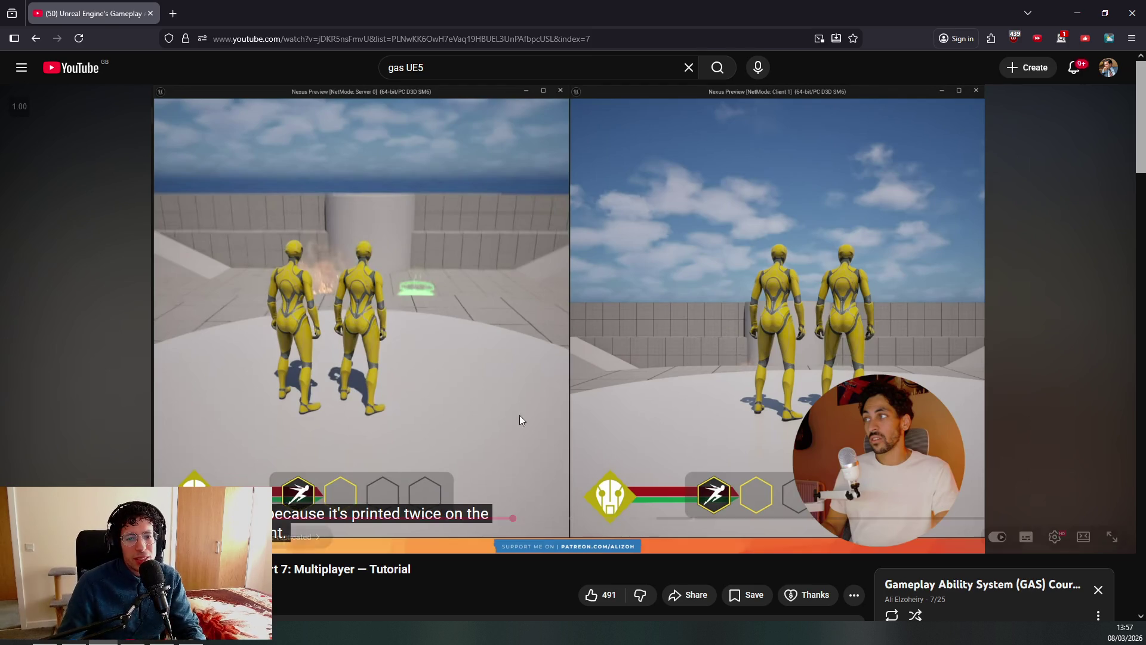
pyautogui.click(310, 406)
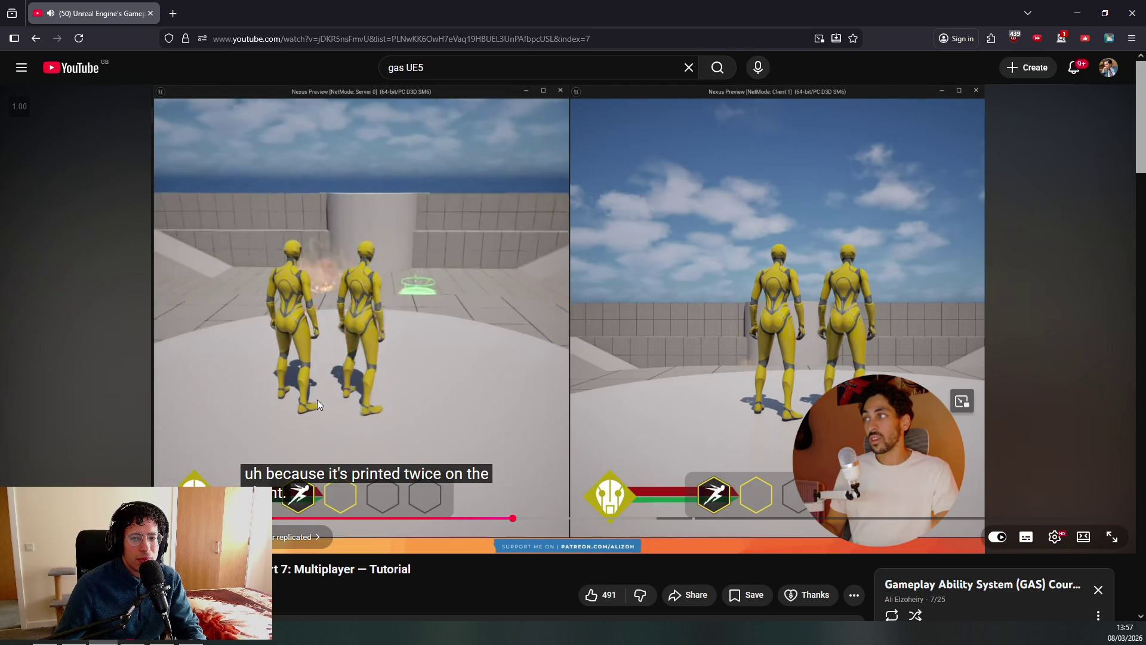
pyautogui.click(520, 337)
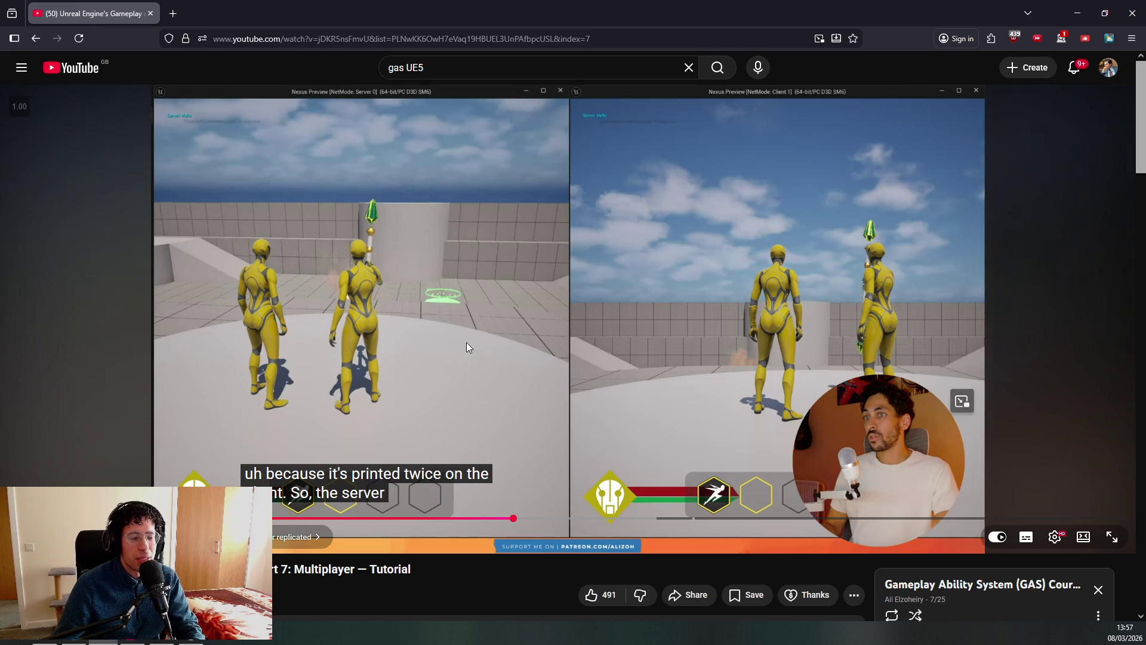
pyautogui.click(449, 339)
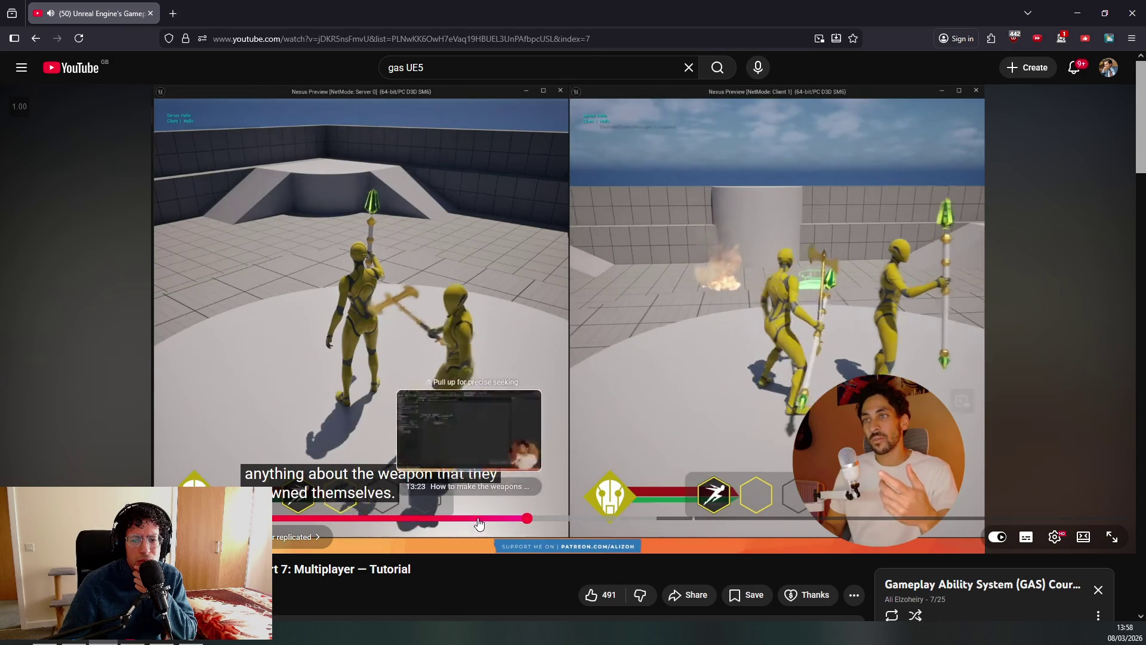
pyautogui.moveTo(481, 518); pyautogui.dragTo(499, 521)
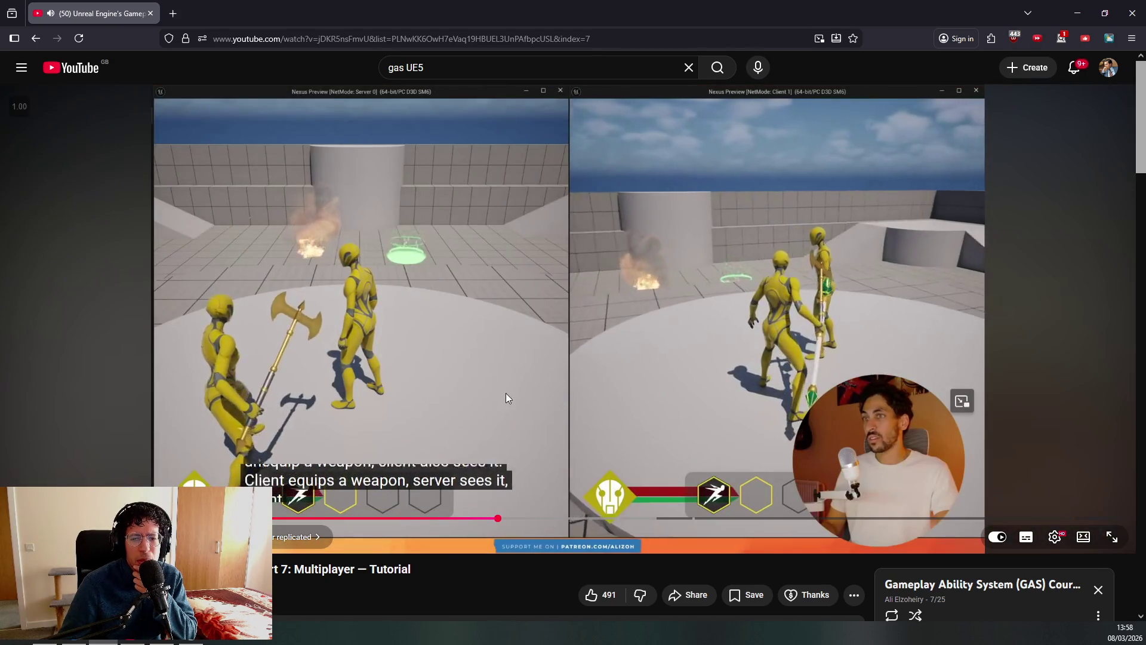
# Rewatch the tutorial's explanation of EquipWeapon being called twice on the client, then pause it.
pyautogui.click(451, 368)
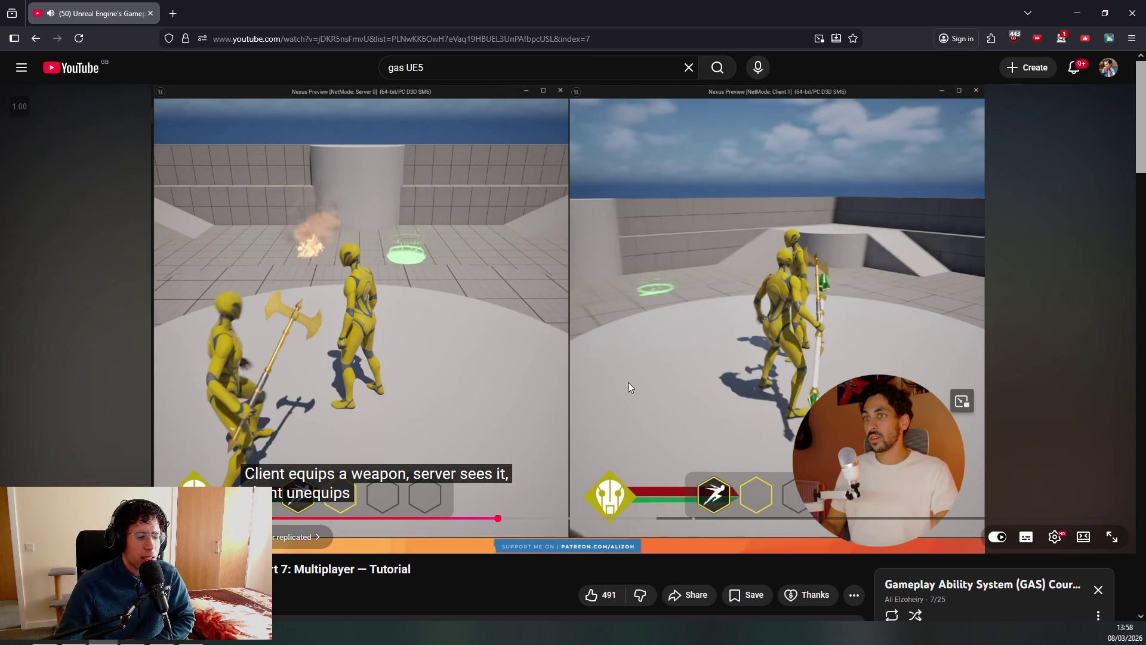
pyautogui.click(536, 406)
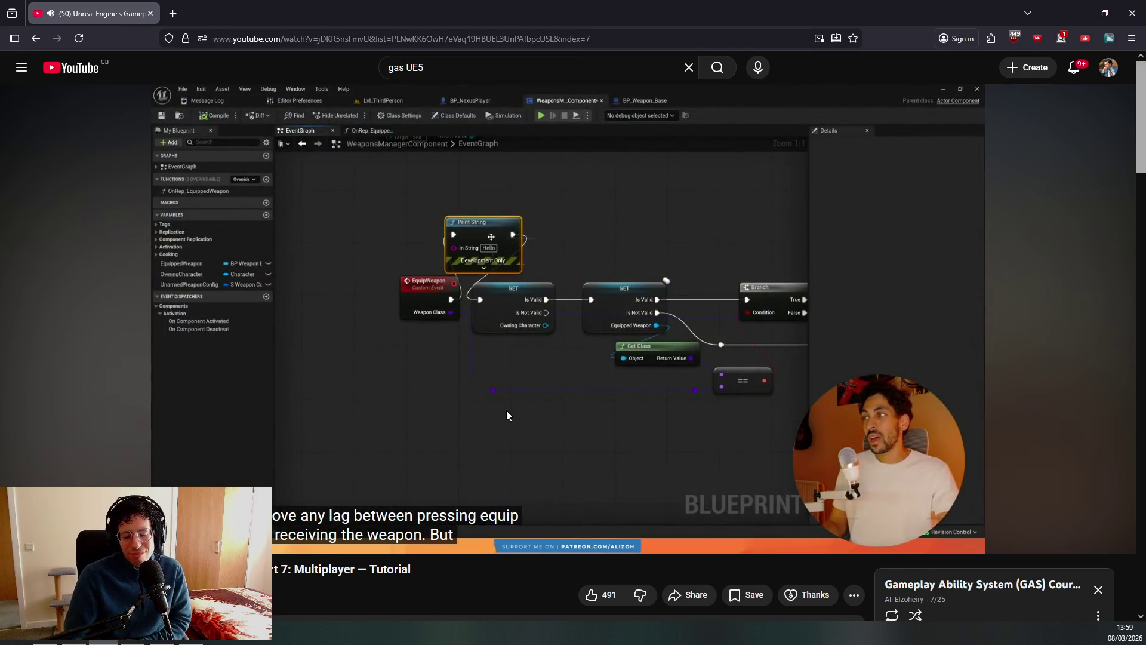
pyautogui.press('j')
pyautogui.press('j')
pyautogui.press('j')
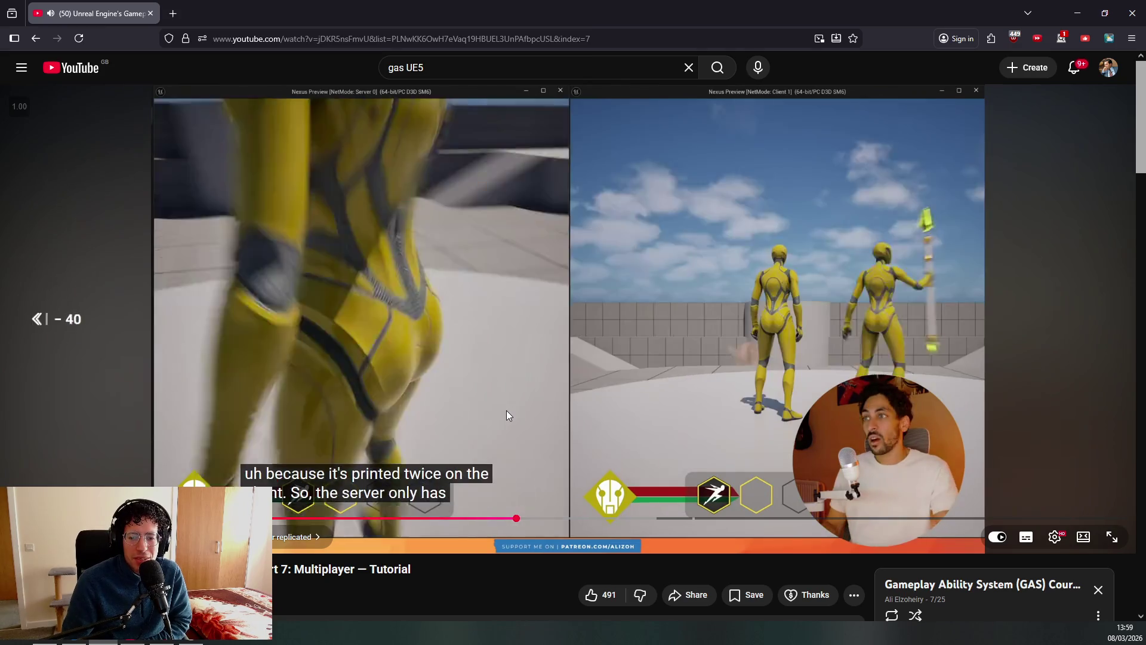
pyautogui.press('Left')
pyautogui.press('Left')
pyautogui.press('Left')
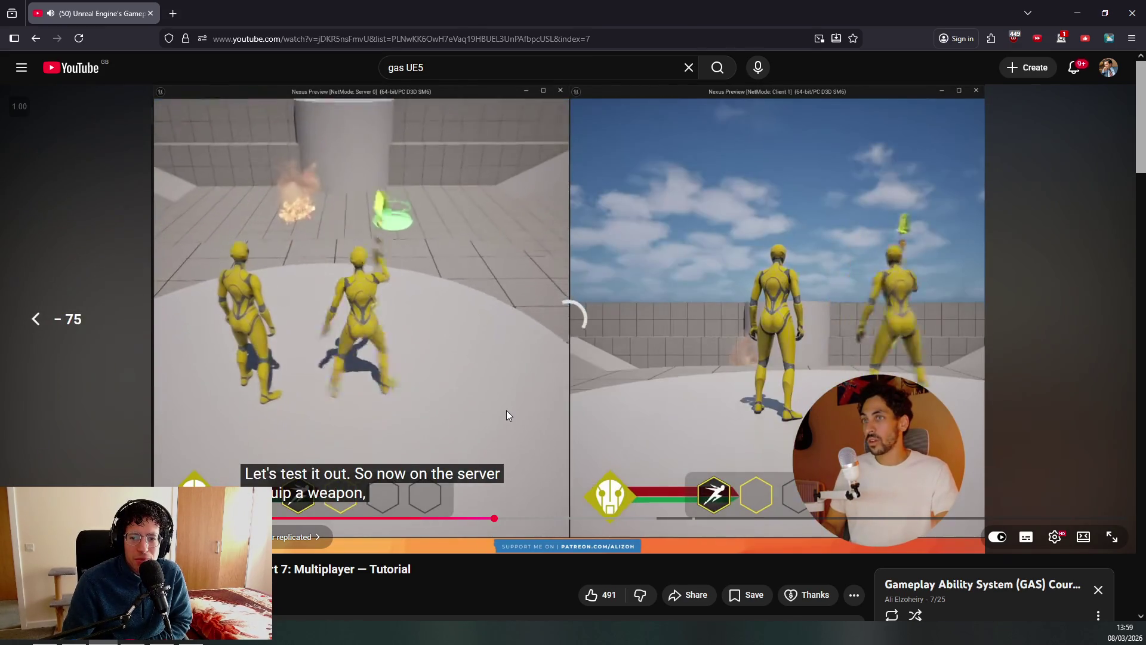
pyautogui.press('Left')
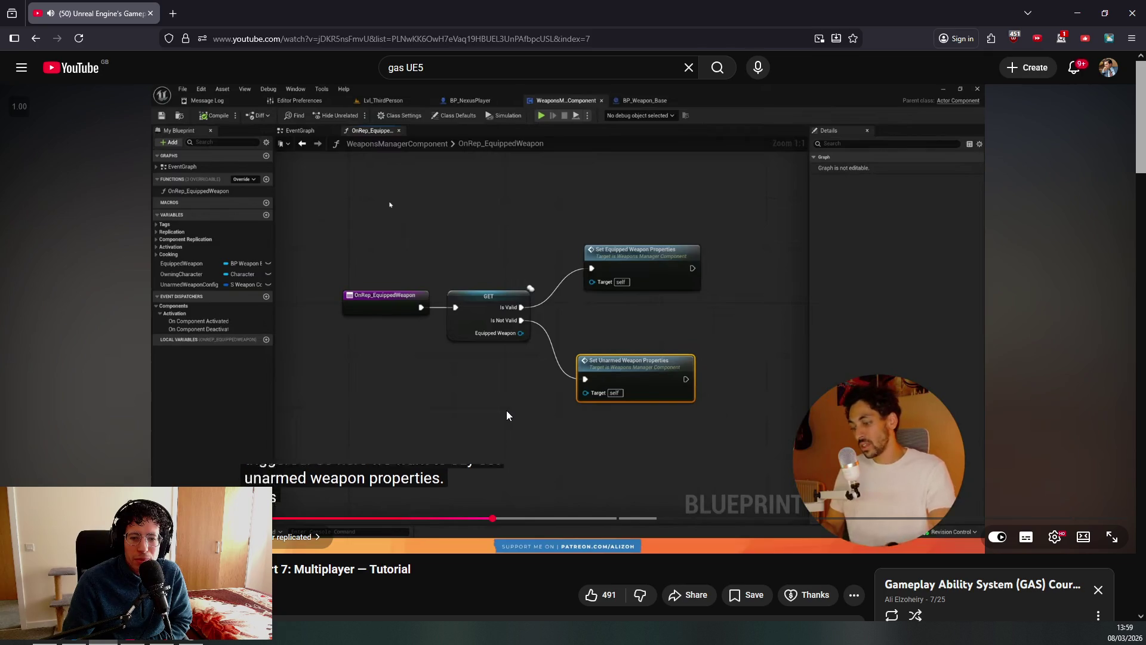
pyautogui.press('Right')
pyautogui.press('Right')
pyautogui.press('Right')
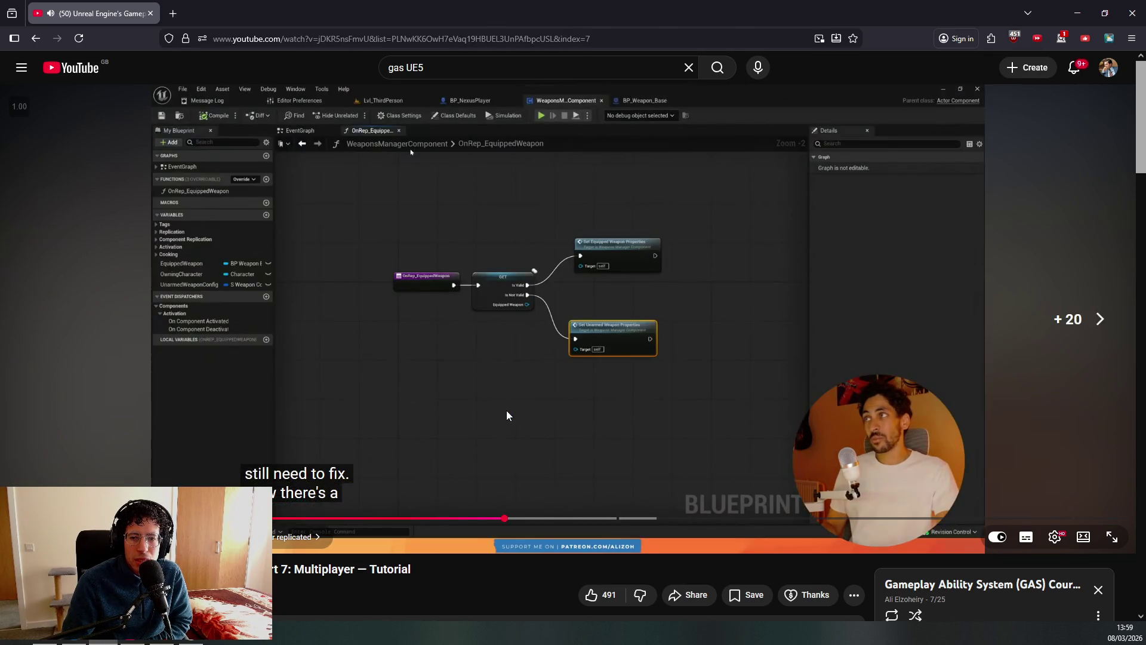
pyautogui.press('Right')
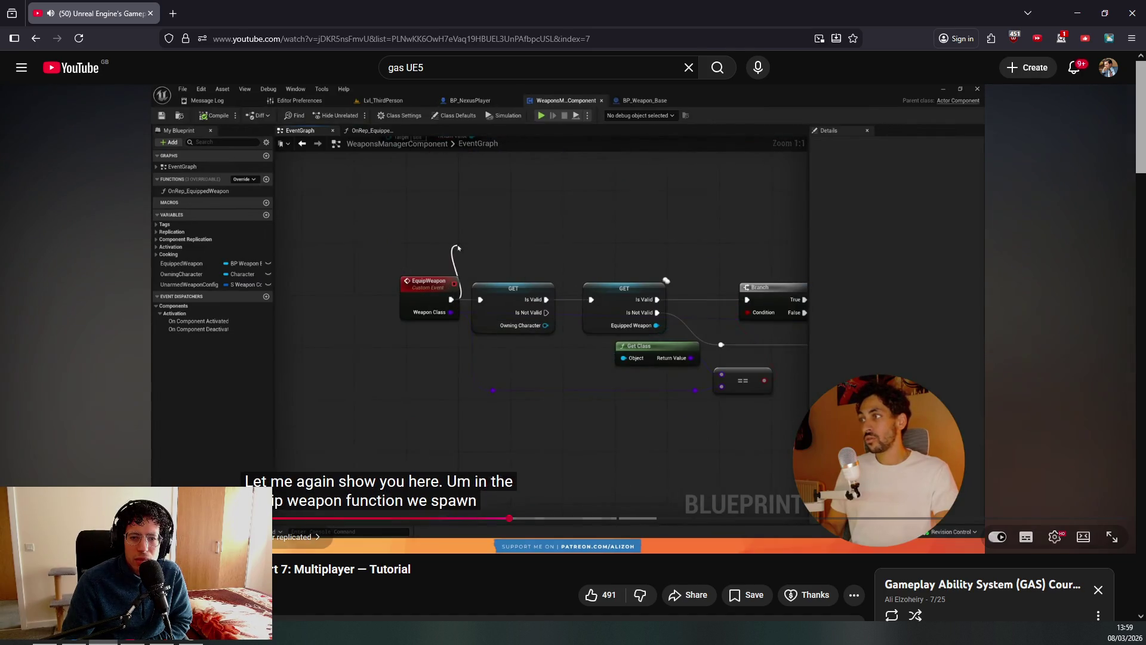
pyautogui.press('Right')
pyautogui.press('Right')
pyautogui.press('Right')
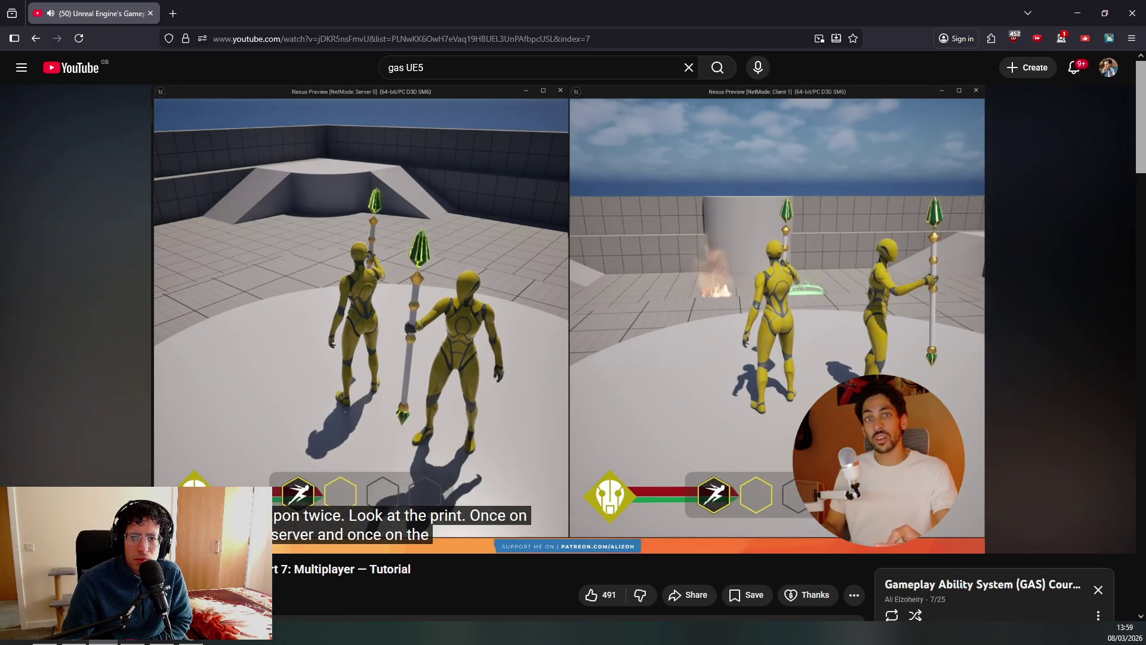
pyautogui.press('Left')
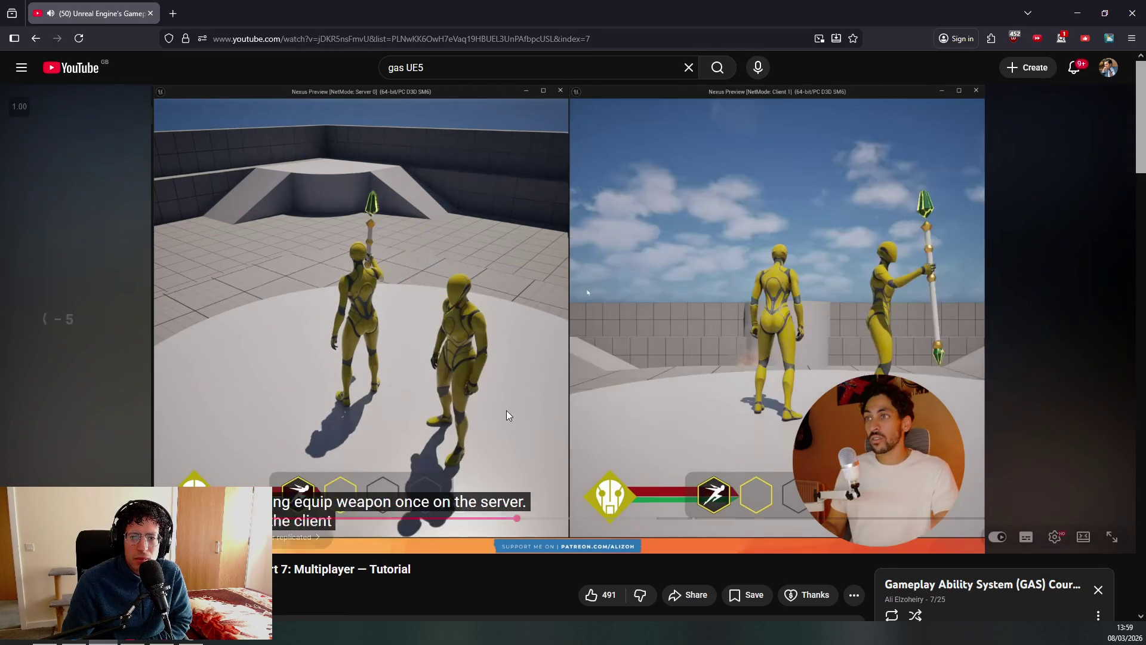
pyautogui.press('space')
pyautogui.hotkey('alt', 'Tab')
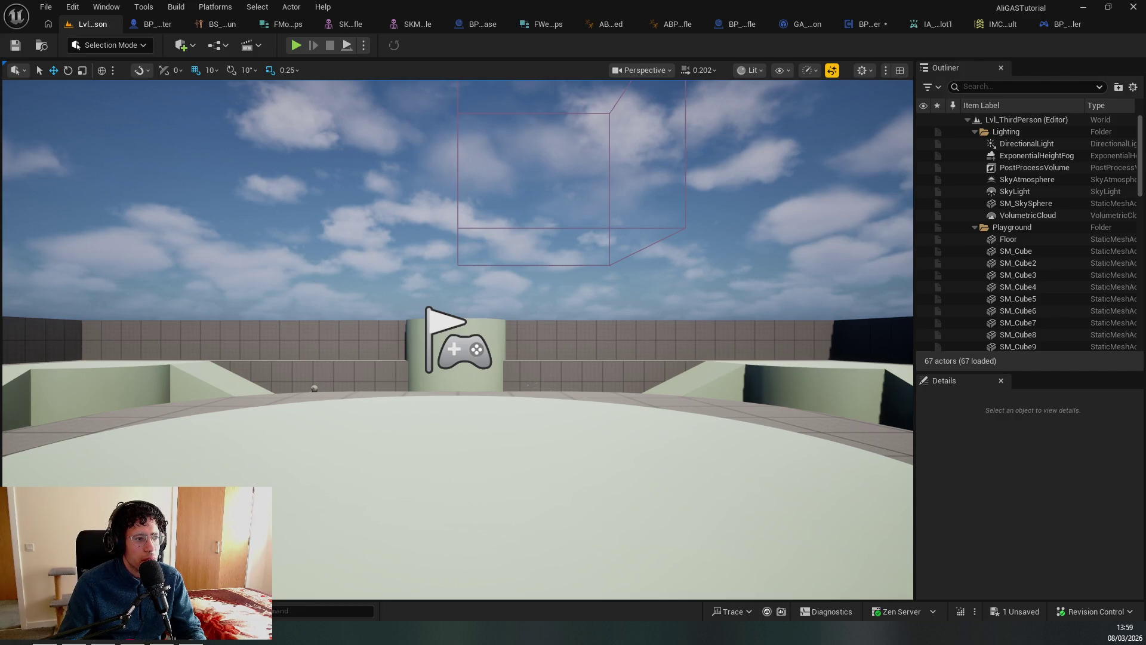
# Open BPC_WeaponManager, save all assets, and bring the EquipWeapon event into view.
pyautogui.hotkey('ctrl', 'Tab')
pyautogui.hotkey('ctrl', 'Tab')
pyautogui.hotkey('ctrl', 'Tab')
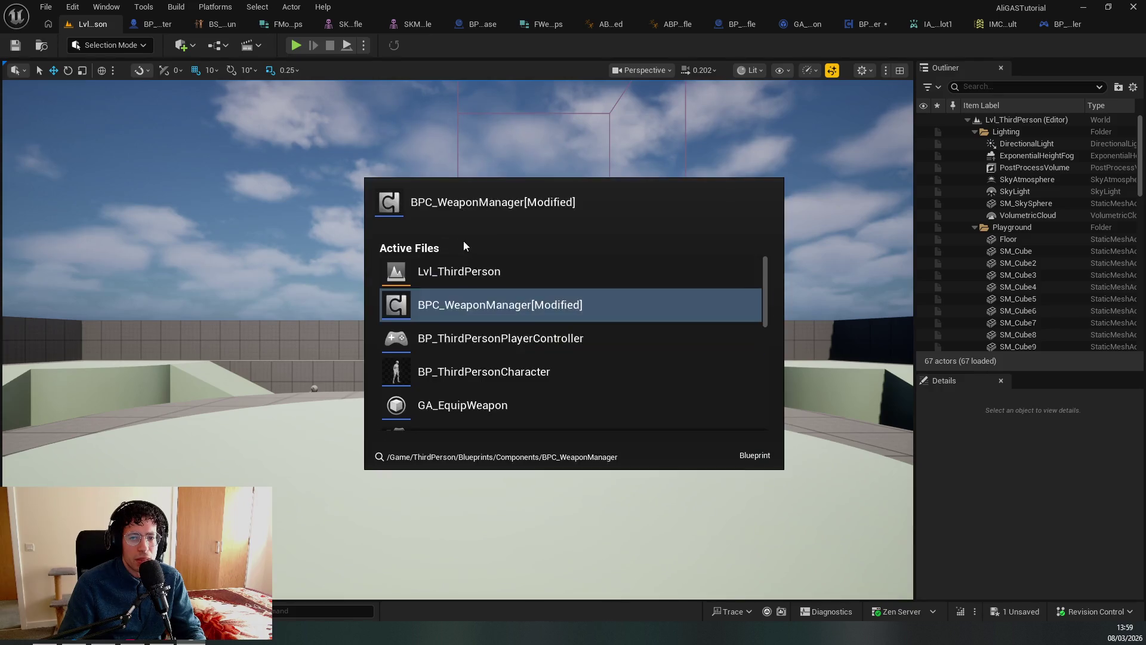
pyautogui.click(476, 303)
pyautogui.hotkey('ctrl', 's')
pyautogui.scroll(-2, 464, 350)
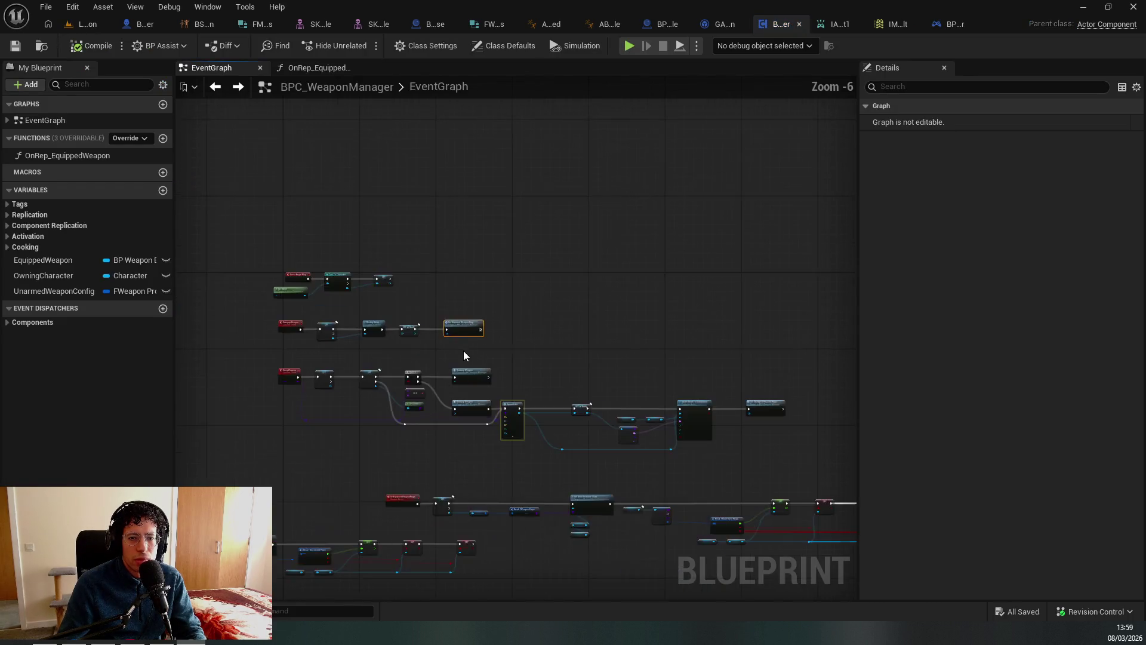
pyautogui.scroll(2, 463, 350)
pyautogui.moveTo(668, 362); pyautogui.dragTo(695, 333)
pyautogui.scroll(2, 560, 368)
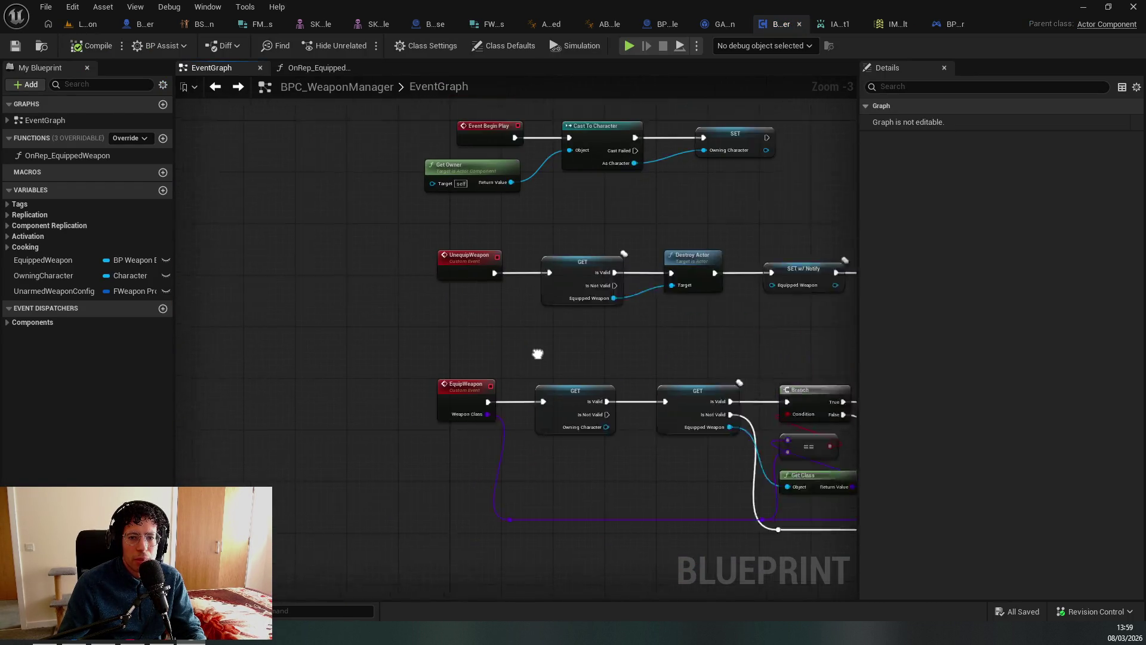
pyautogui.moveTo(548, 383); pyautogui.dragTo(461, 273)
# Add a Print Text 'Hello' node after EquipWeapon and start a play-in-editor test.
pyautogui.click(310, 335)
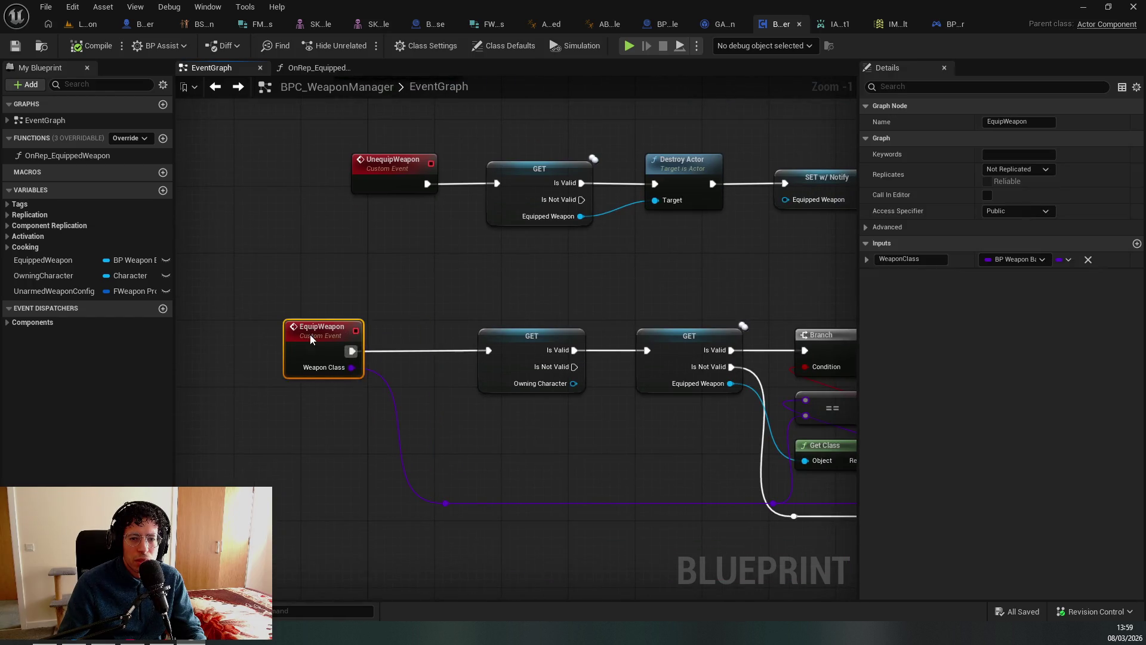
pyautogui.moveTo(352, 351); pyautogui.dragTo(367, 355)
pyautogui.write('print text')
pyautogui.press('Return')
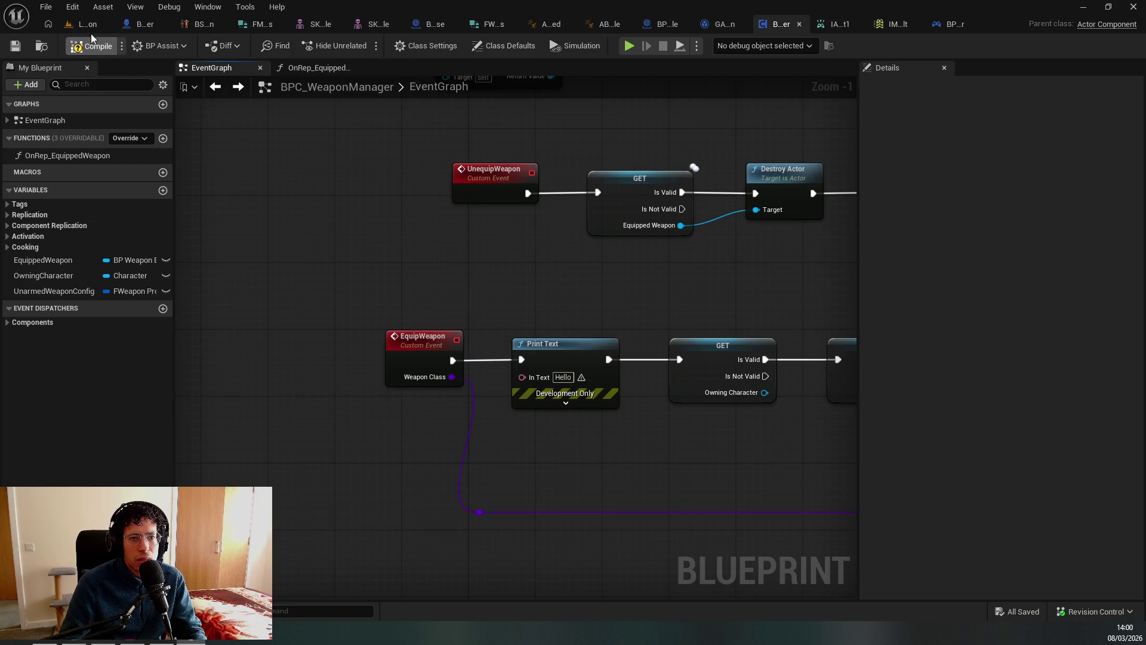
pyautogui.hotkey('alt', 'p')
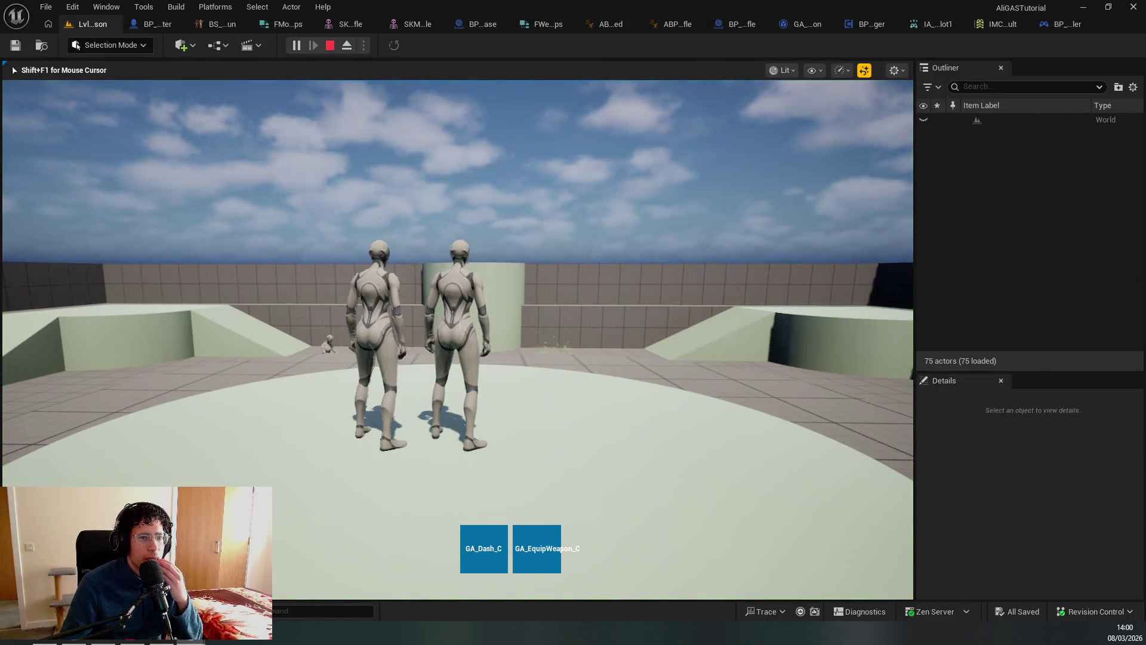
# Walk the character around the test level to check the Hello print, then stop play.
pyautogui.press('w')
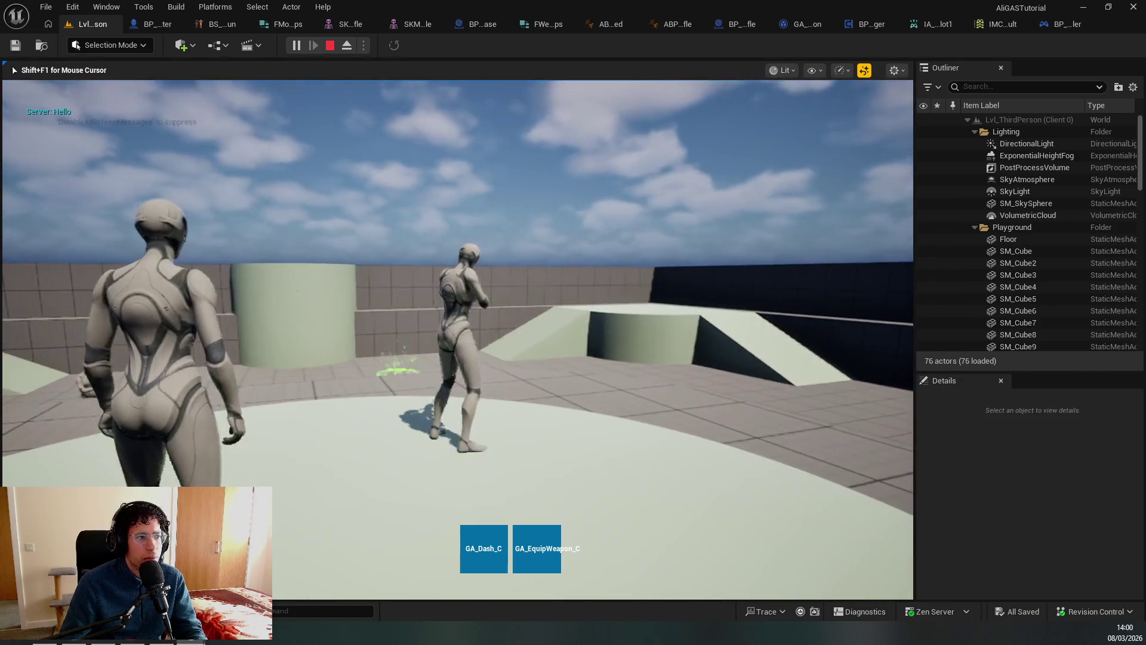
pyautogui.press('w')
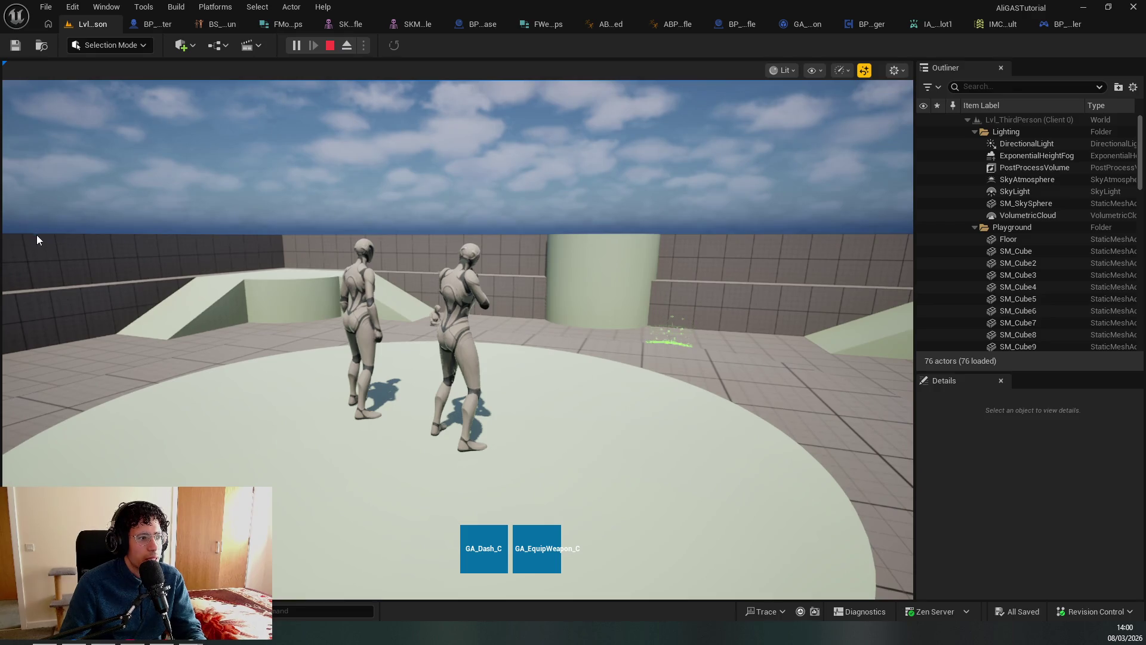
pyautogui.click(37, 234)
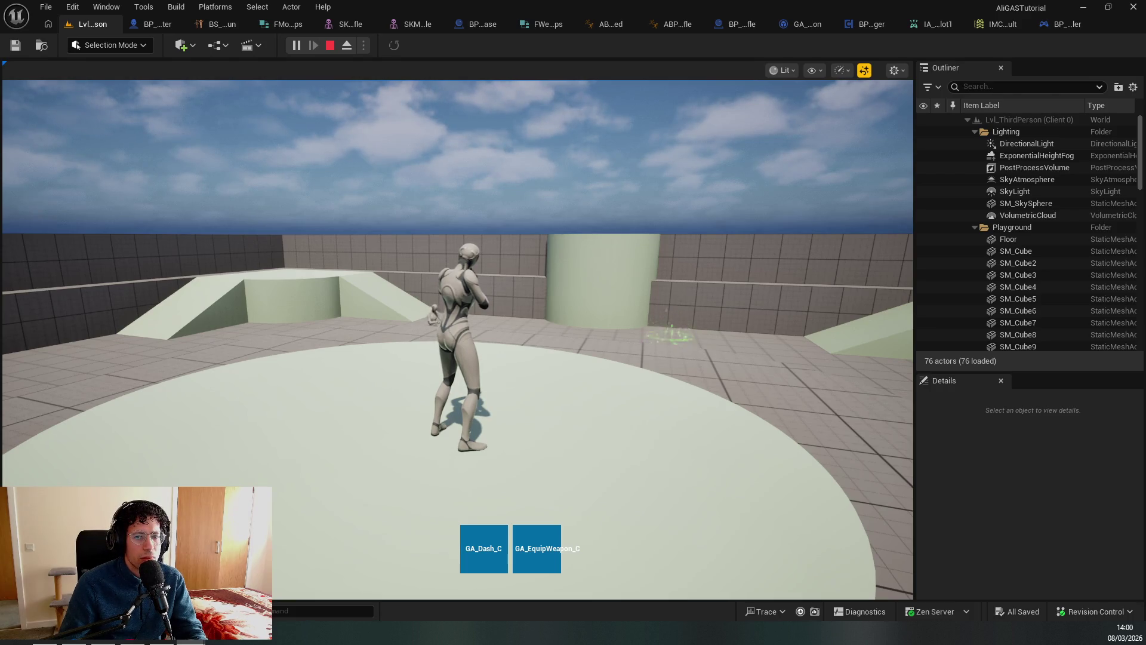
pyautogui.press('Escape')
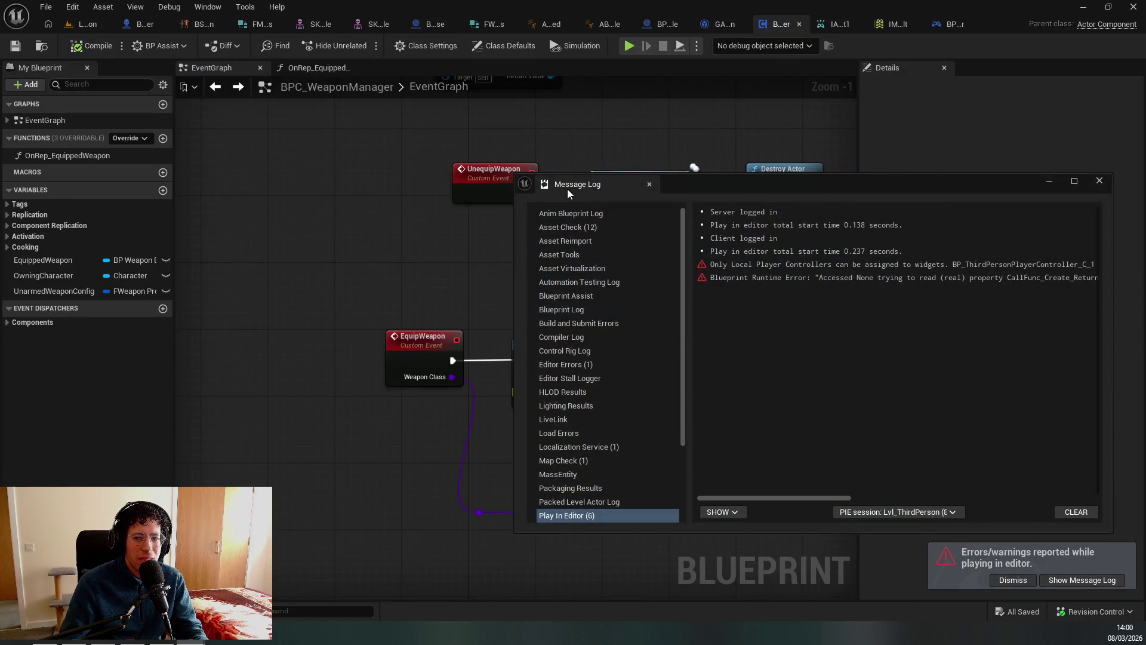
# Close the Message Log, find and select the EquipWeapon event, then switch to GA_EquipWeapon.
pyautogui.click(237, 184)
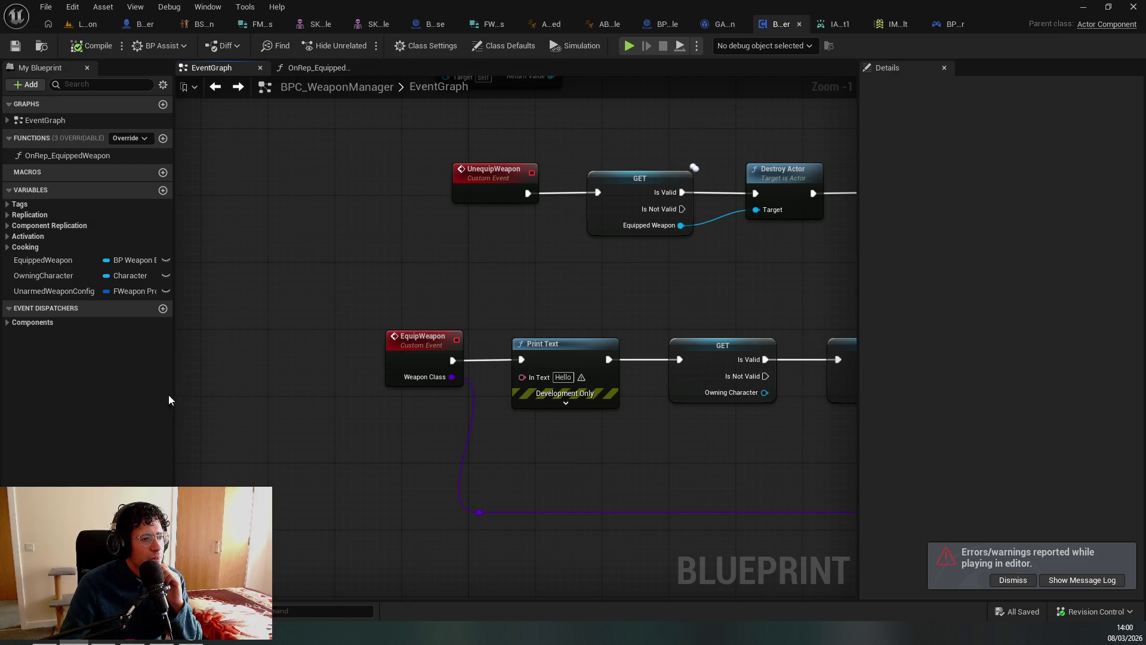
pyautogui.click(408, 367)
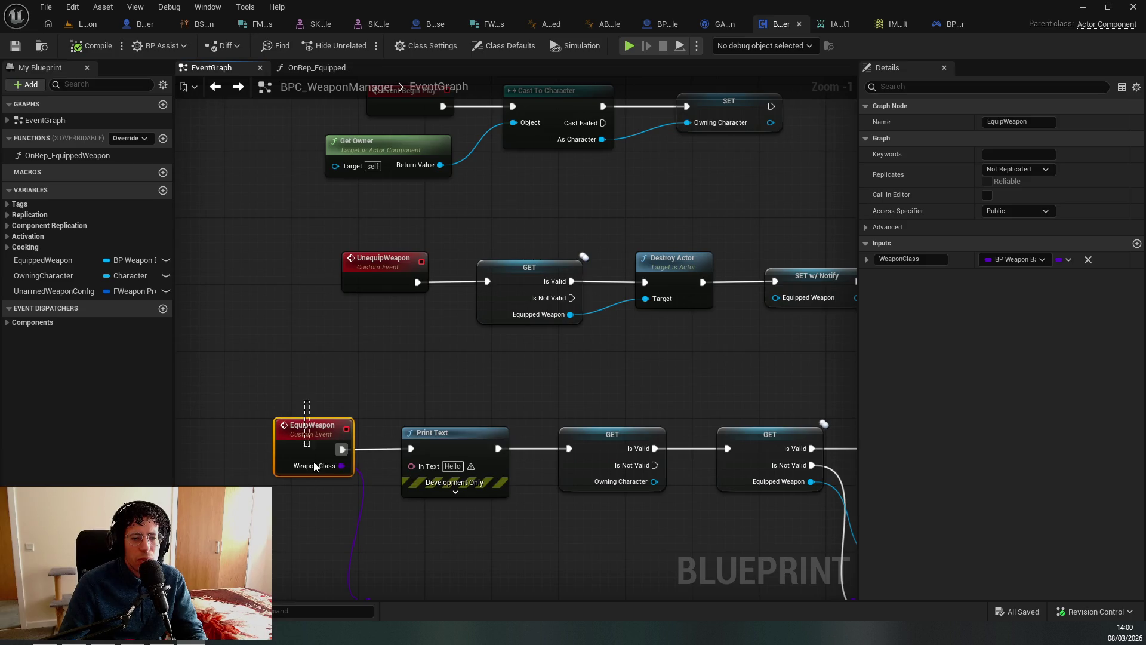
pyautogui.hotkey('alt', 'shift', 'f')
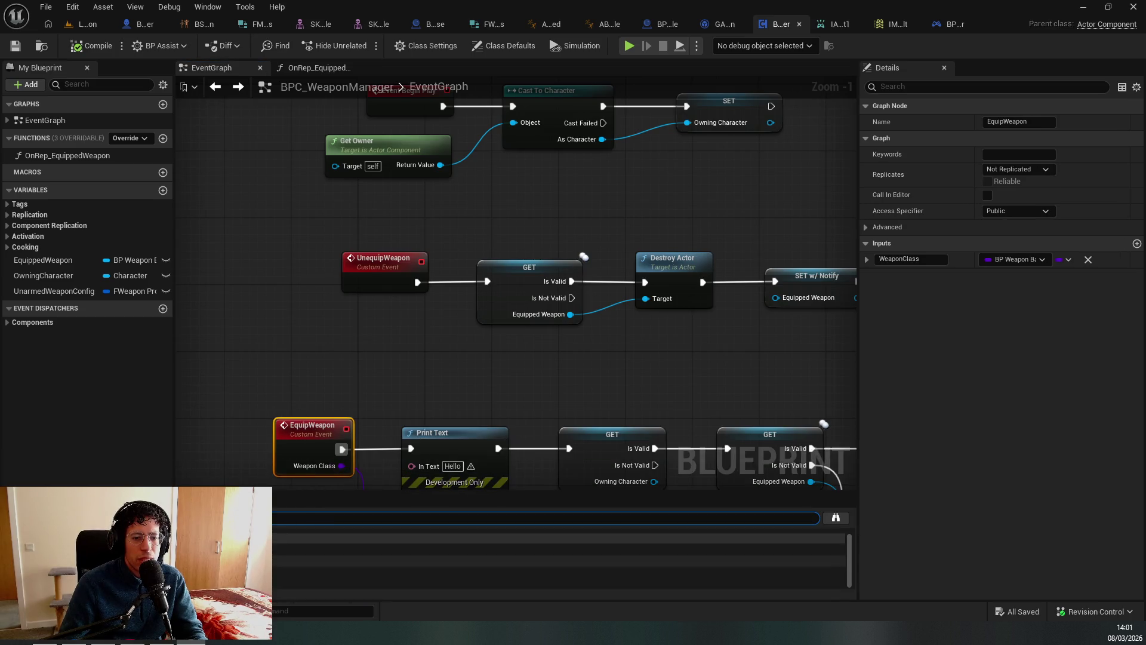
pyautogui.click(556, 550)
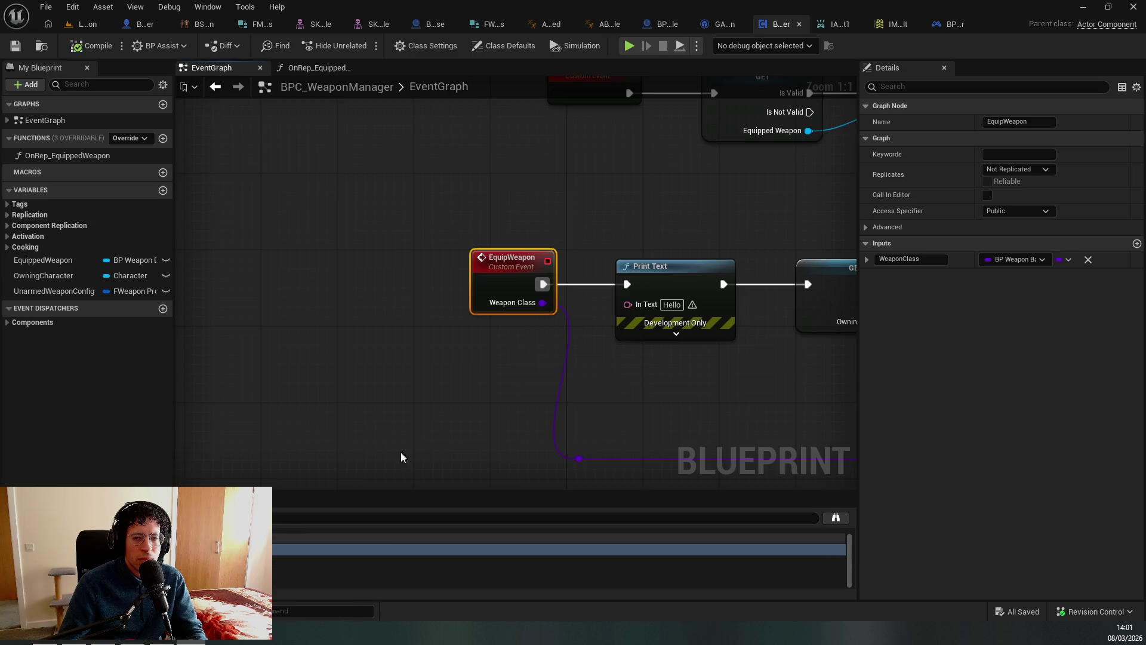
pyautogui.scroll(-3, 529, 400)
pyautogui.moveTo(529, 400); pyautogui.dragTo(382, 471)
pyautogui.moveTo(311, 332); pyautogui.dragTo(343, 383)
pyautogui.moveTo(351, 424); pyautogui.dragTo(350, 419)
pyautogui.hotkey('ctrl', 'Tab')
pyautogui.hotkey('ctrl', 'Tab')
pyautogui.hotkey('ctrl', 'Tab')
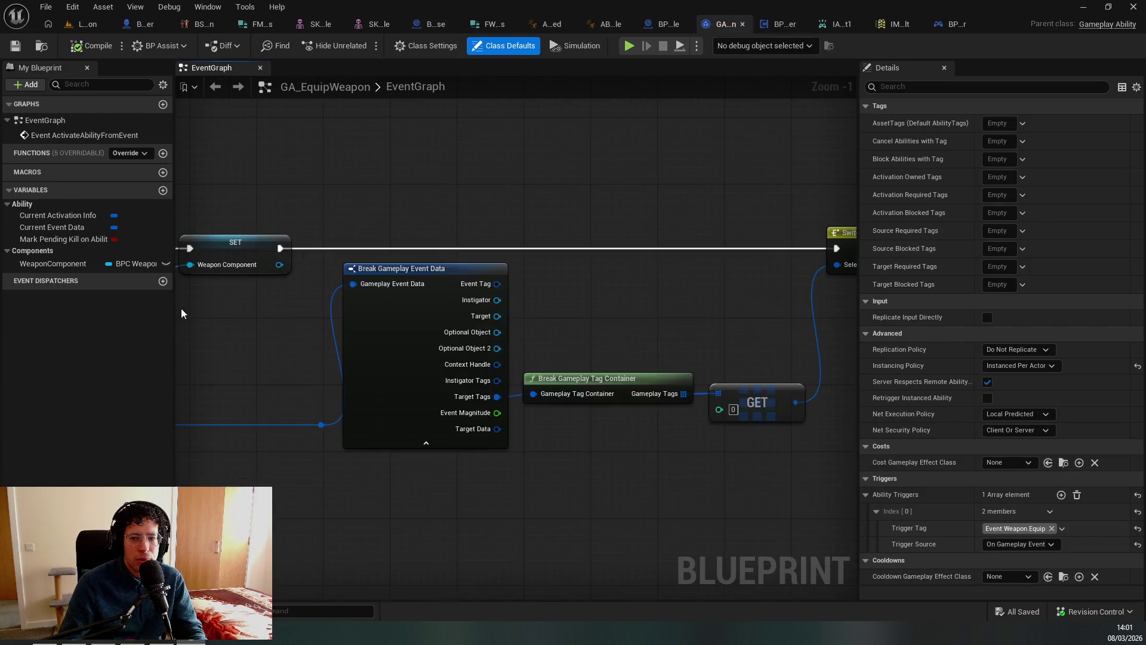
# Turn off Class Defaults and review GA_EquipWeapon's ActivateAbility chain.
pyautogui.click(511, 409)
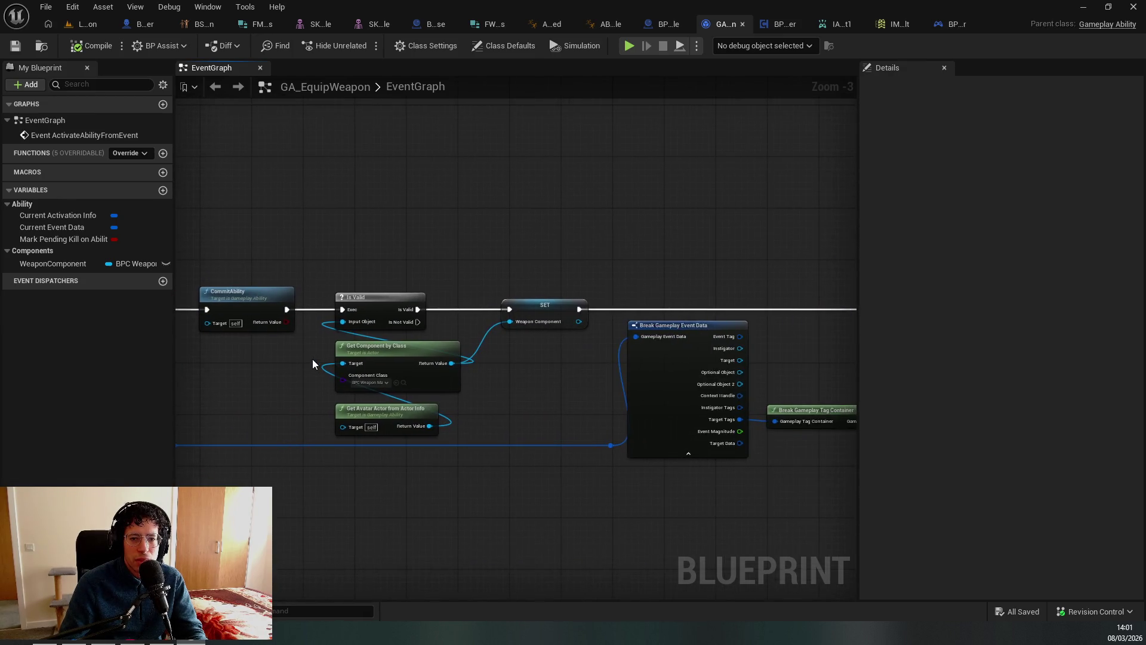
pyautogui.scroll(-1, 440, 343)
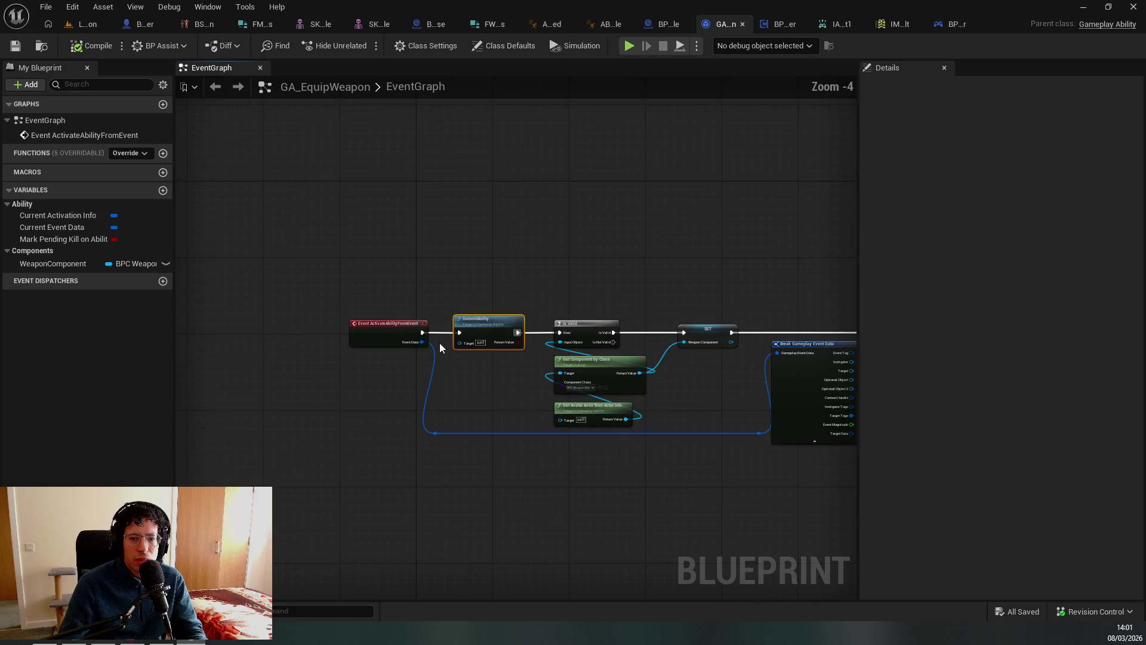
pyautogui.scroll(2, 452, 418)
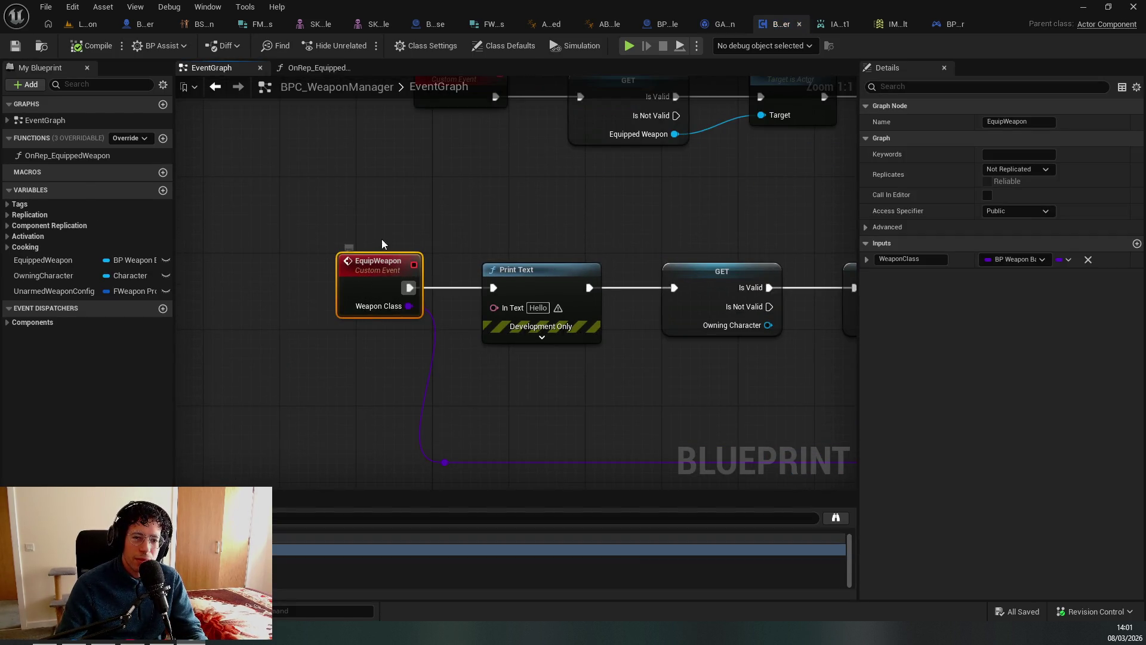
# Select the Print Text node, then turn the Lvl_ThirdPerson viewport camera to look along the ramp.
pyautogui.click(548, 281)
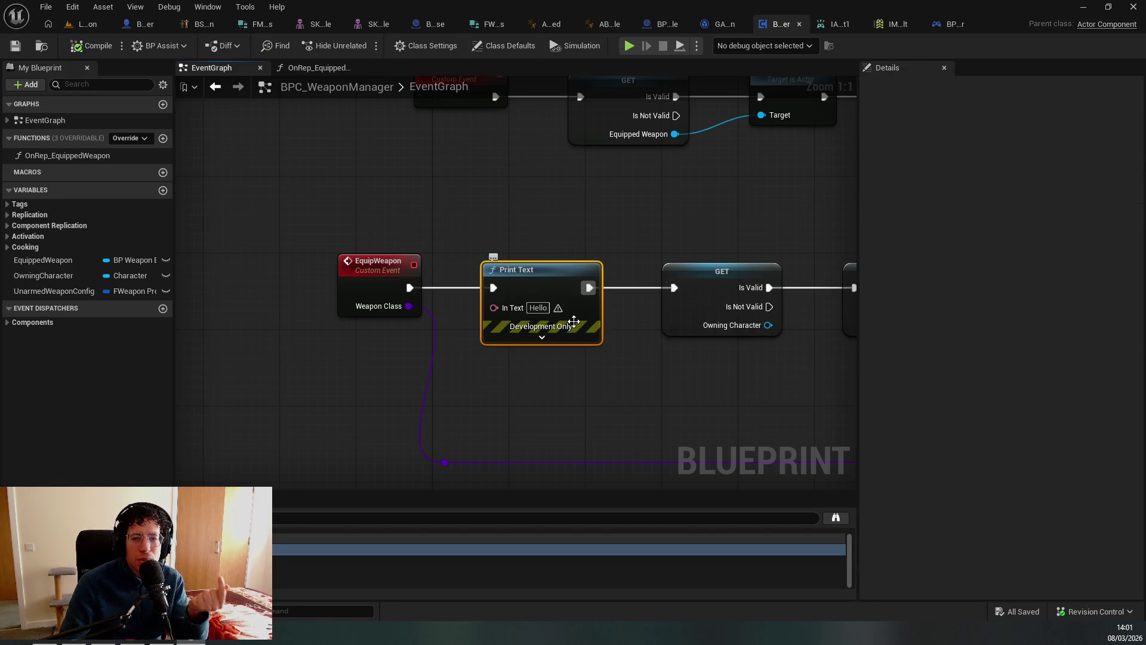
pyautogui.moveTo(572, 323)
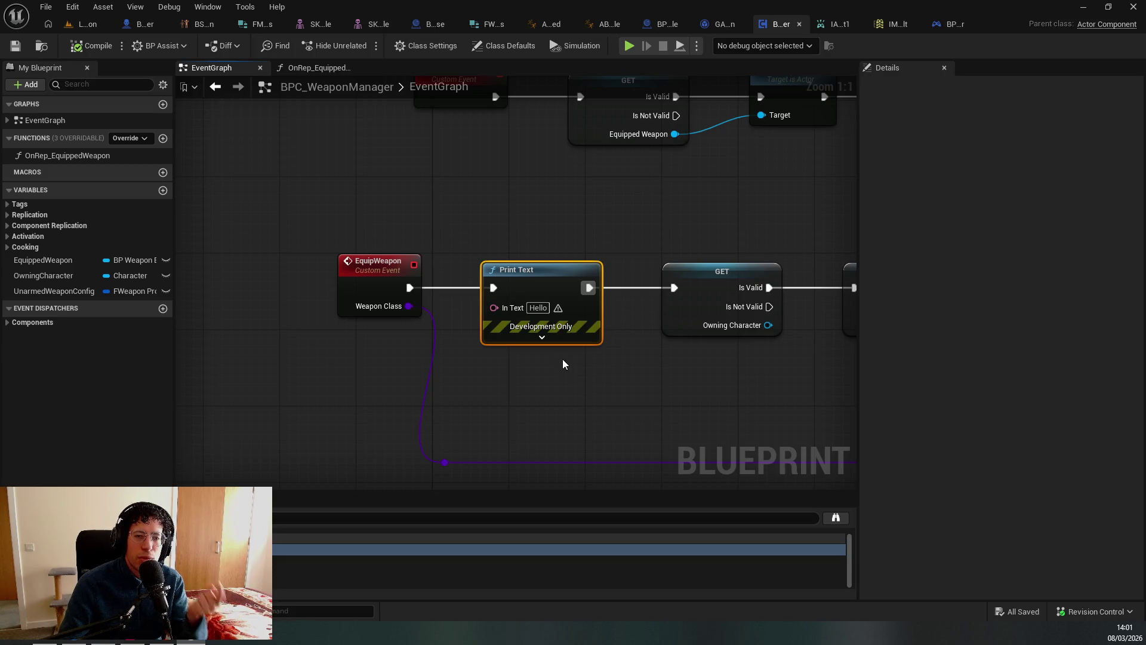
pyautogui.click(86, 24)
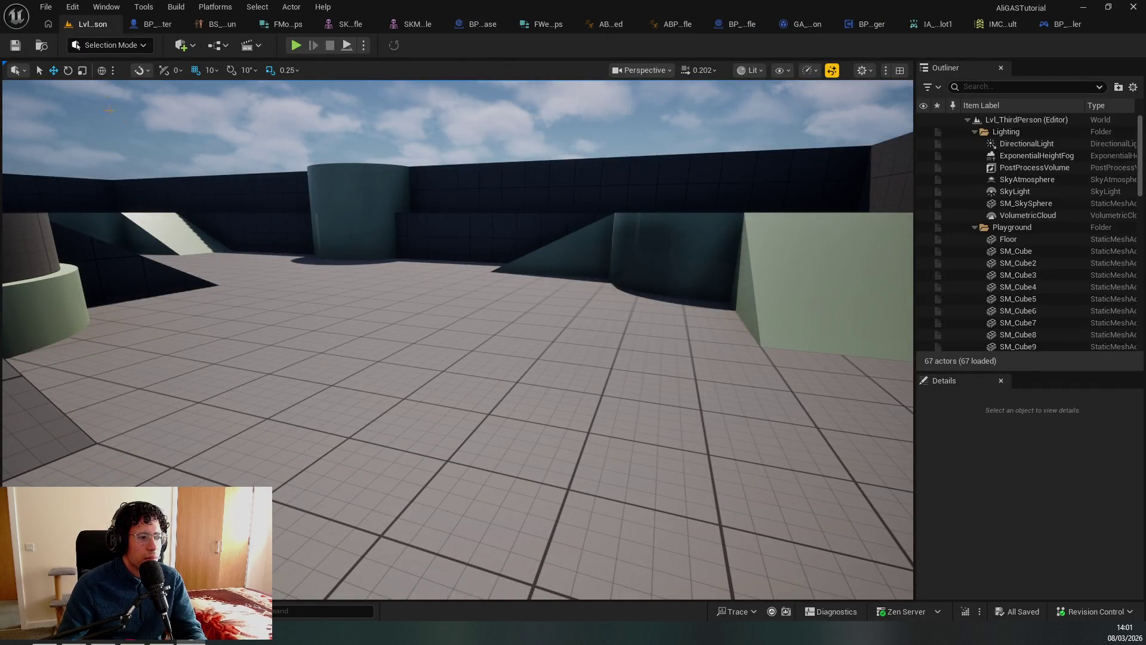
pyautogui.moveTo(386, 246); pyautogui.dragTo(384, 248)
pyautogui.hotkey('alt', 'Tab')
# Watch the tutorial, pausing as the tutor searches for and places a Switch Has Authority node.
pyautogui.click(424, 350)
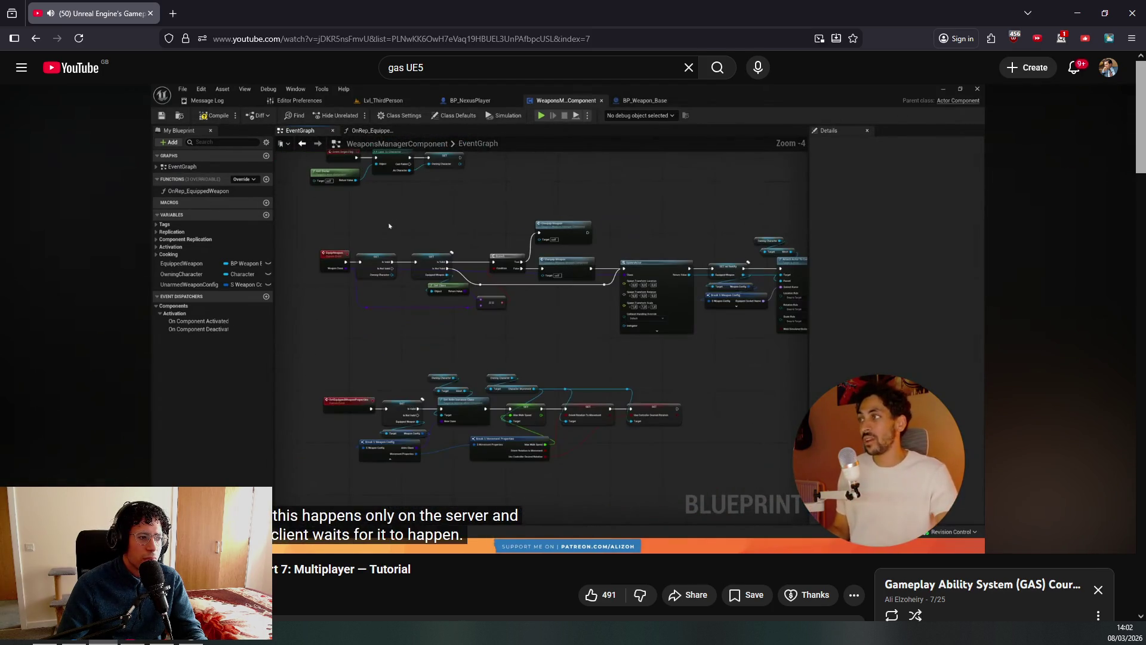
pyautogui.click(436, 353)
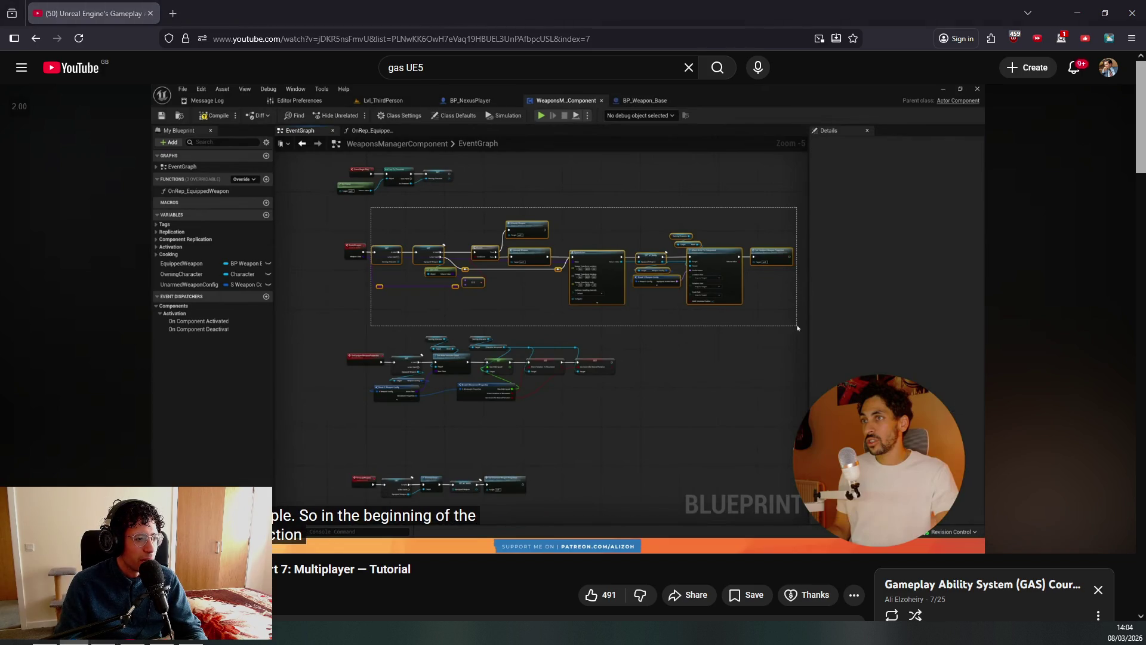
pyautogui.click(431, 397)
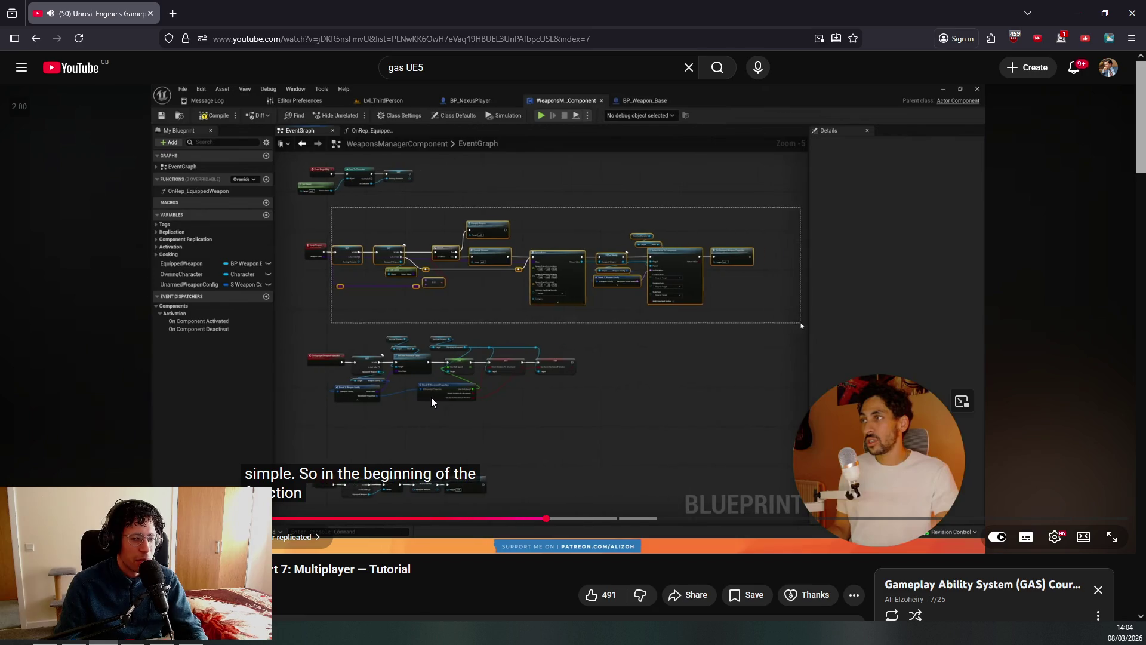
pyautogui.click(461, 386)
pyautogui.click(458, 387)
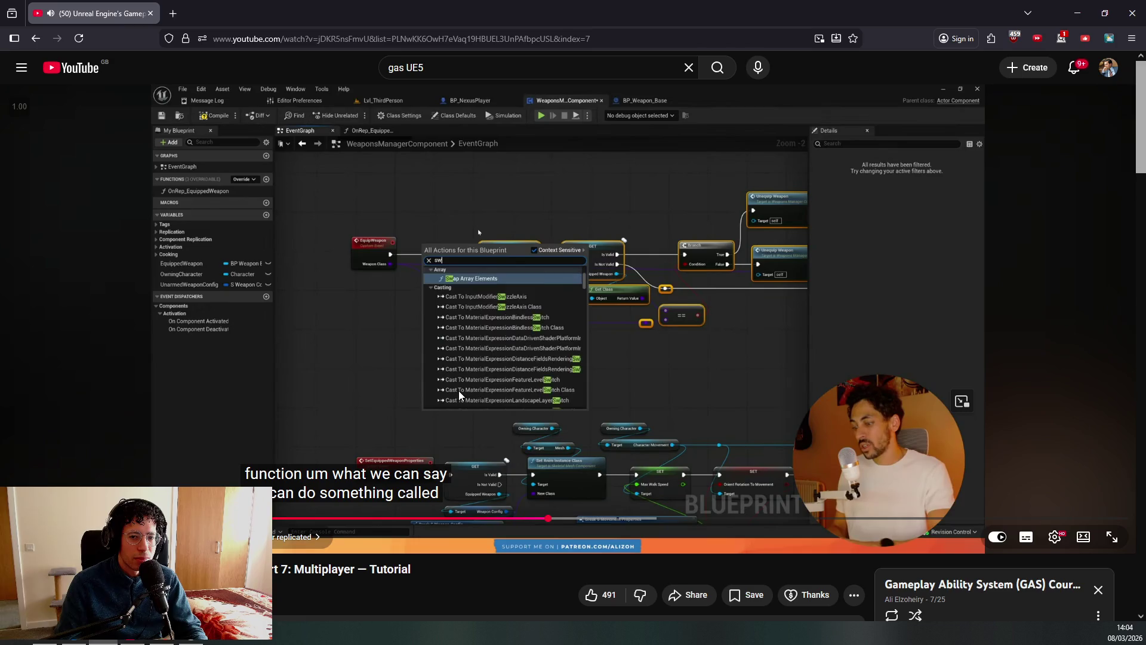
pyautogui.click(459, 391)
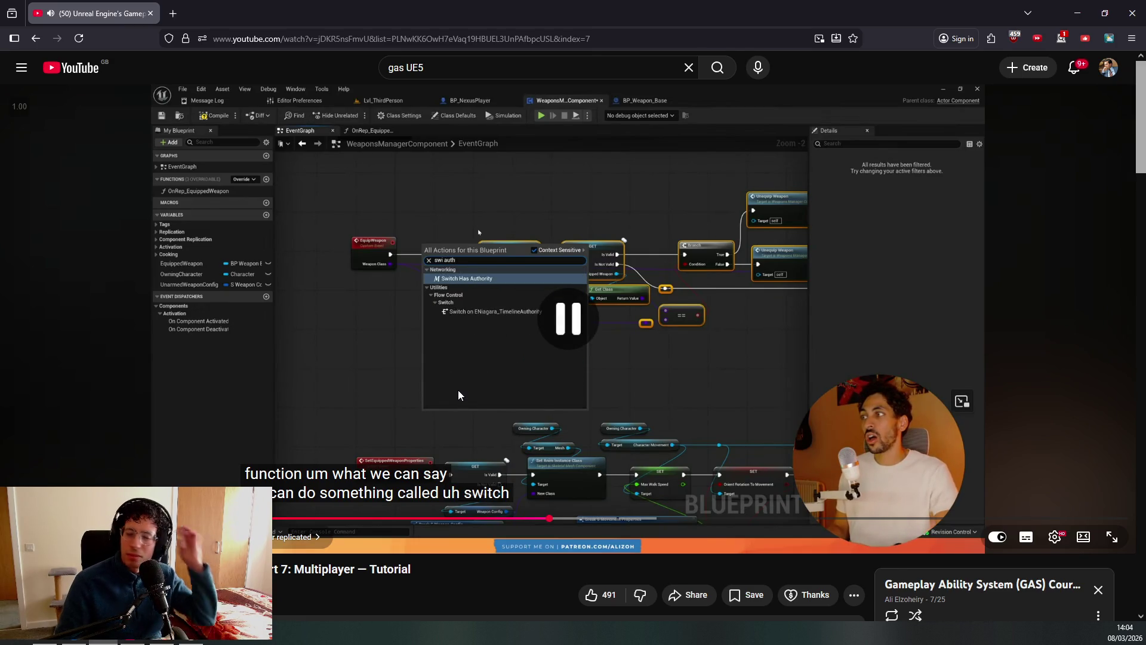
pyautogui.click(464, 385)
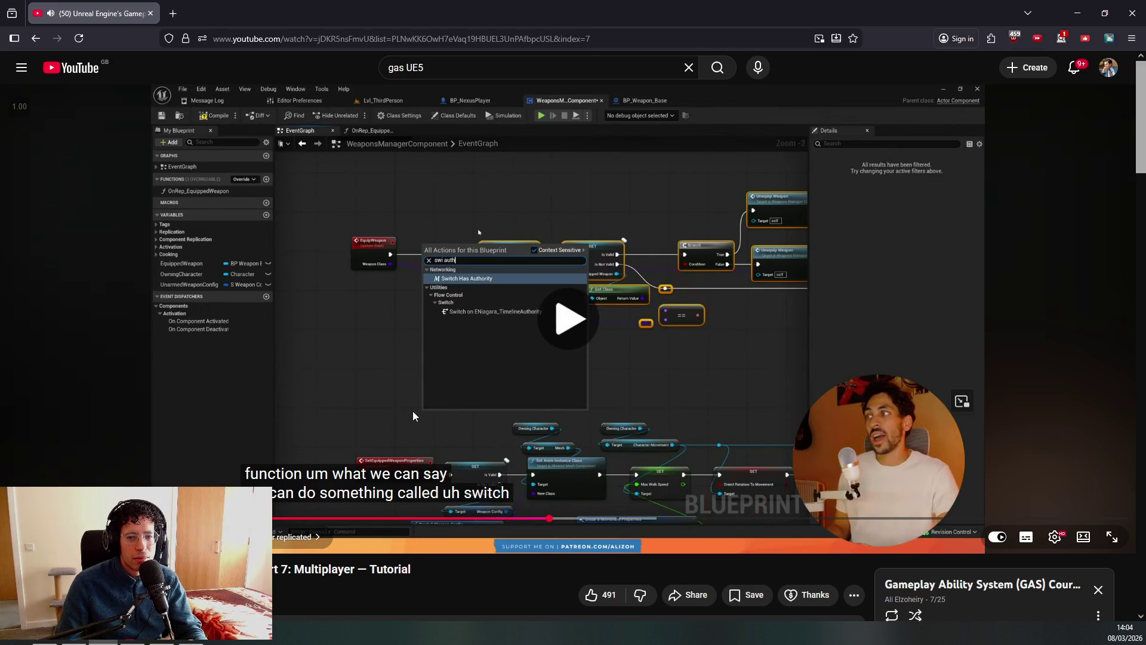
pyautogui.click(367, 405)
pyautogui.click(549, 397)
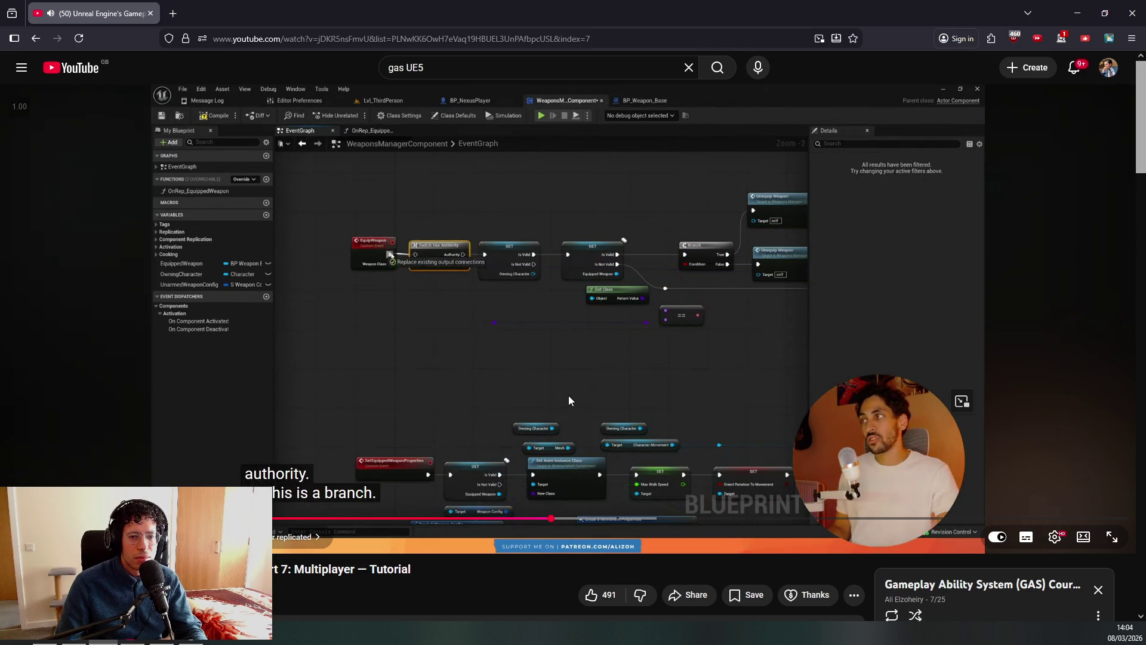
pyautogui.click(566, 400)
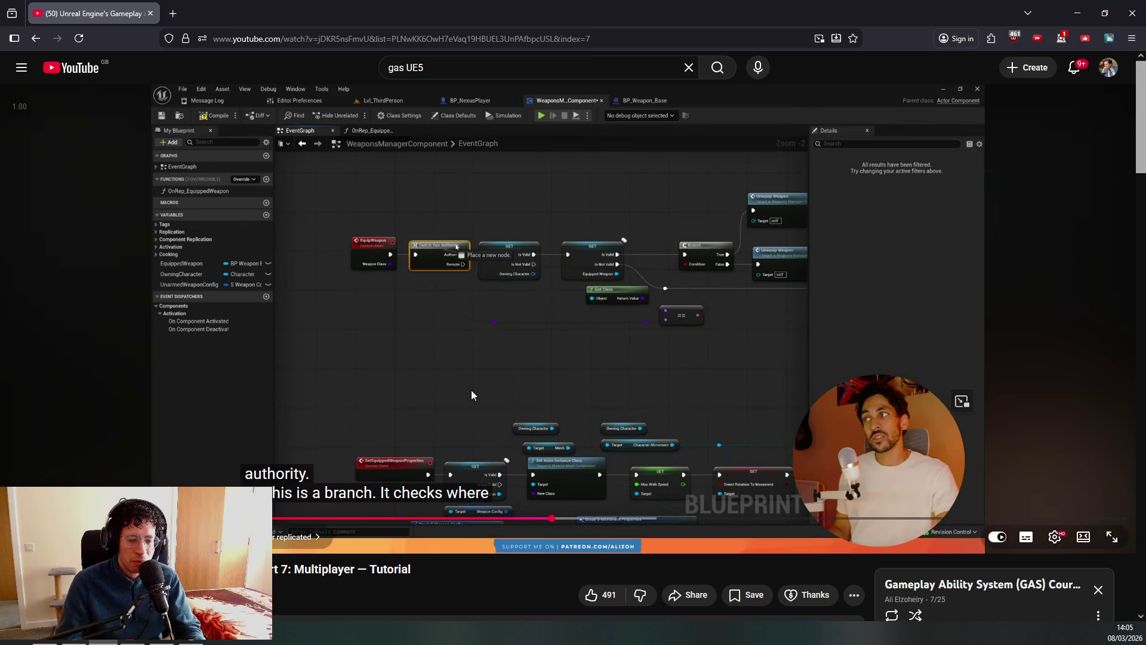
# Study the tutorial's authority branch explanation, then return to BPC_WeaponManager.
pyautogui.scroll(-5, 648, 443)
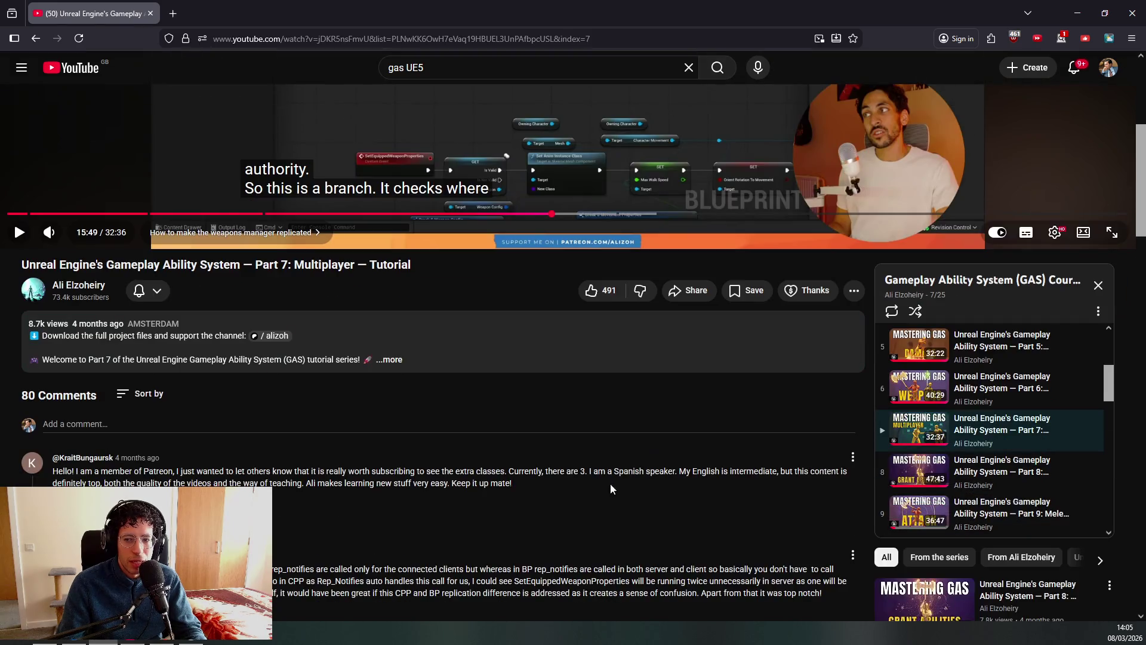
pyautogui.scroll(-4, 975, 470)
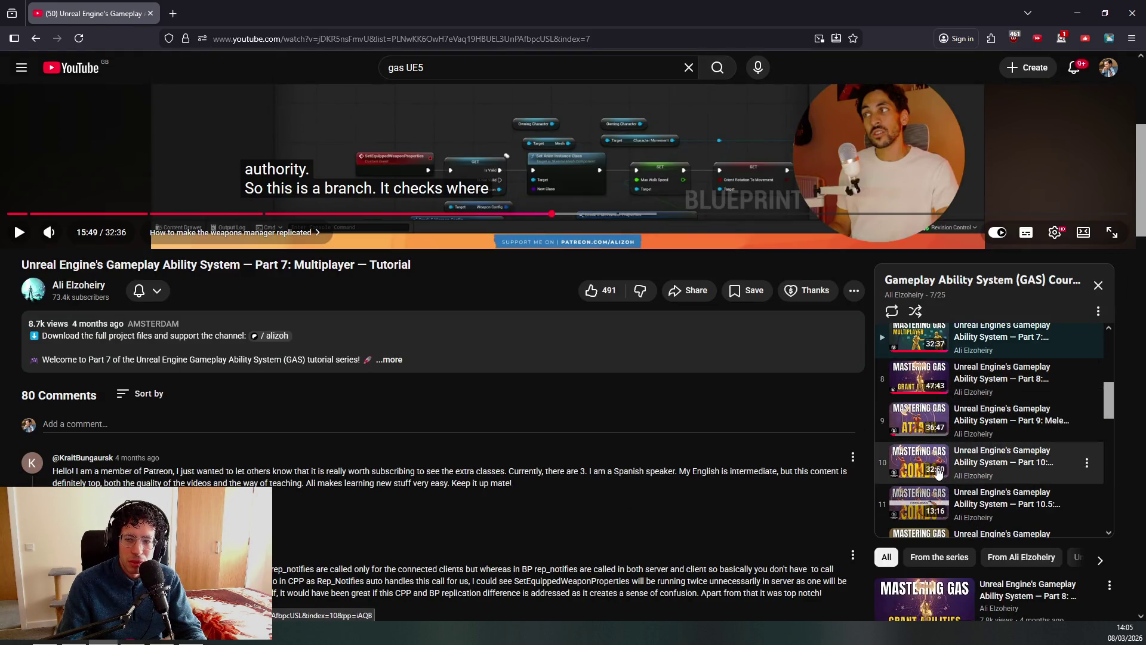
pyautogui.scroll(3, 982, 458)
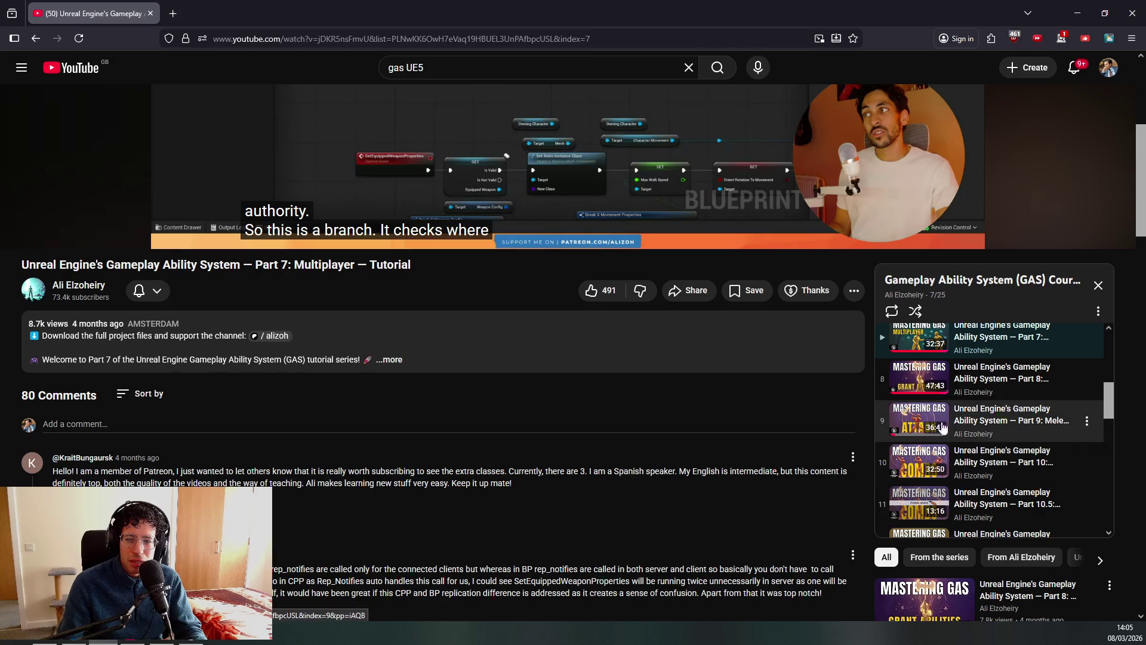
pyautogui.scroll(-1, 967, 497)
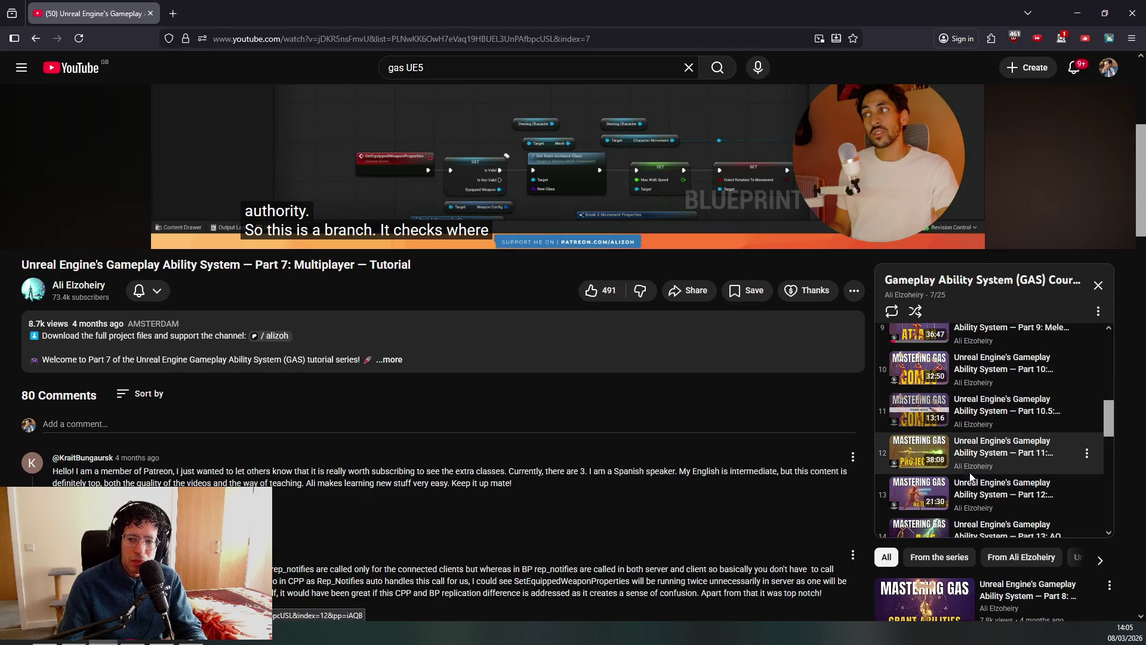
pyautogui.scroll(5, 461, 241)
pyautogui.click(450, 288)
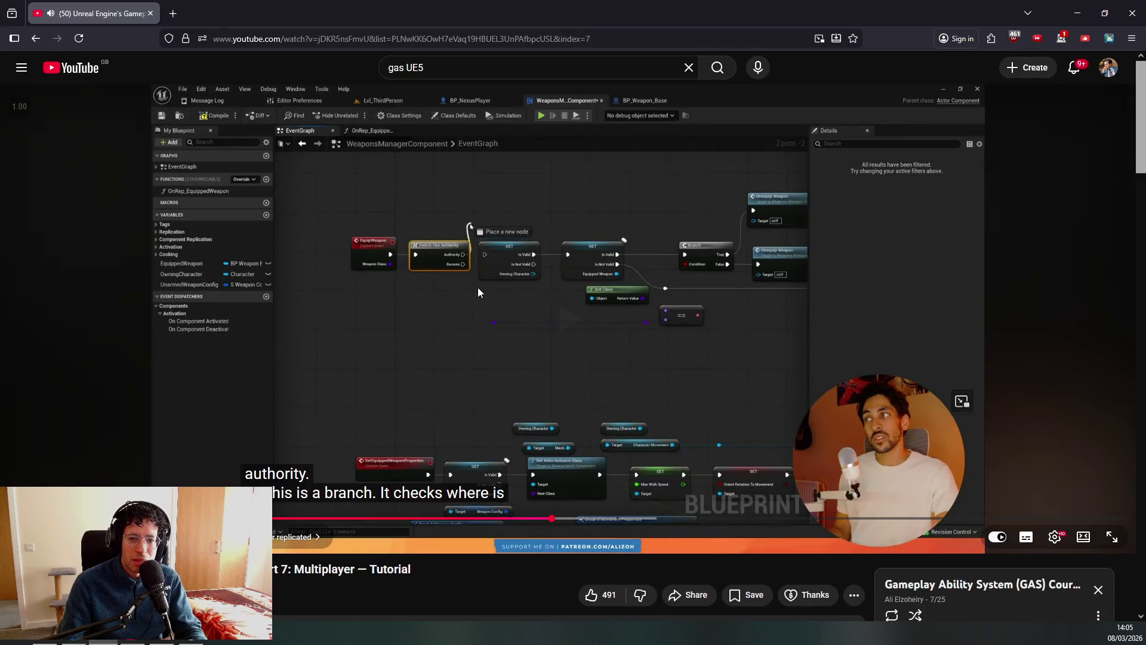
pyautogui.click(388, 394)
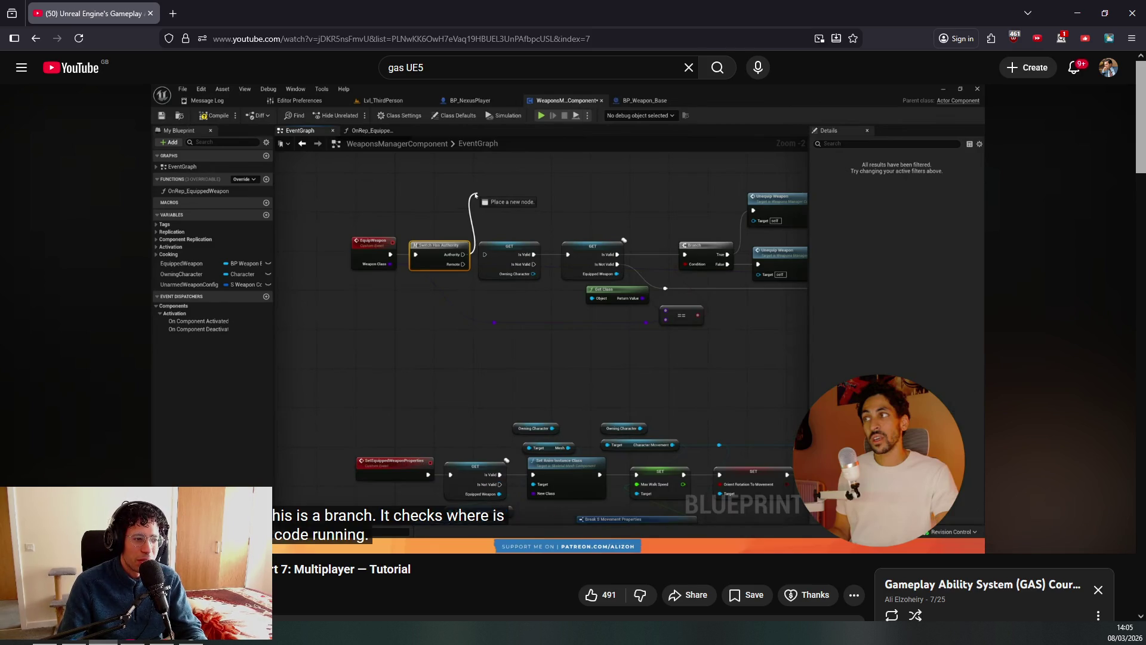
pyautogui.moveTo(639, 323)
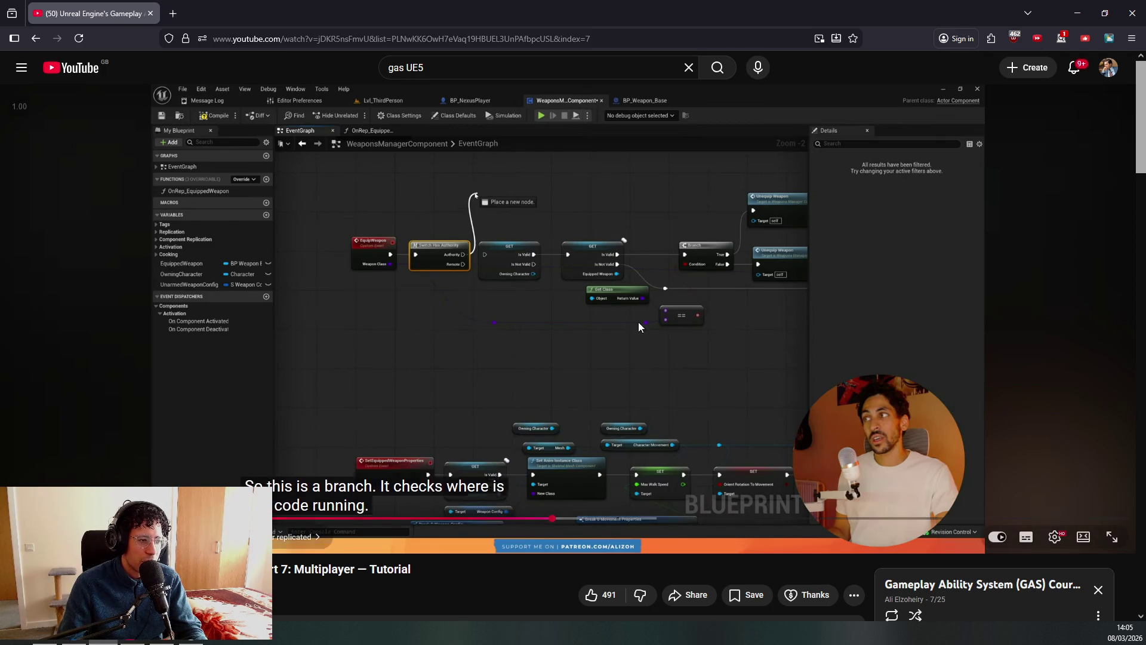
pyautogui.click(632, 313)
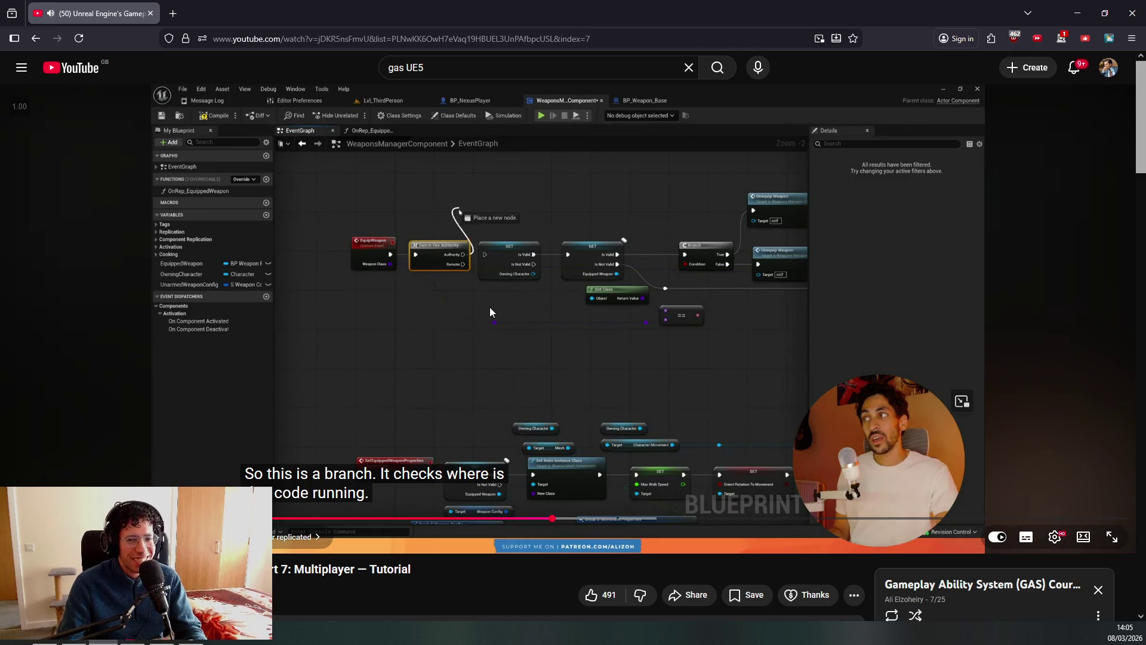
pyautogui.click(562, 319)
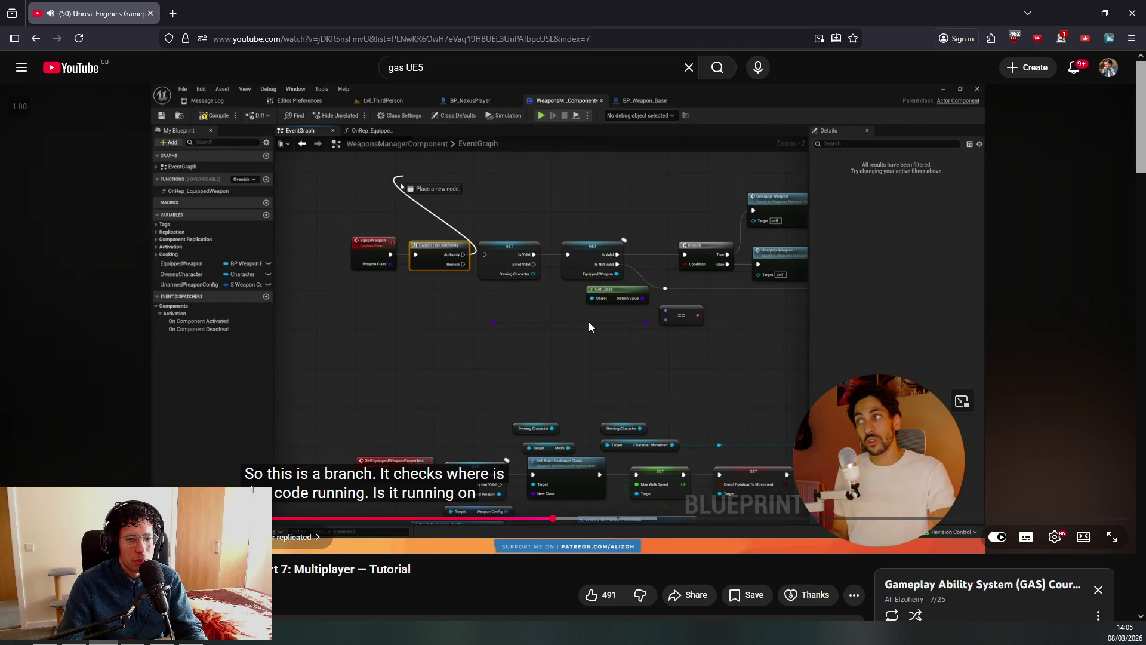
pyautogui.click(539, 310)
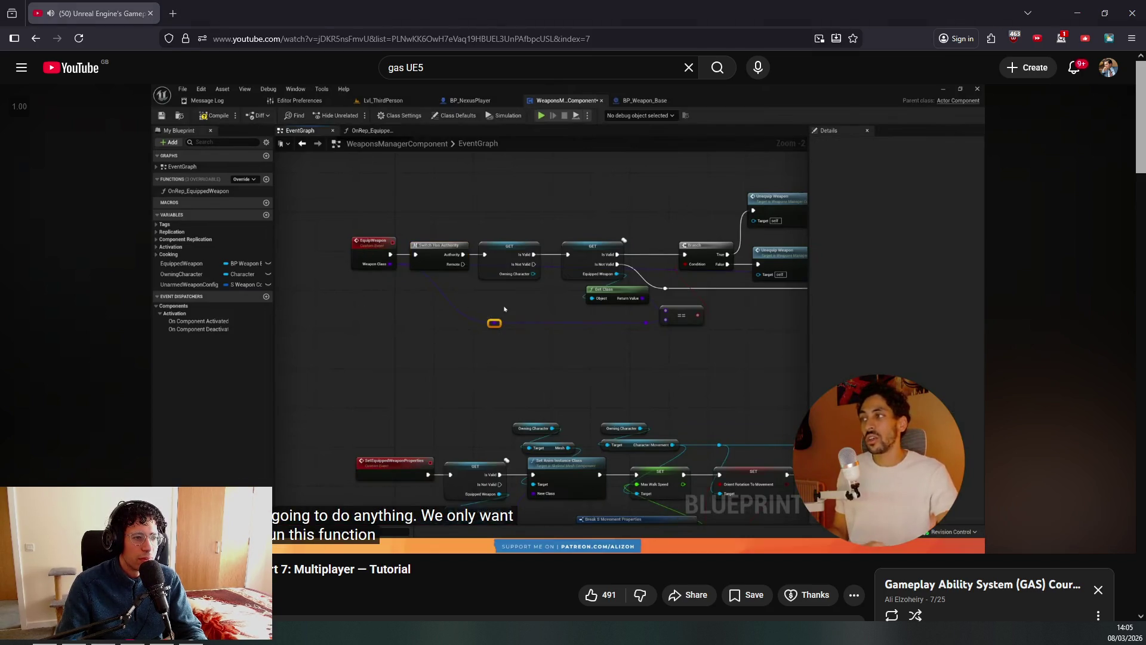
pyautogui.hotkey('alt', 'Tab')
# Replace the Print Text node with a Switch Has Authority after EquipWeapon, align it, and save.
pyautogui.press('Delete')
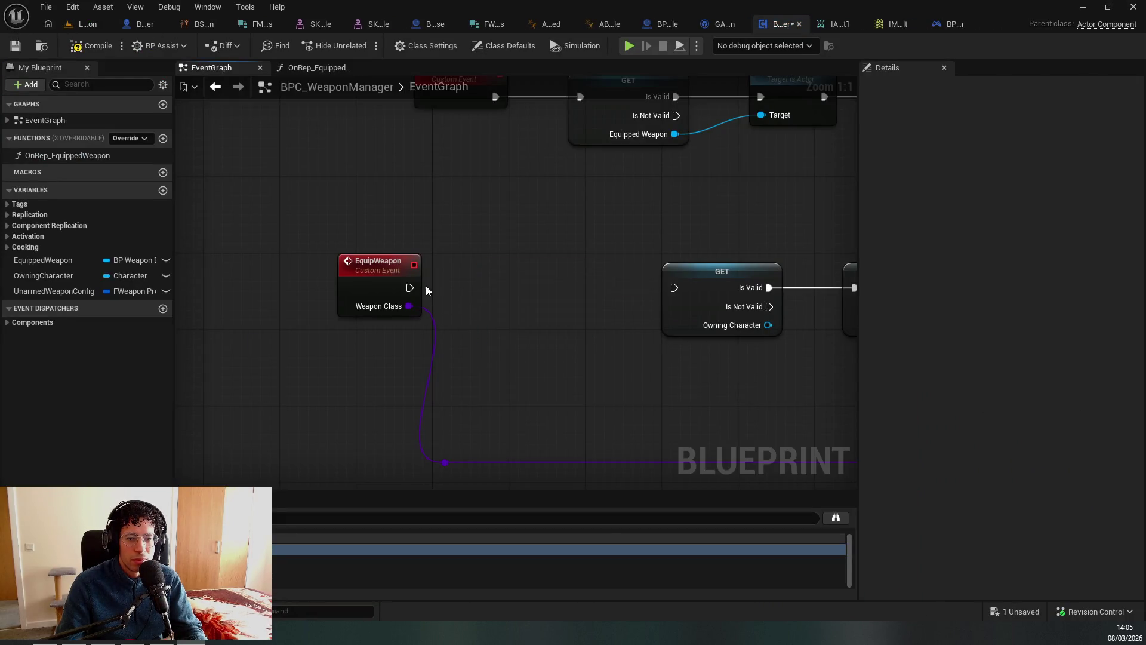
pyautogui.moveTo(409, 288); pyautogui.dragTo(433, 290)
pyautogui.write('has auth')
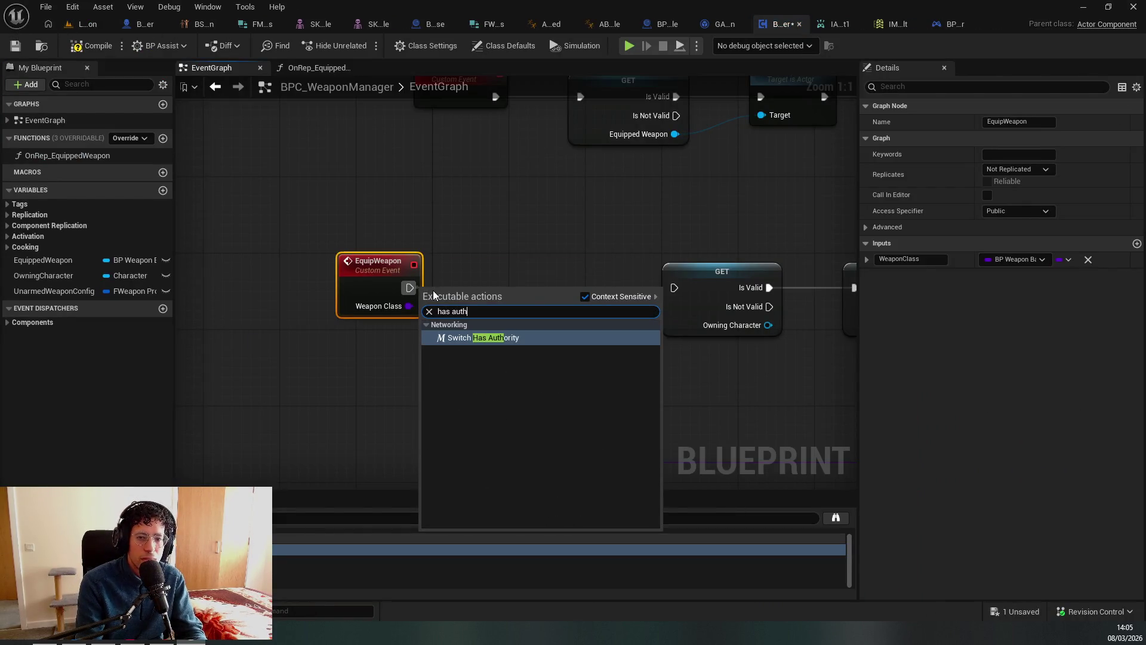
pyautogui.press('Return')
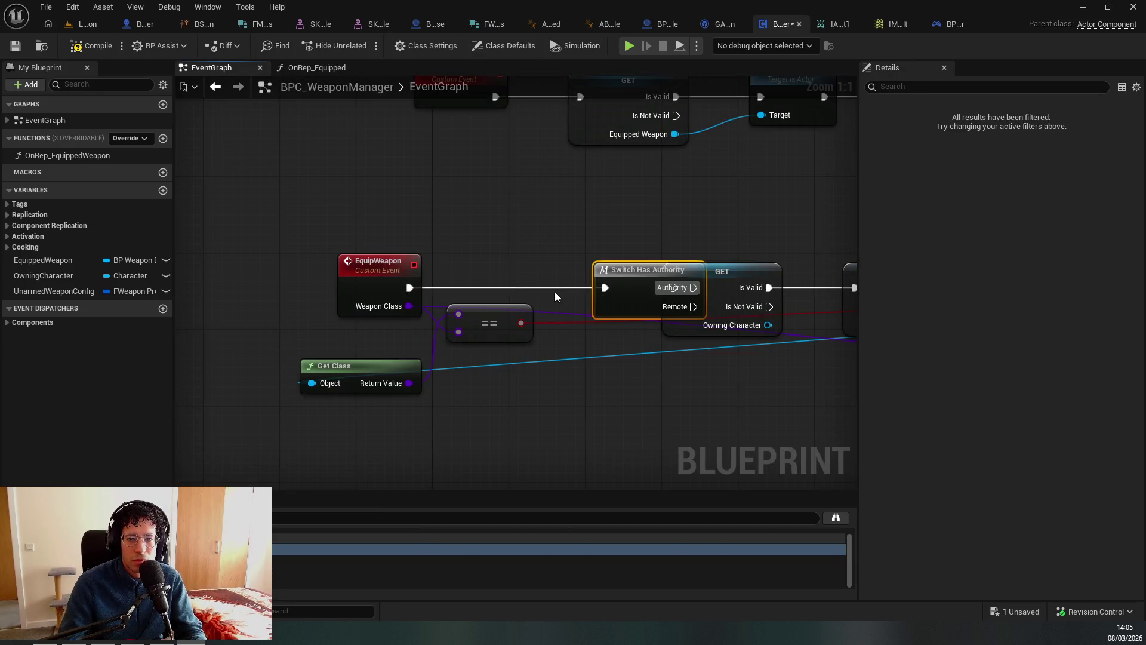
pyautogui.moveTo(556, 356); pyautogui.dragTo(475, 370)
pyautogui.moveTo(566, 304); pyautogui.dragTo(503, 297)
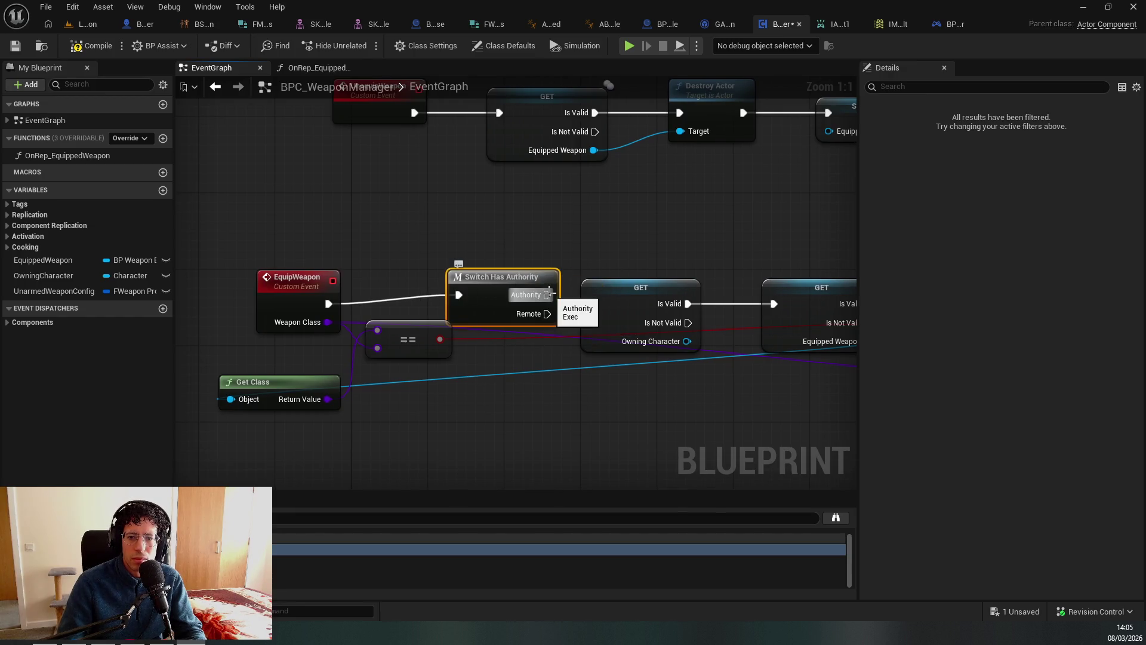
pyautogui.press('f')
pyautogui.scroll(-3, 549, 297)
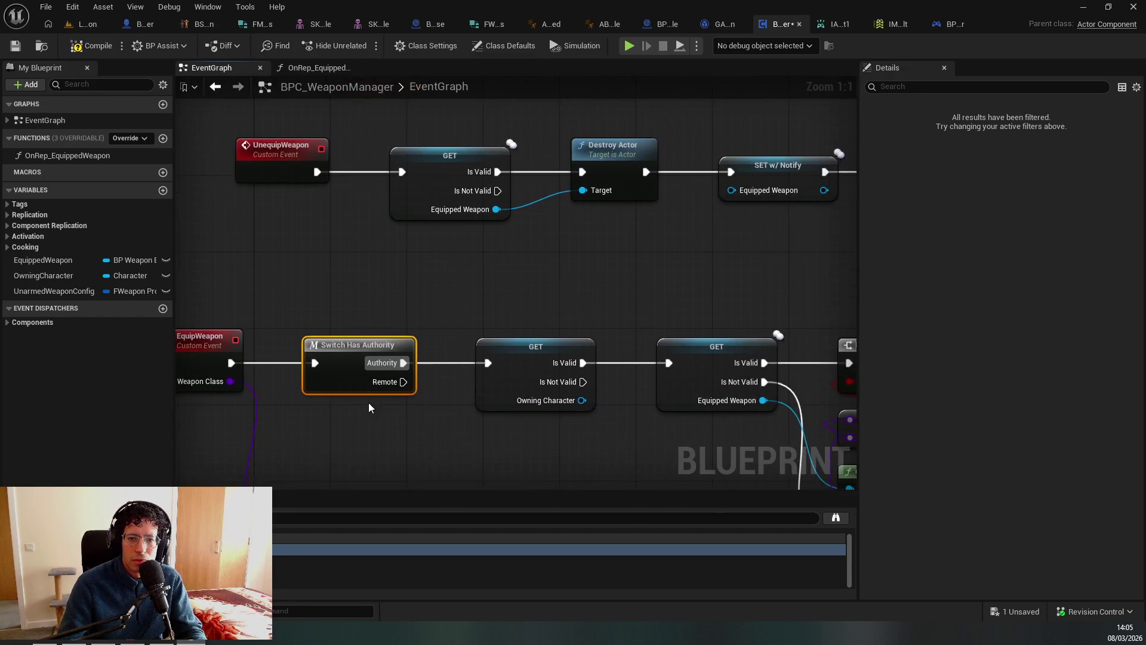
pyautogui.hotkey('ctrl', 's')
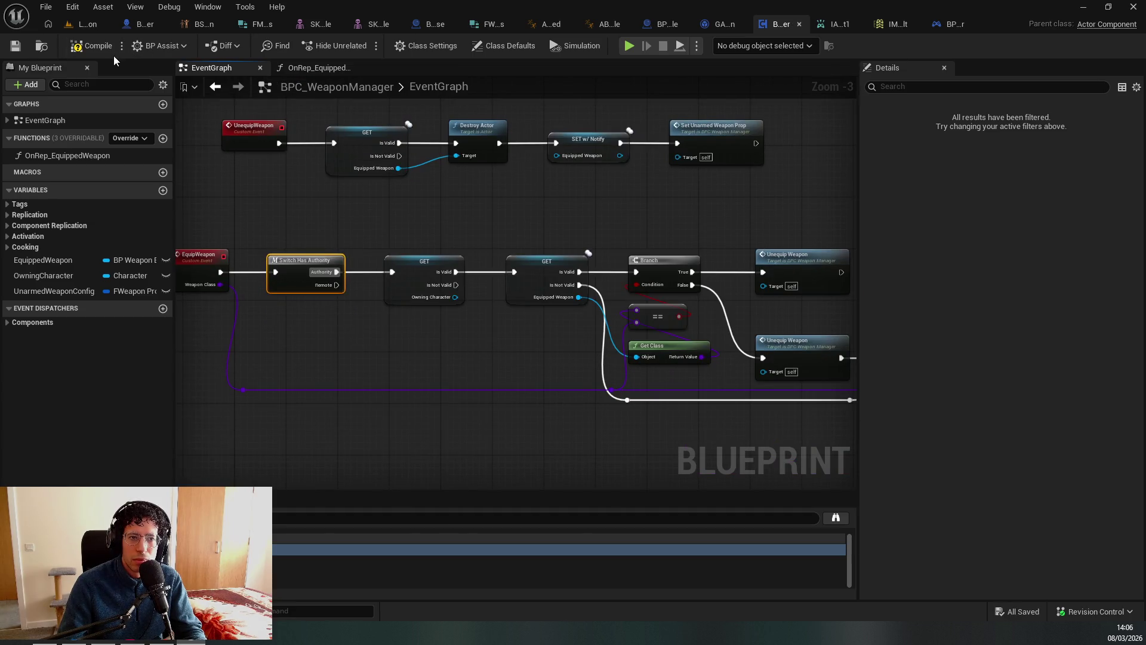
pyautogui.click(89, 24)
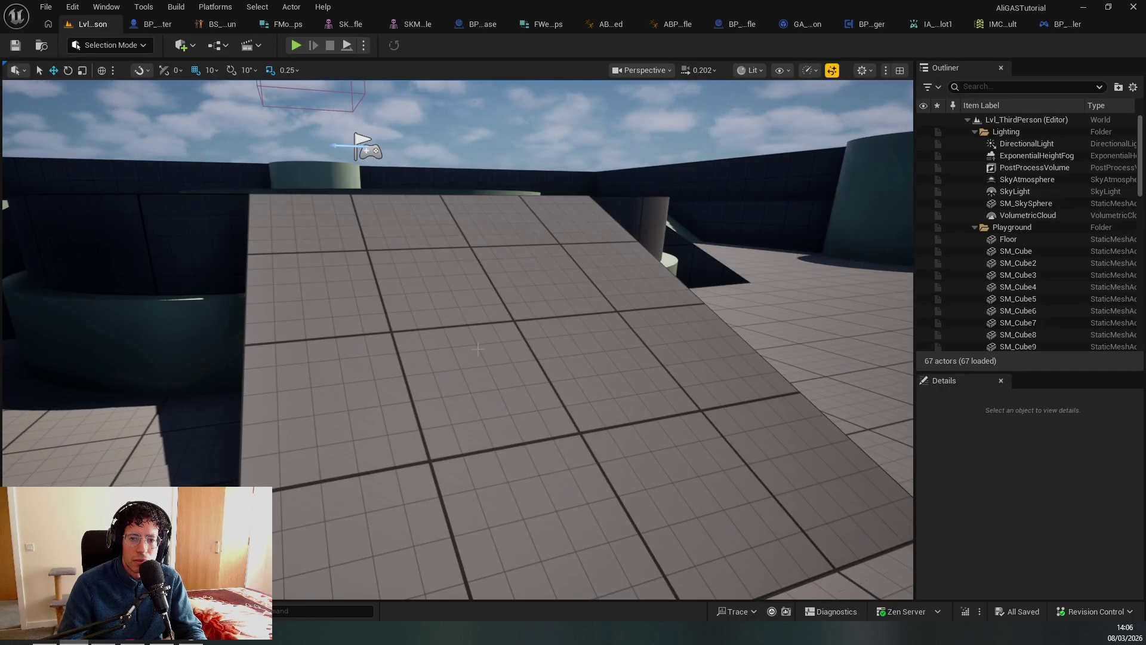
# Skip the tutorial ahead past the multiplayer equip test to the BP_NexusPlayer graph discussion.
pyautogui.hotkey('alt', 'Tab')
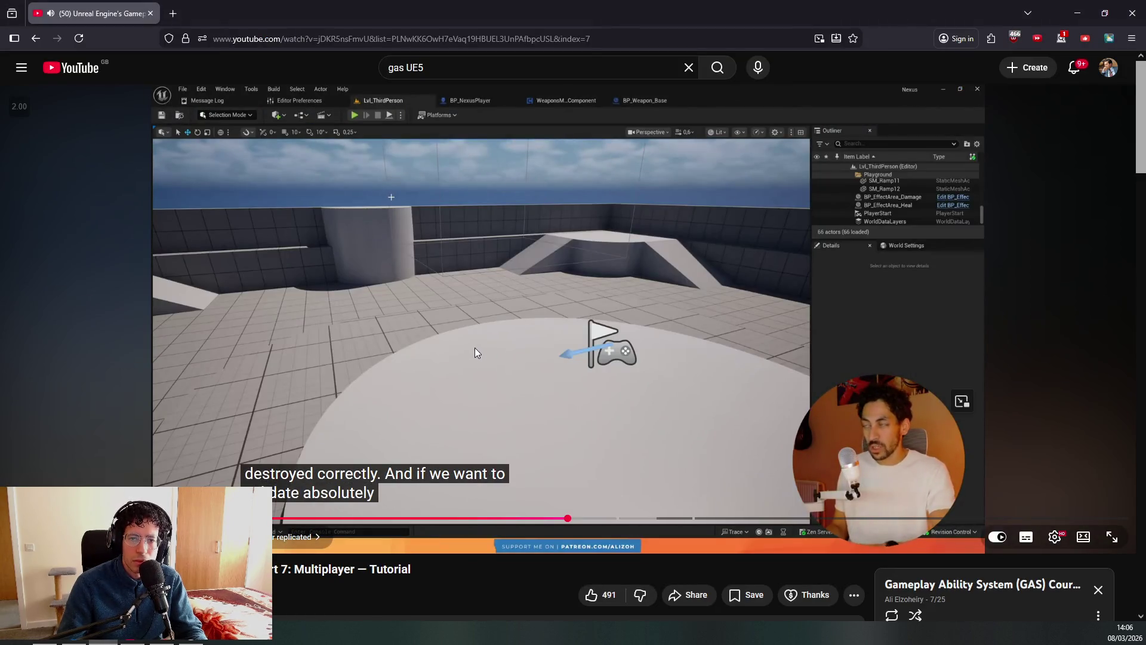
pyautogui.press('l')
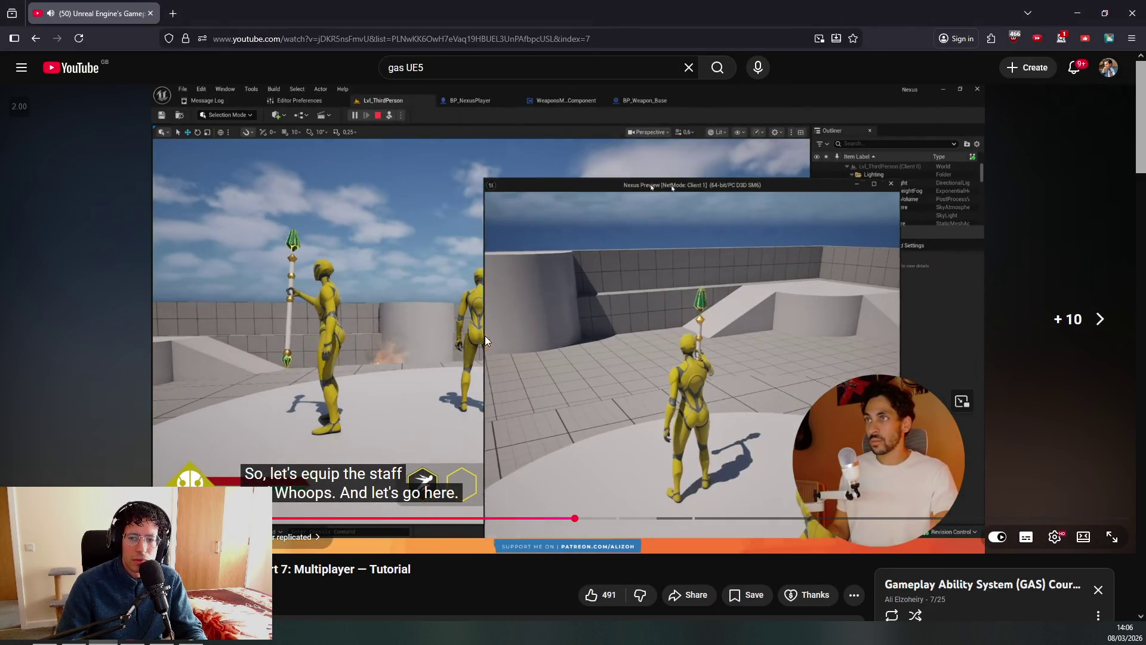
pyautogui.press('Right')
pyautogui.press('Right')
pyautogui.press('Right')
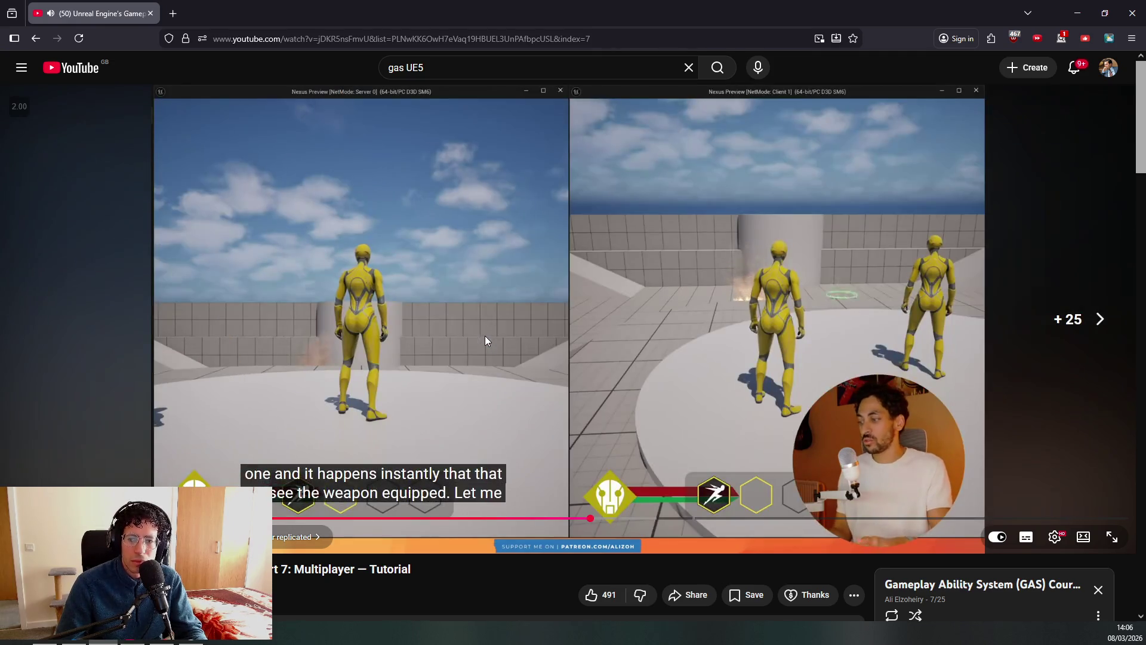
pyautogui.press('Right')
pyautogui.press('Right')
pyautogui.press('Right')
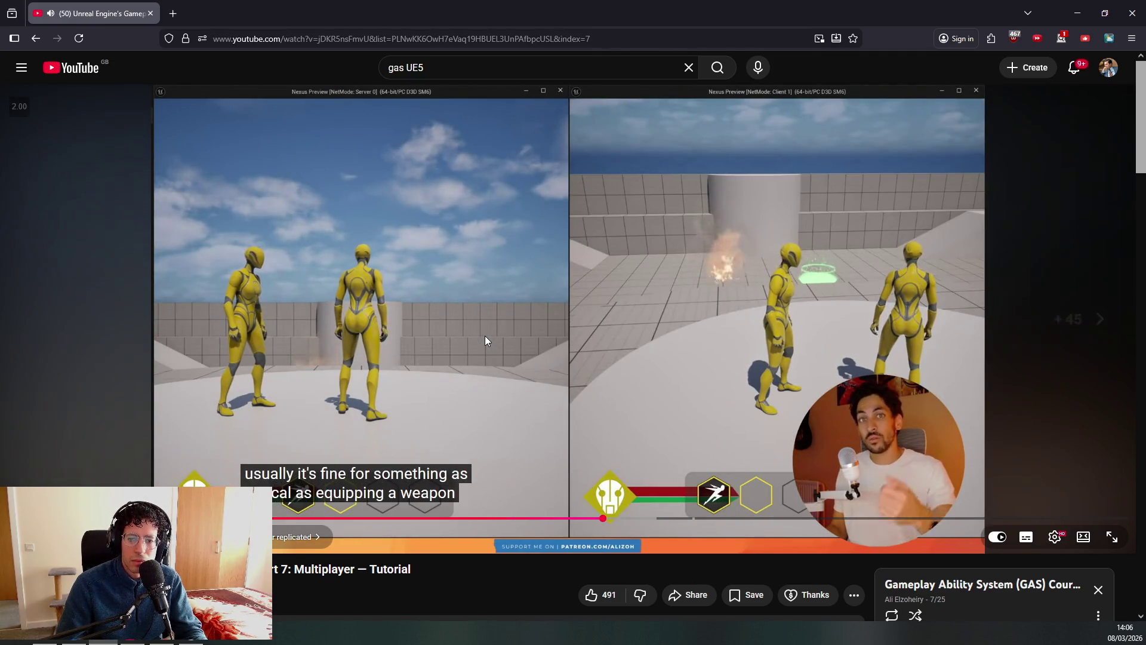
pyautogui.press('Right')
pyautogui.press('Right')
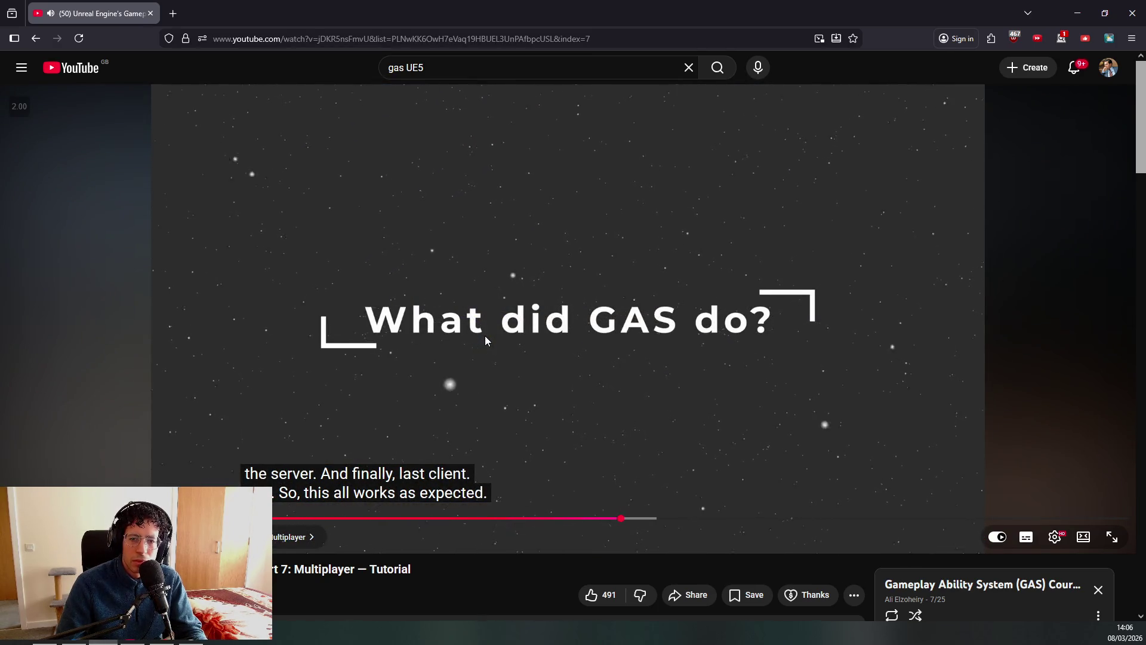
pyautogui.press('r')
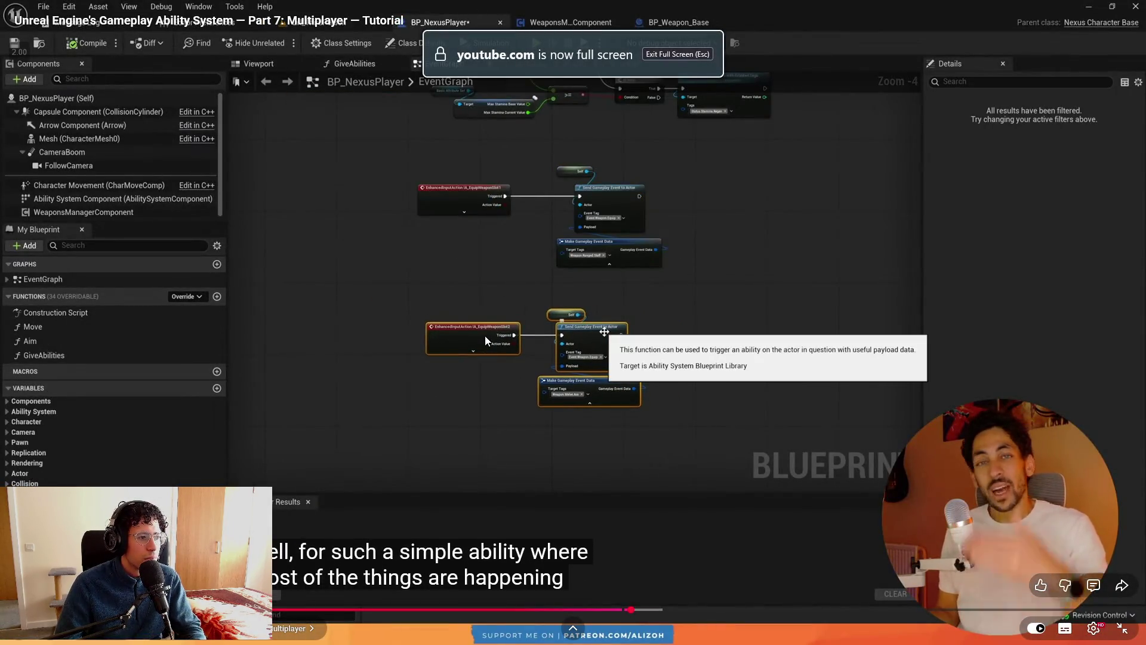
pyautogui.click(485, 336)
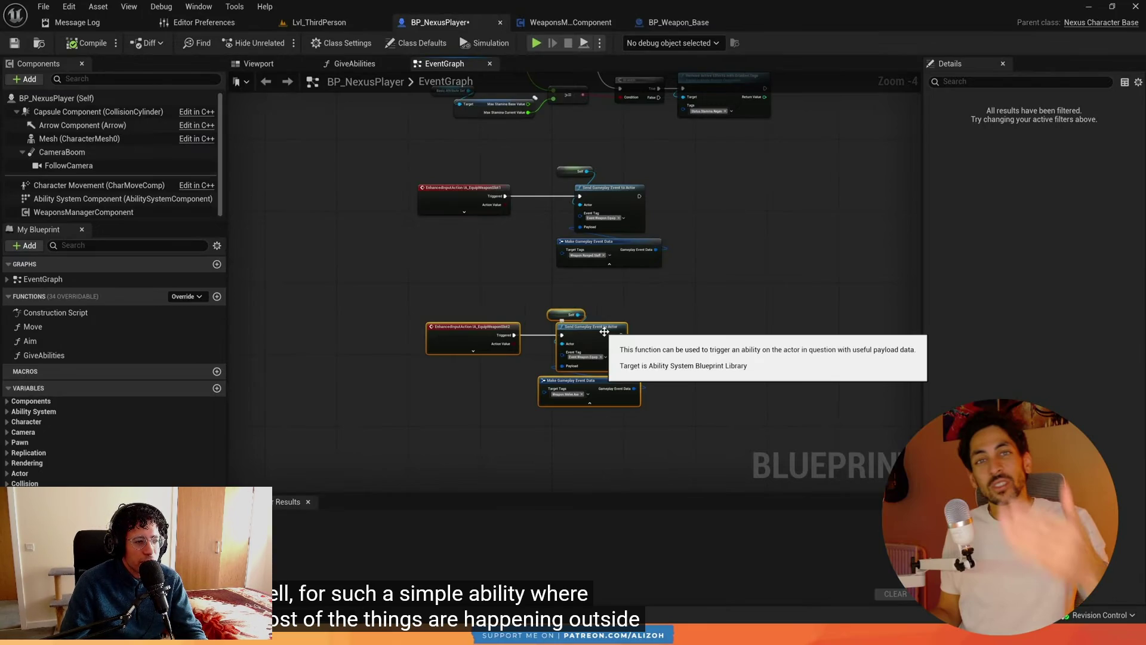
pyautogui.moveTo(531, 344)
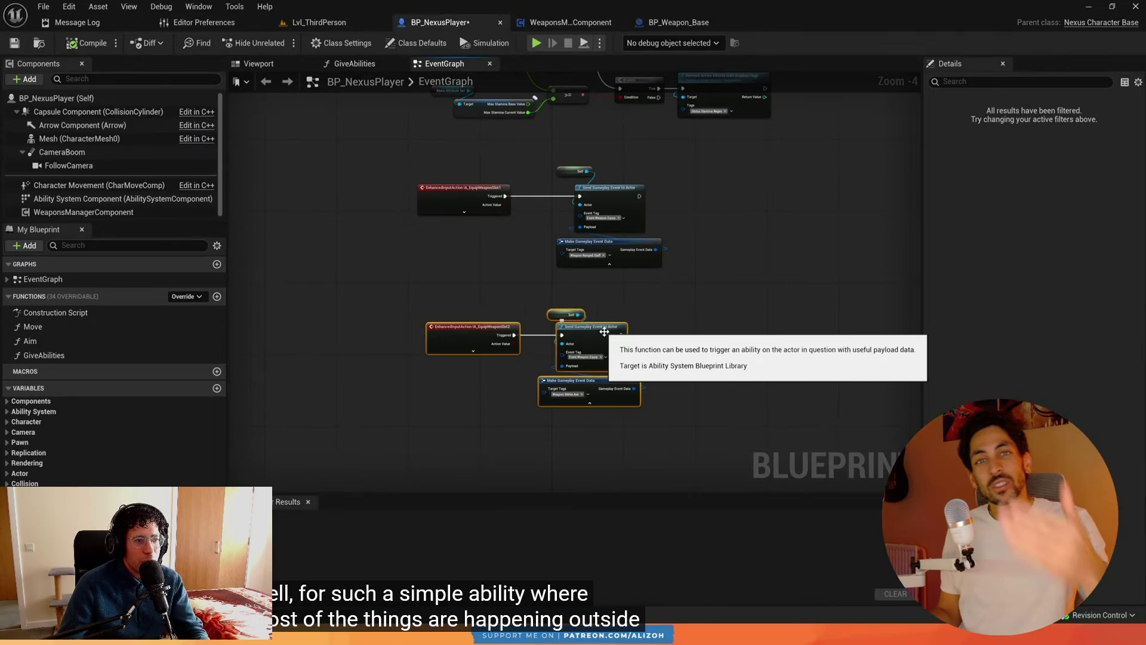
pyautogui.moveTo(270, 390)
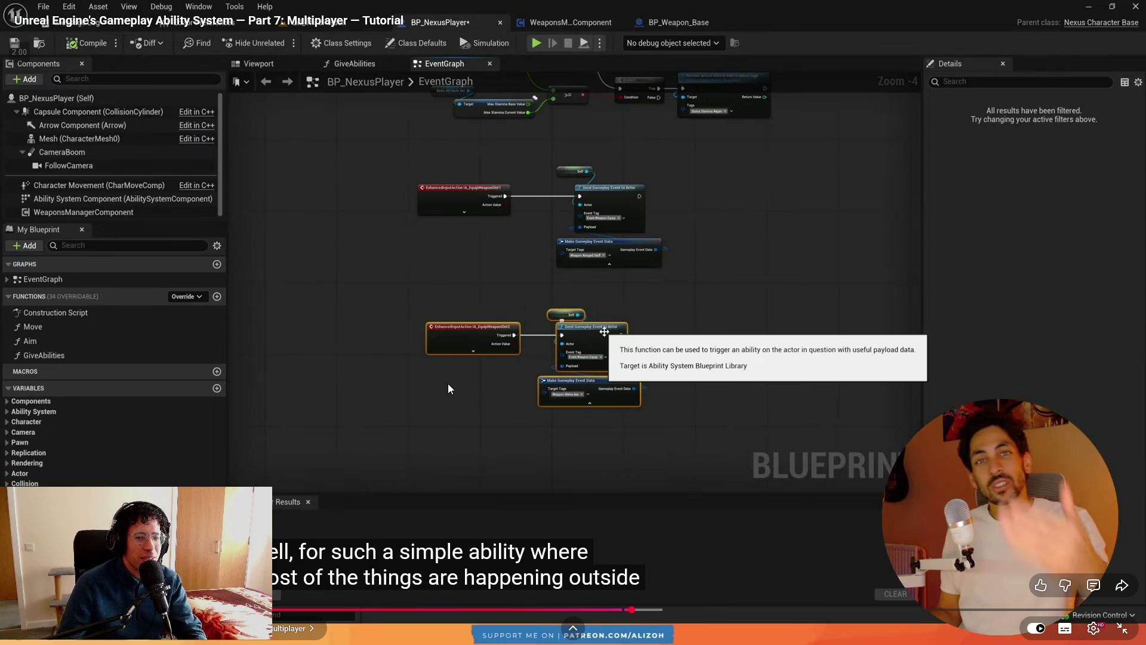
pyautogui.click(558, 318)
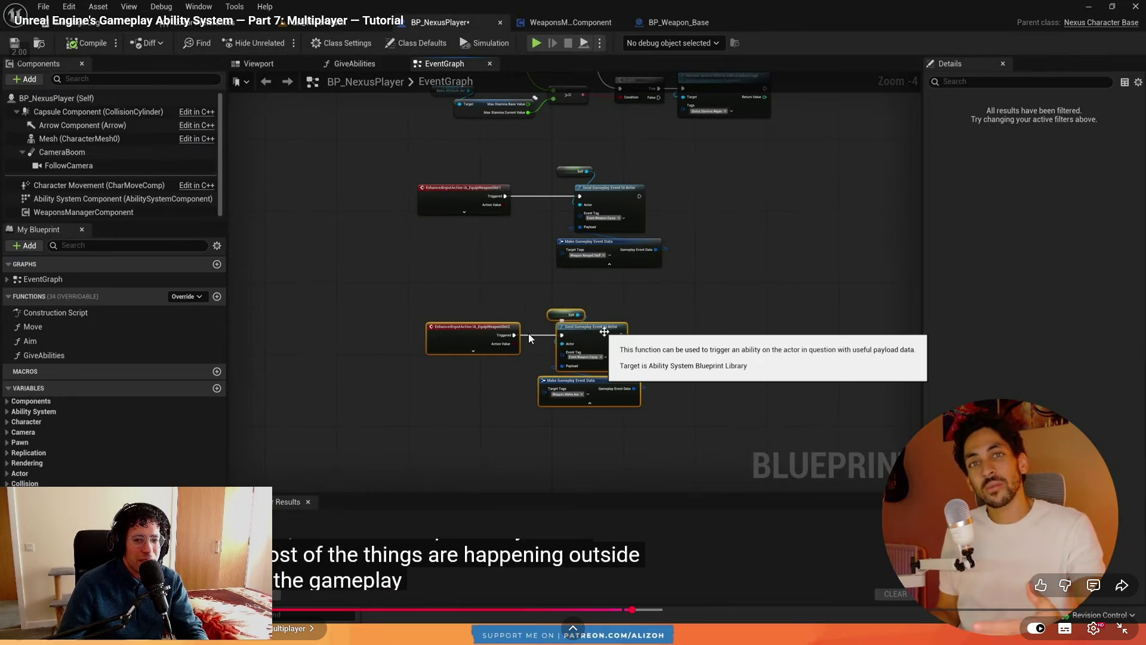
pyautogui.click(697, 319)
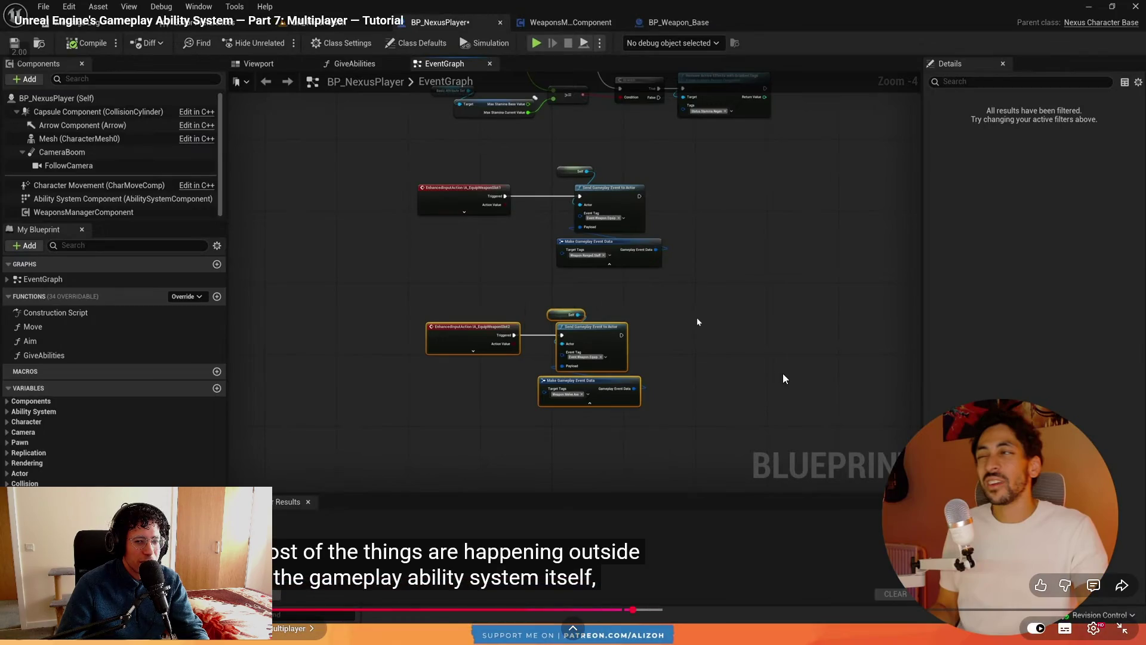
# Play the tutorial 10 seconds ahead at 1.5x, pausing on the server/client dash cooldown comparison.
pyautogui.click(607, 343)
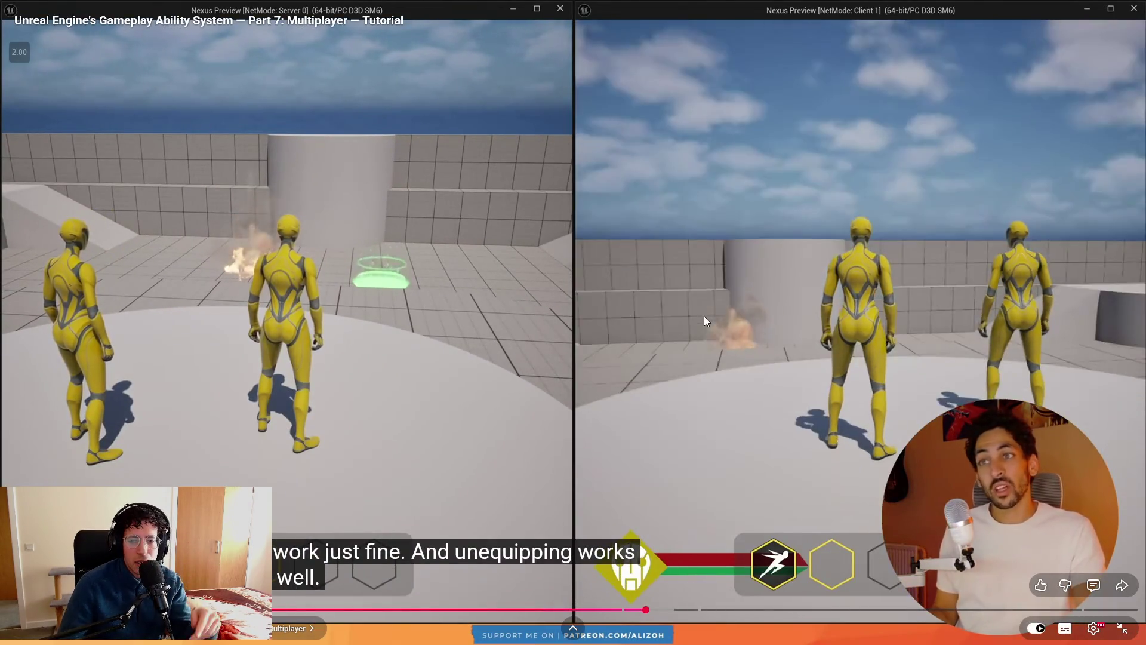
pyautogui.press('l')
pyautogui.press('l')
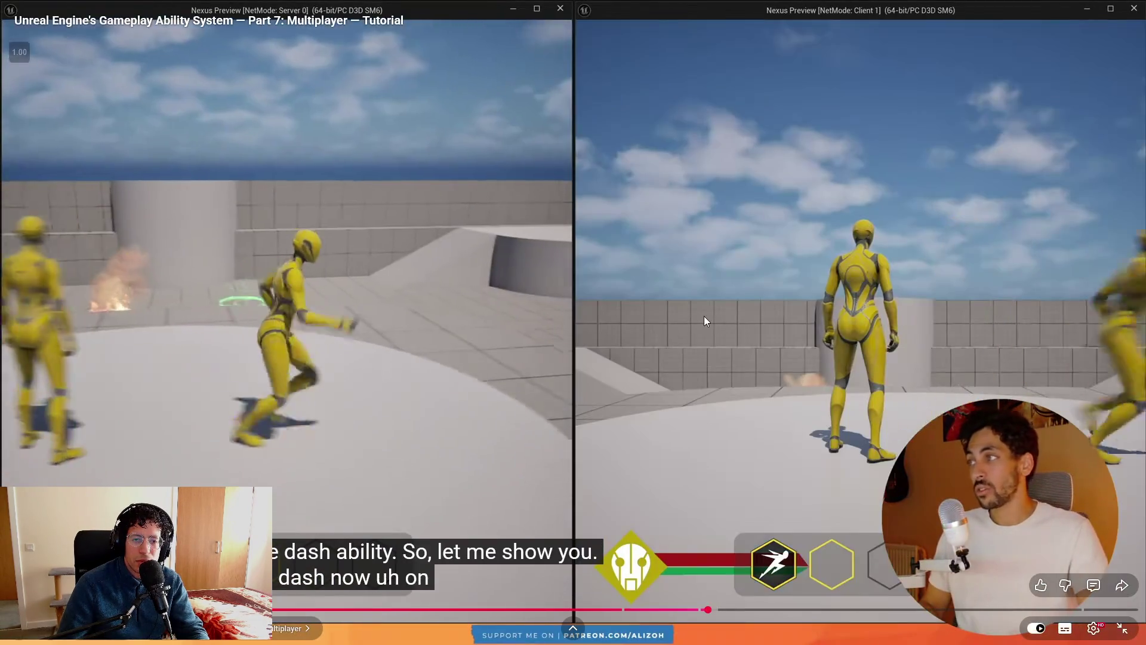
pyautogui.hotkey('shift', '.')
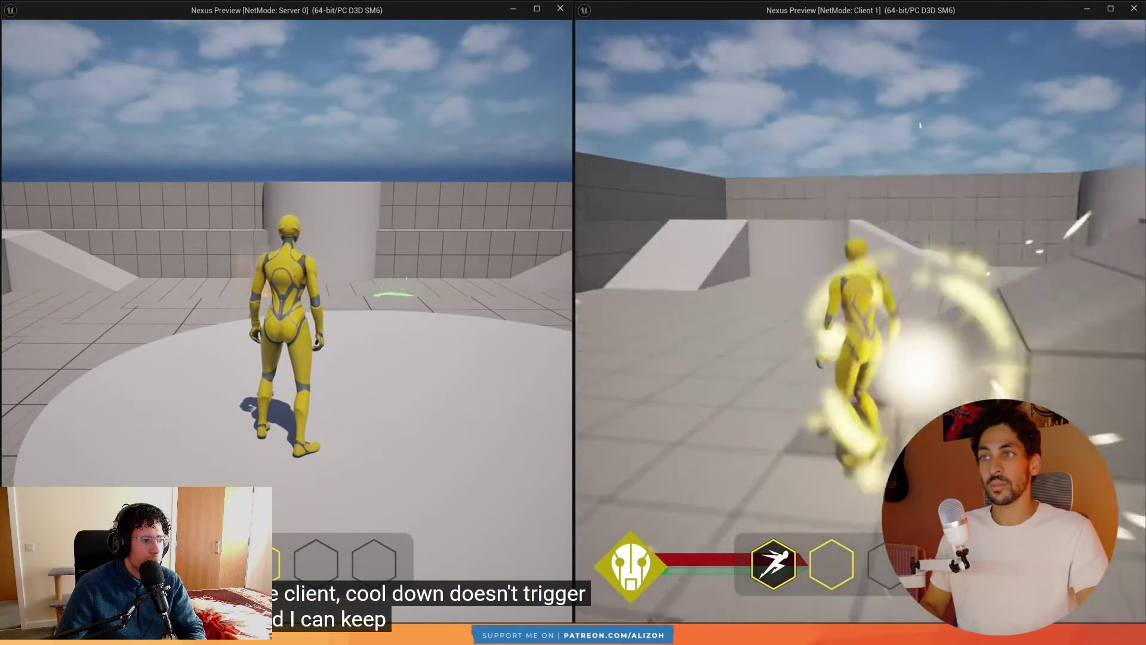
pyautogui.click(704, 317)
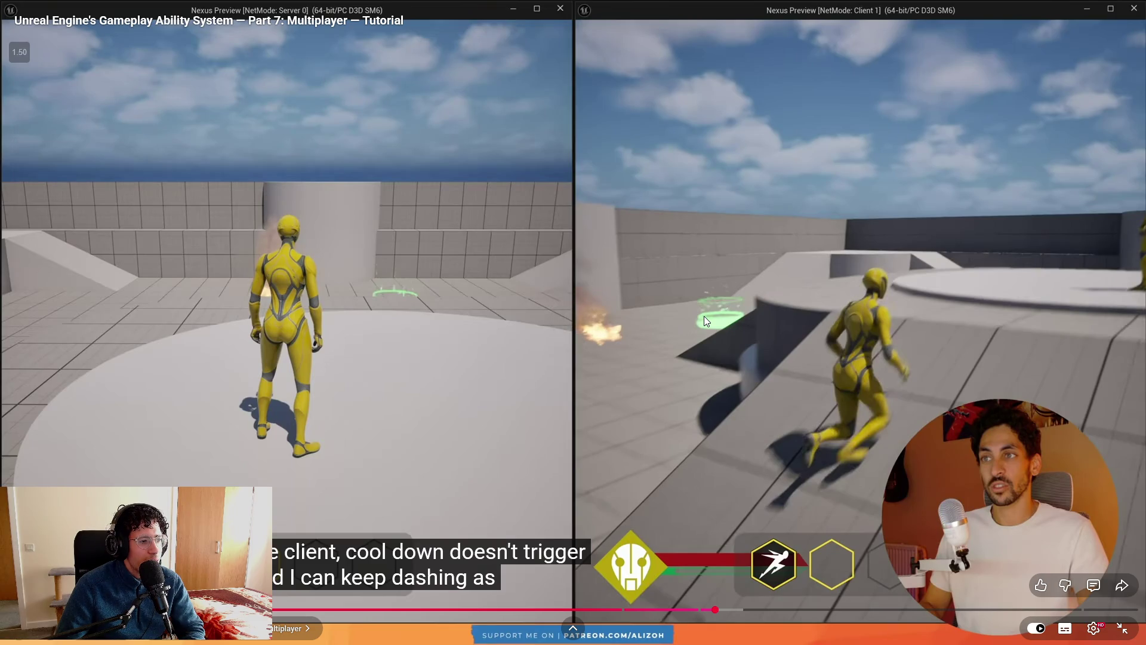
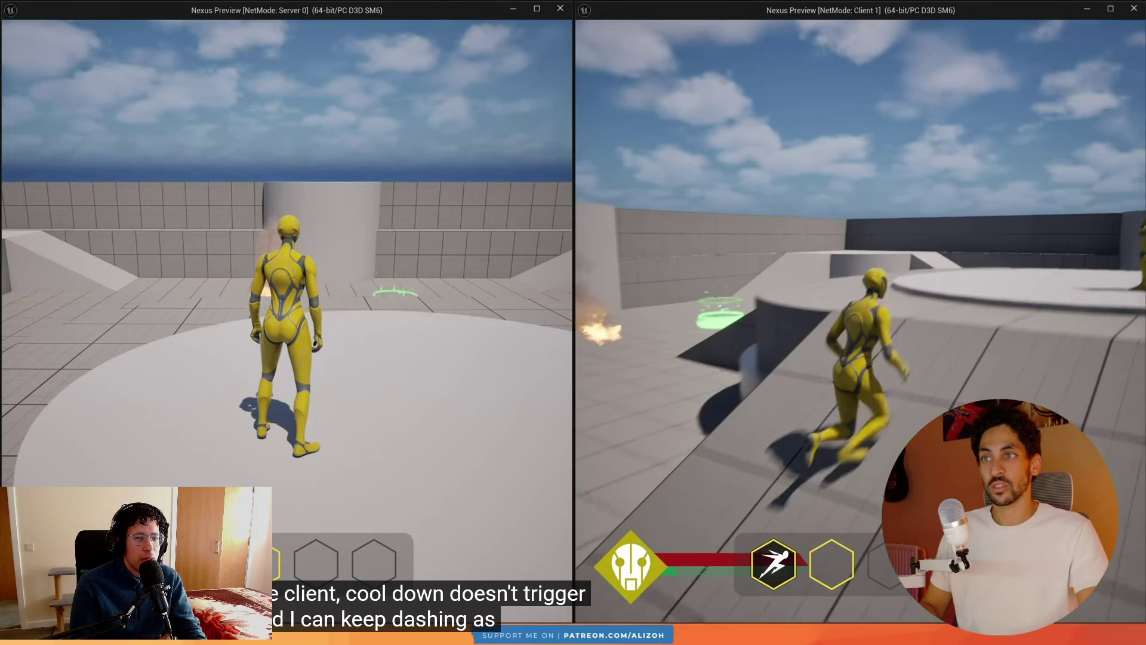
# Replay the last few seconds of the GAS multiplayer tutorial, pause it, and return to Unreal.
pyautogui.click(704, 317)
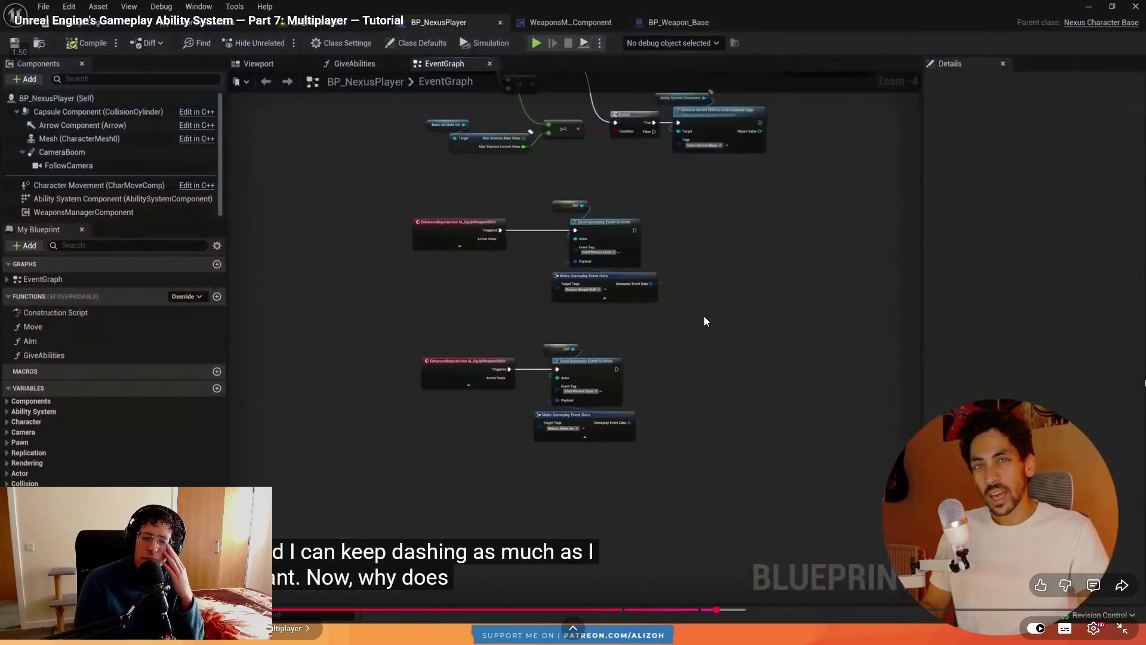
pyautogui.press('Left')
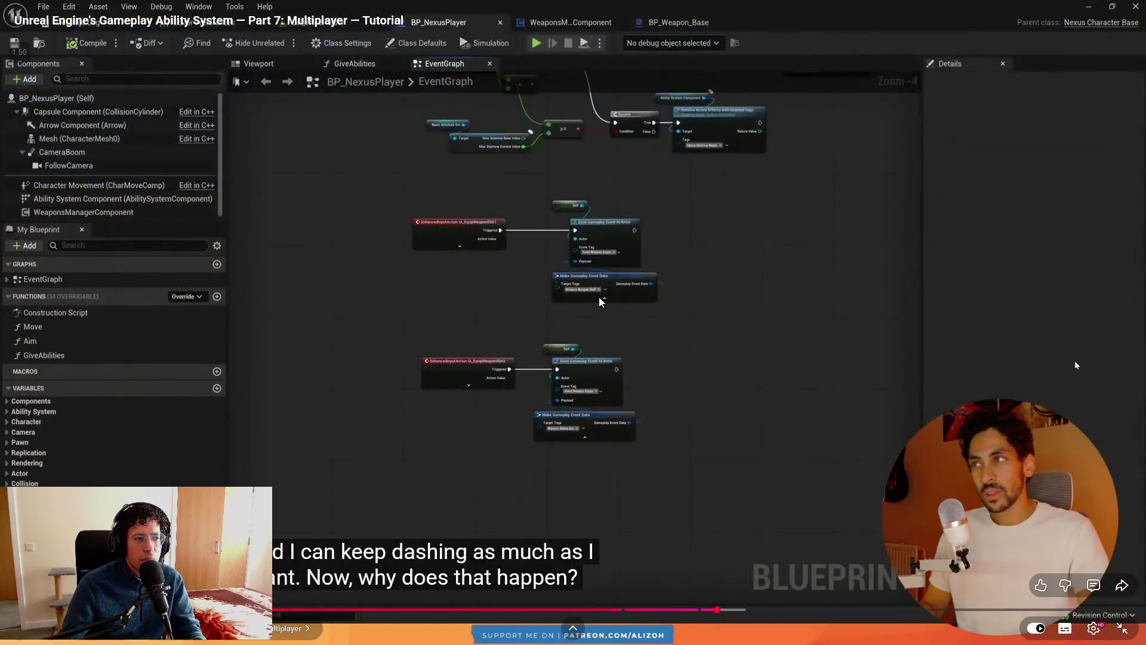
pyautogui.click(598, 297)
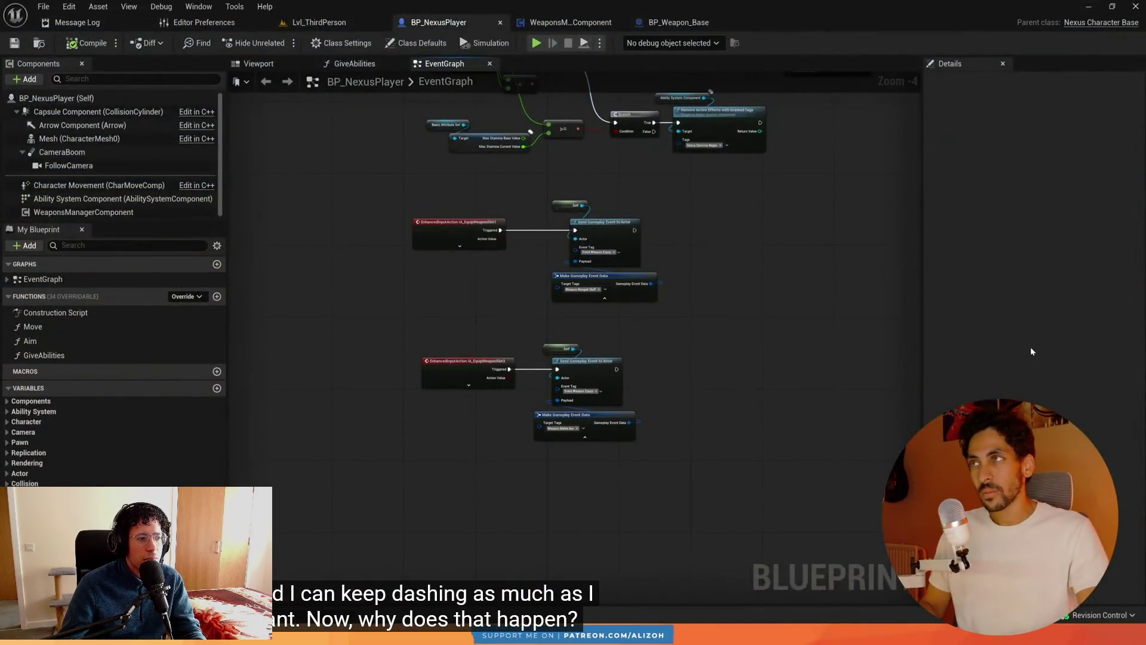
pyautogui.hotkey('alt', 'Tab')
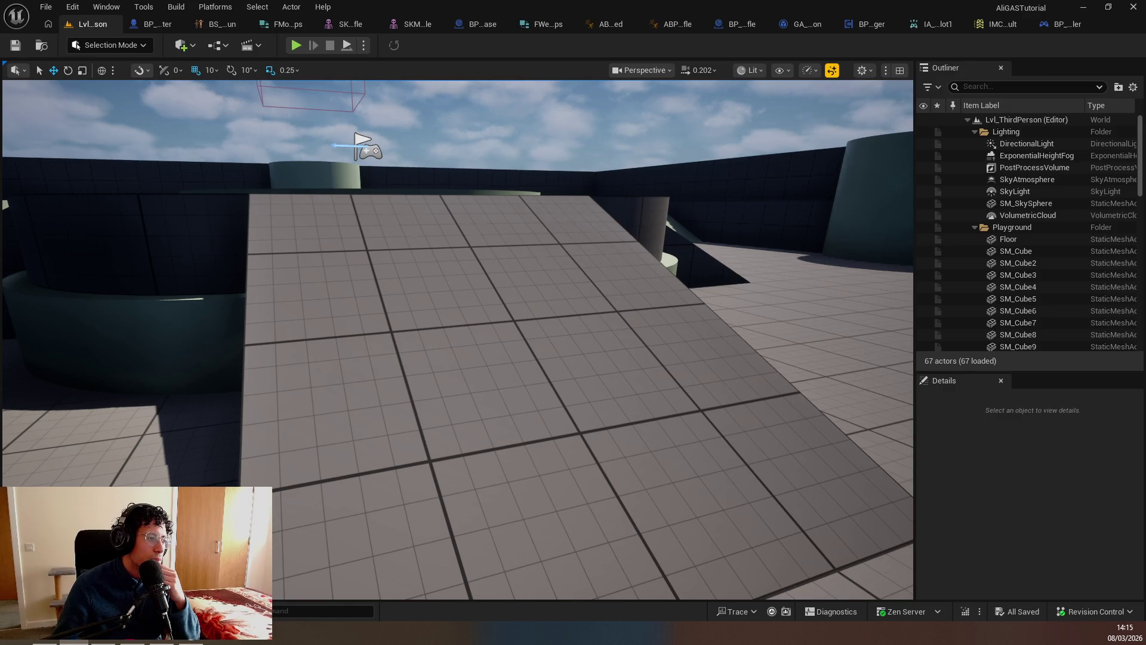
# Start a Play-In-Editor session and test the dash with the server character.
pyautogui.press('w')
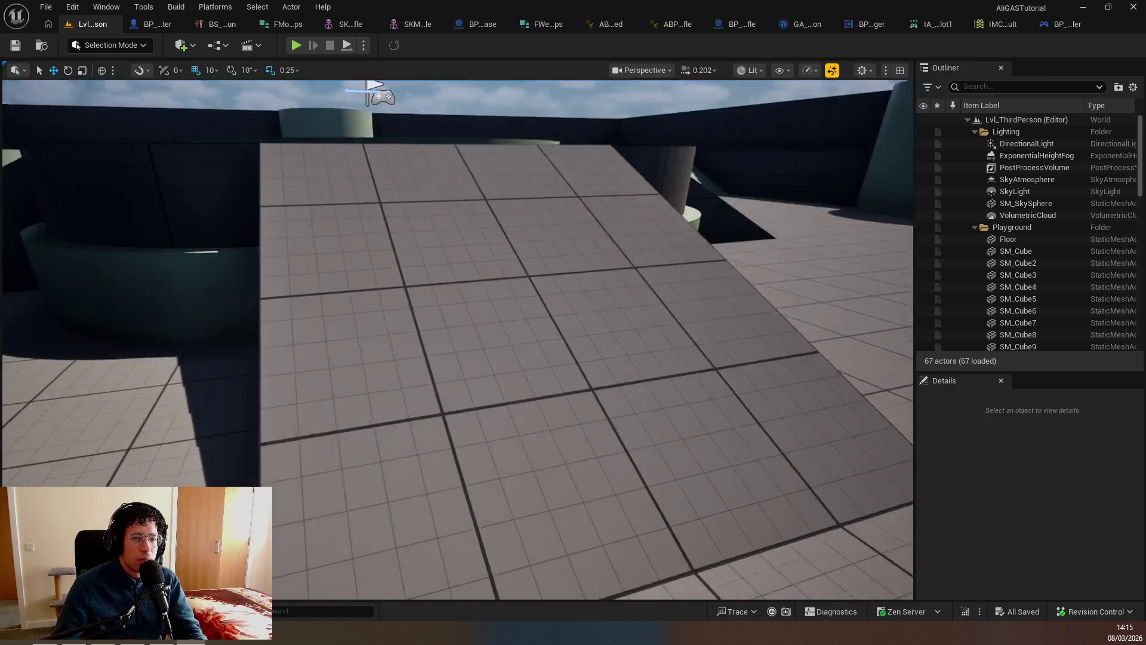
pyautogui.hotkey('alt', 'p')
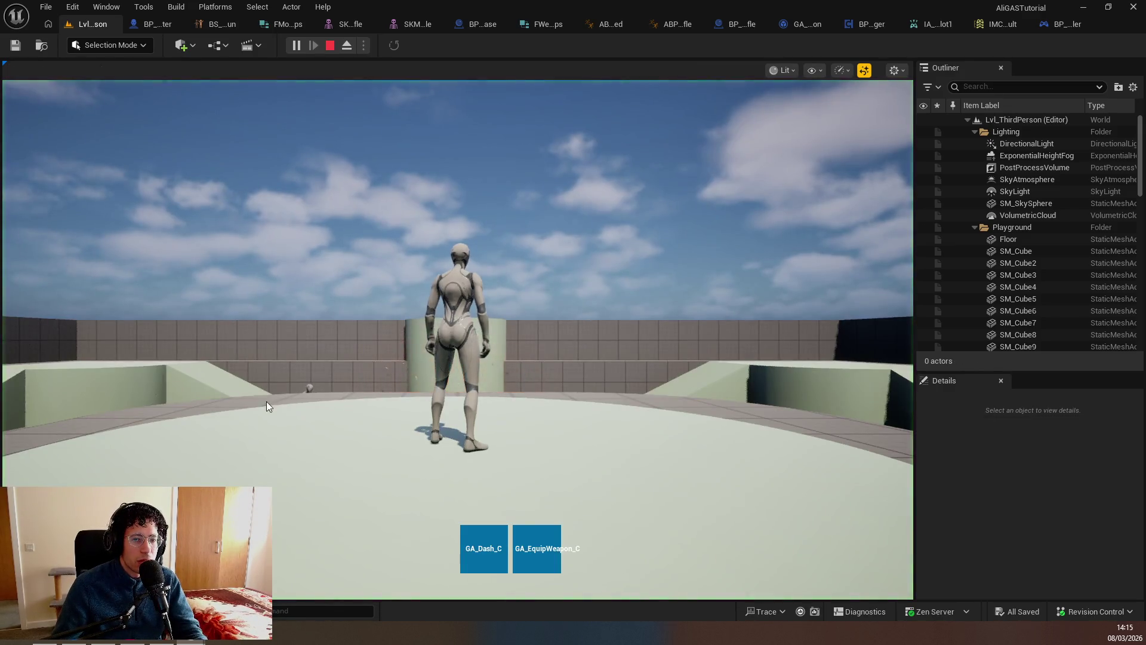
pyautogui.press('w')
pyautogui.press('1')
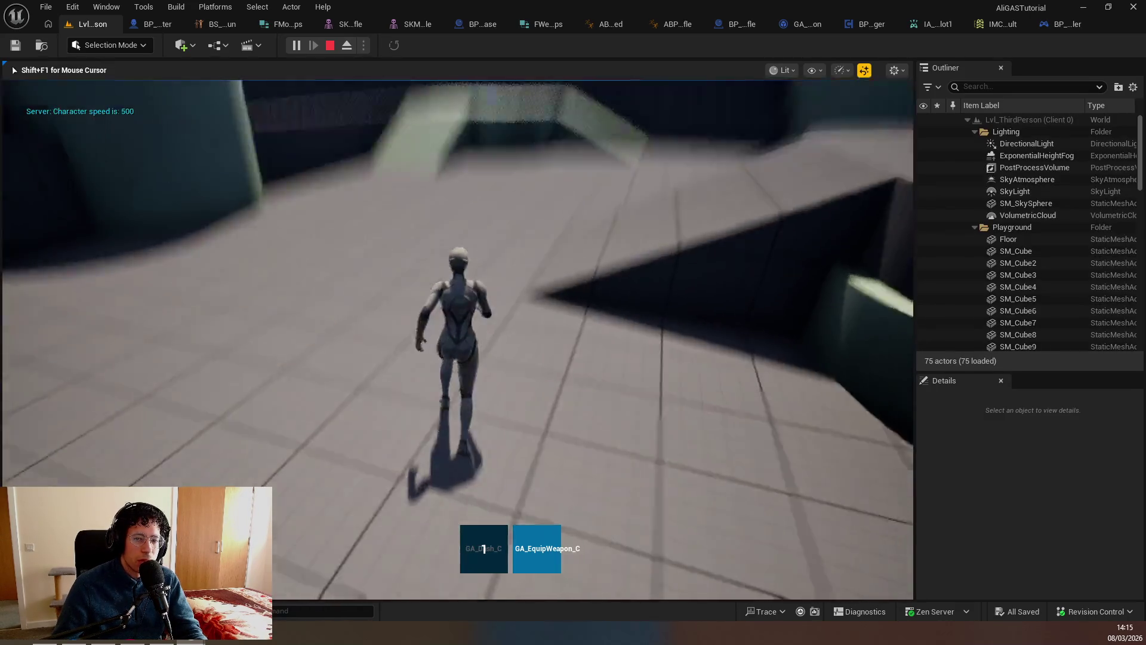
pyautogui.hotkey('shift', 'F1')
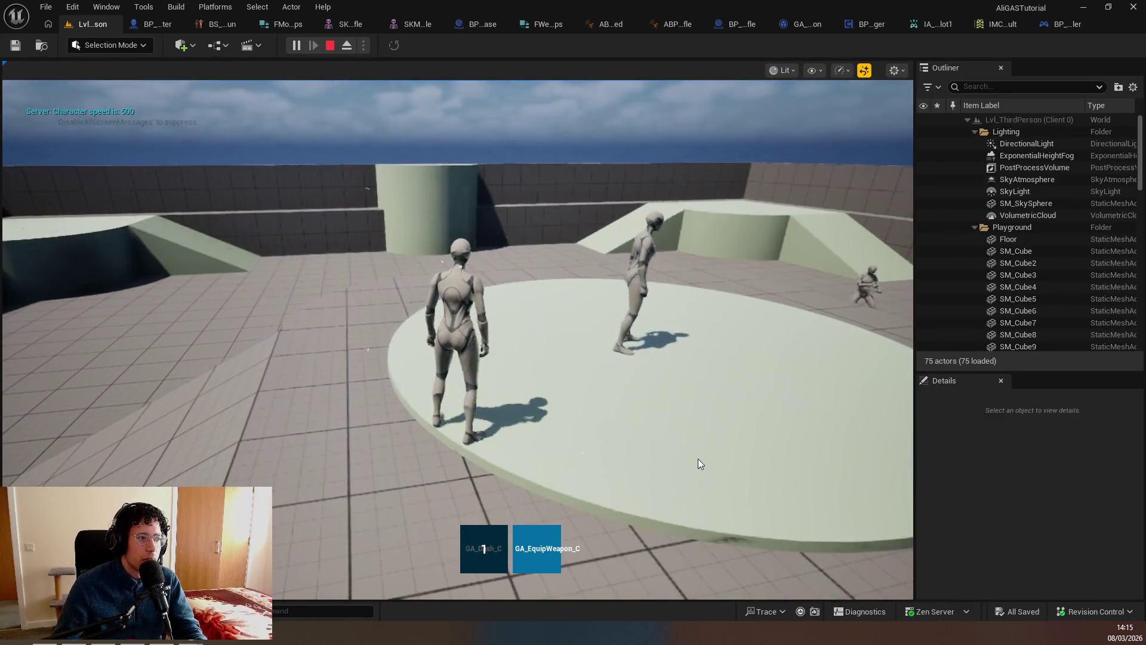
# Center and widen the client preview, test the dash there twice, then stop the session.
pyautogui.moveTo(601, 491); pyautogui.dragTo(599, 285)
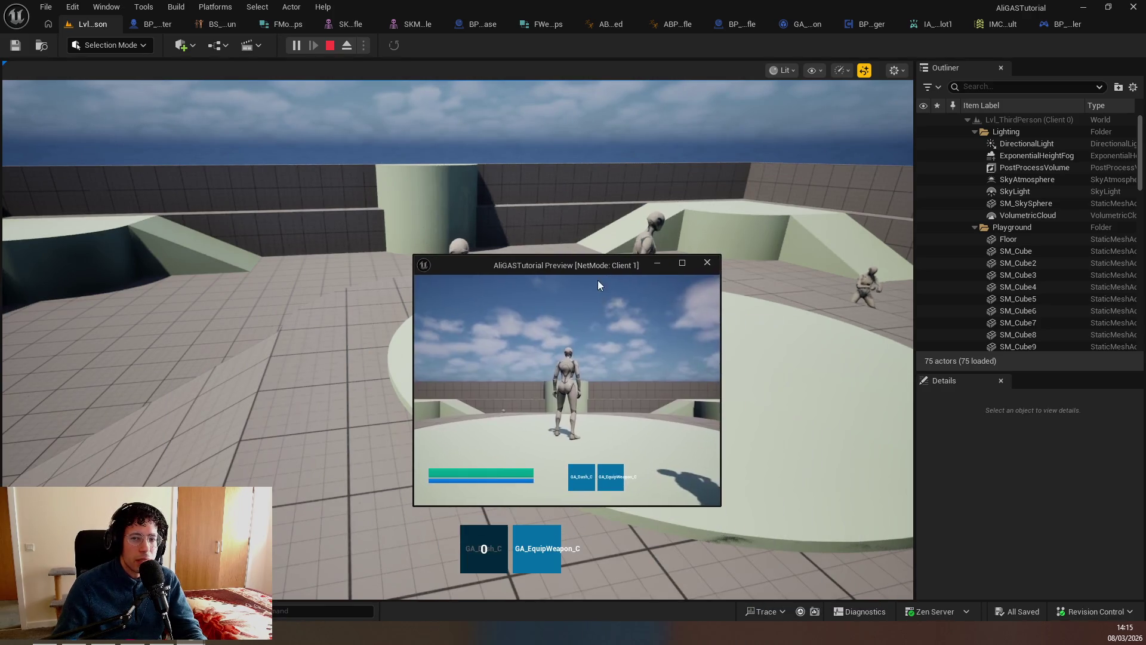
pyautogui.moveTo(721, 385); pyautogui.dragTo(992, 384)
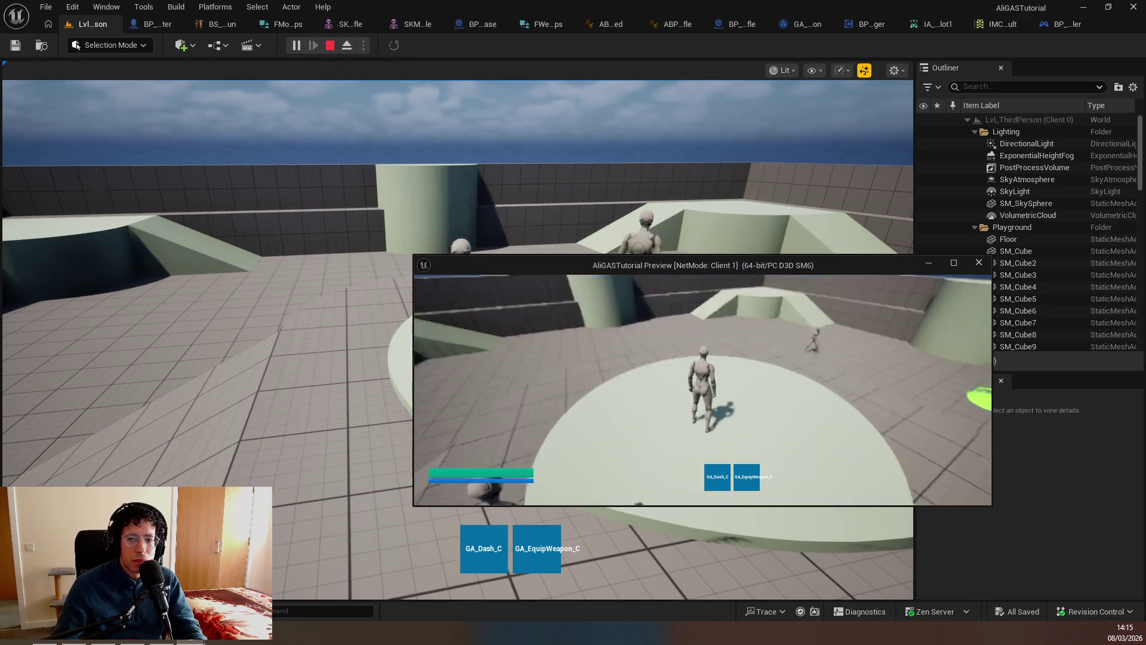
pyautogui.press('1')
pyautogui.press('1')
pyautogui.press('1')
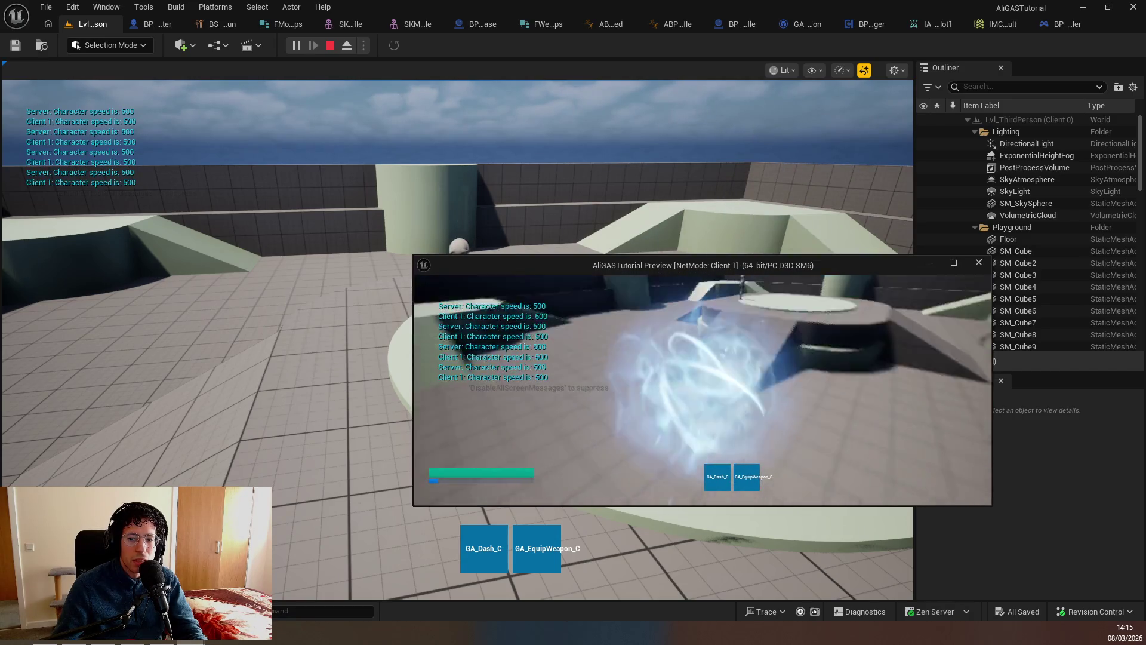
pyautogui.press('w')
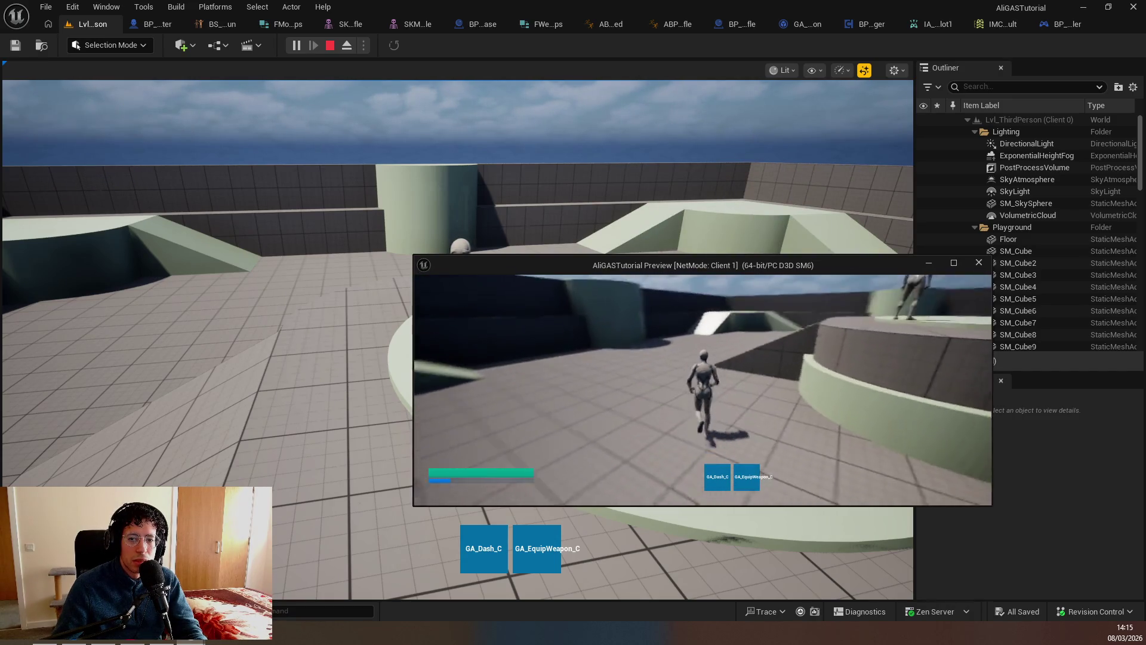
pyautogui.press('1')
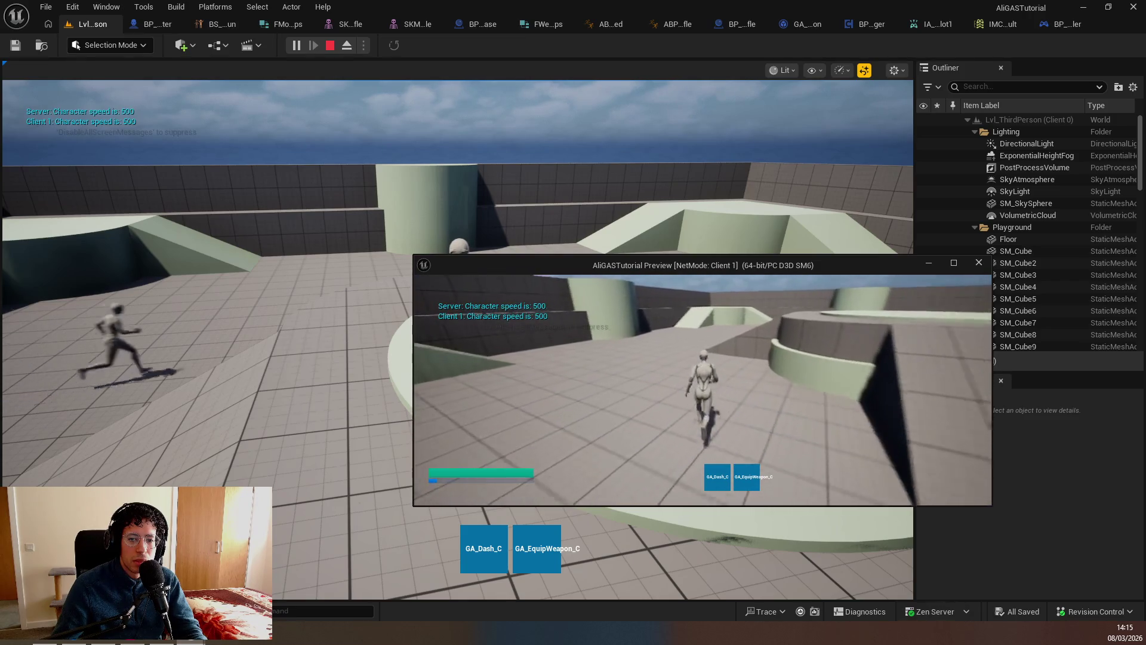
pyautogui.press('Escape')
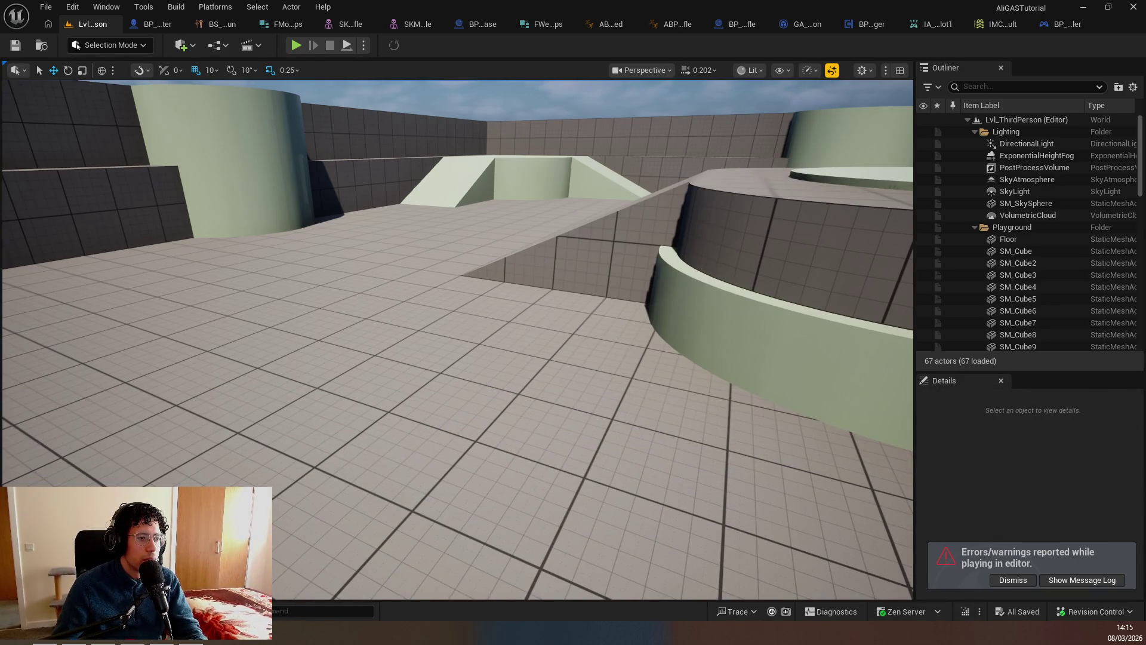
pyautogui.hotkey('alt', 'Tab')
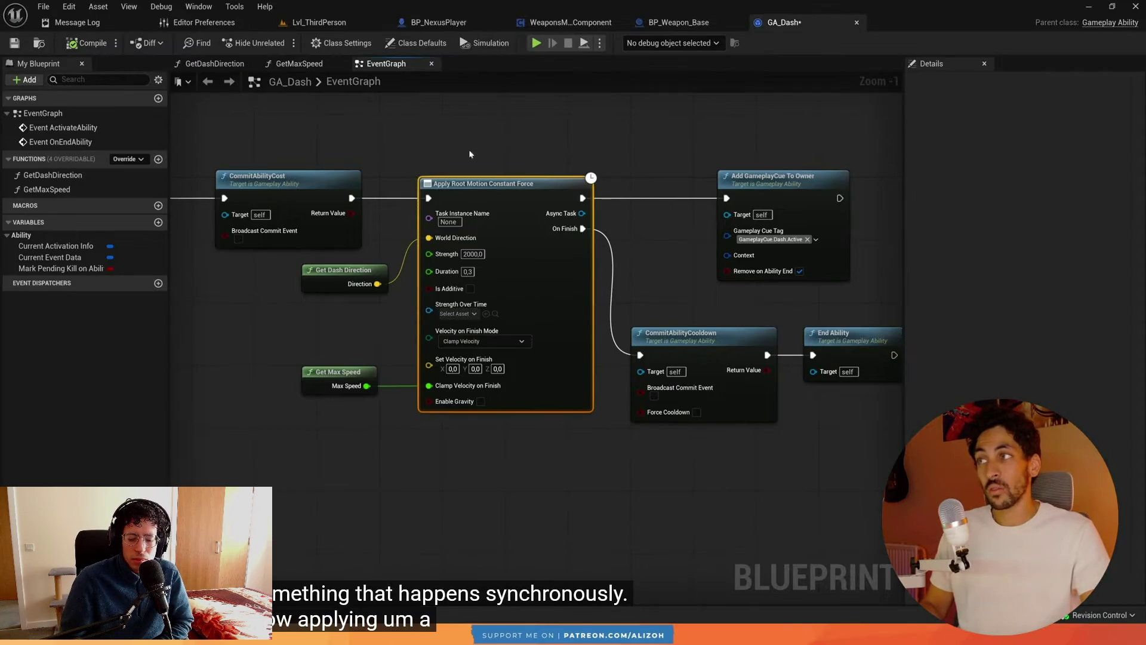
# Rewind the tutorial 10 seconds and step through its server-and-client dash demo.
pyautogui.press('j')
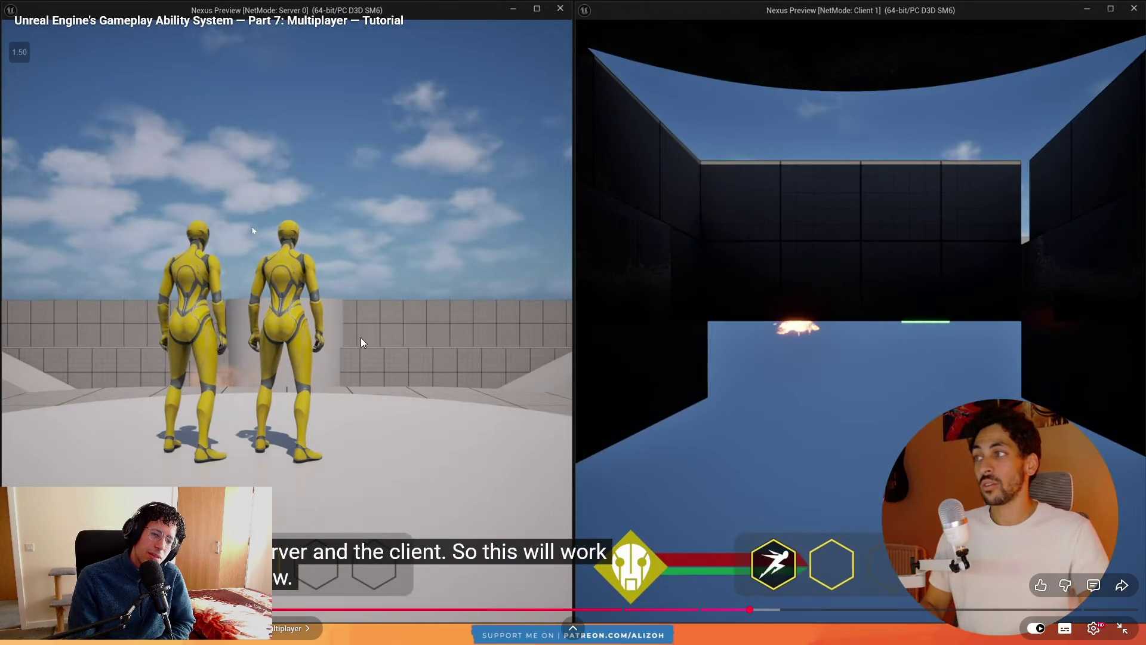
pyautogui.click(361, 338)
pyautogui.click(361, 338)
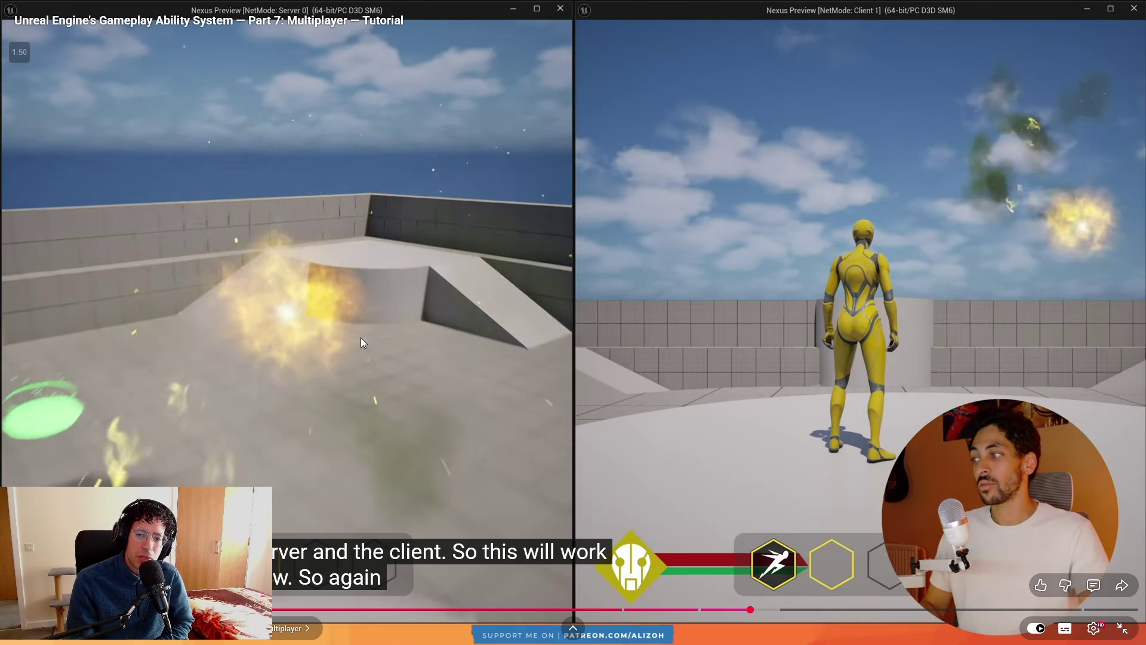
pyautogui.click(361, 338)
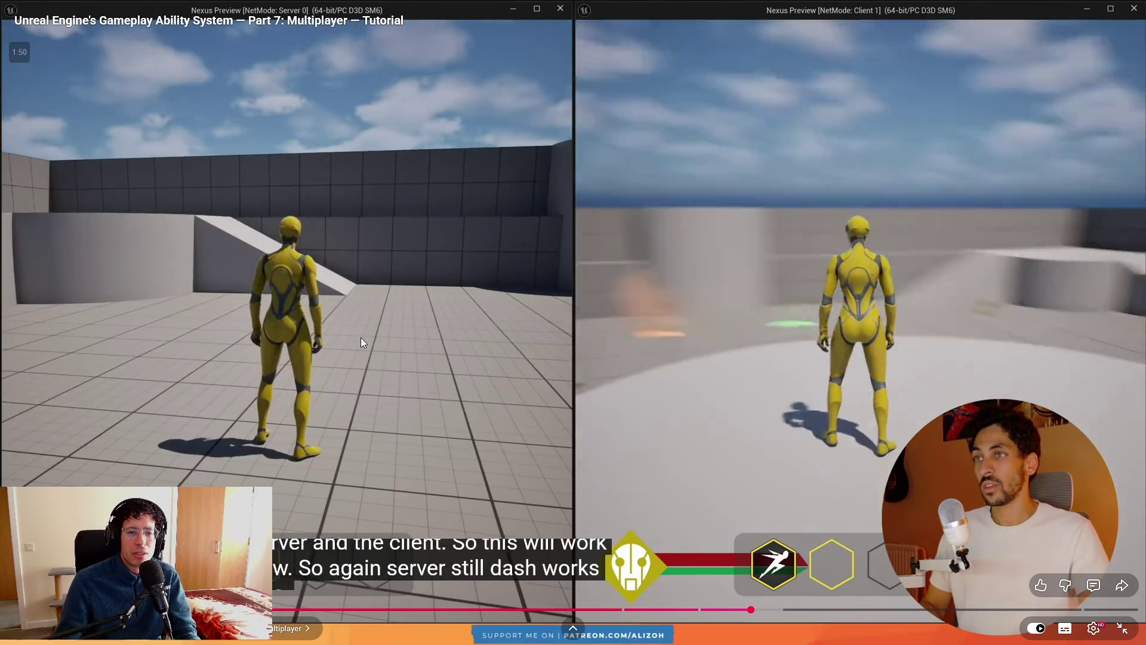
pyautogui.click(360, 337)
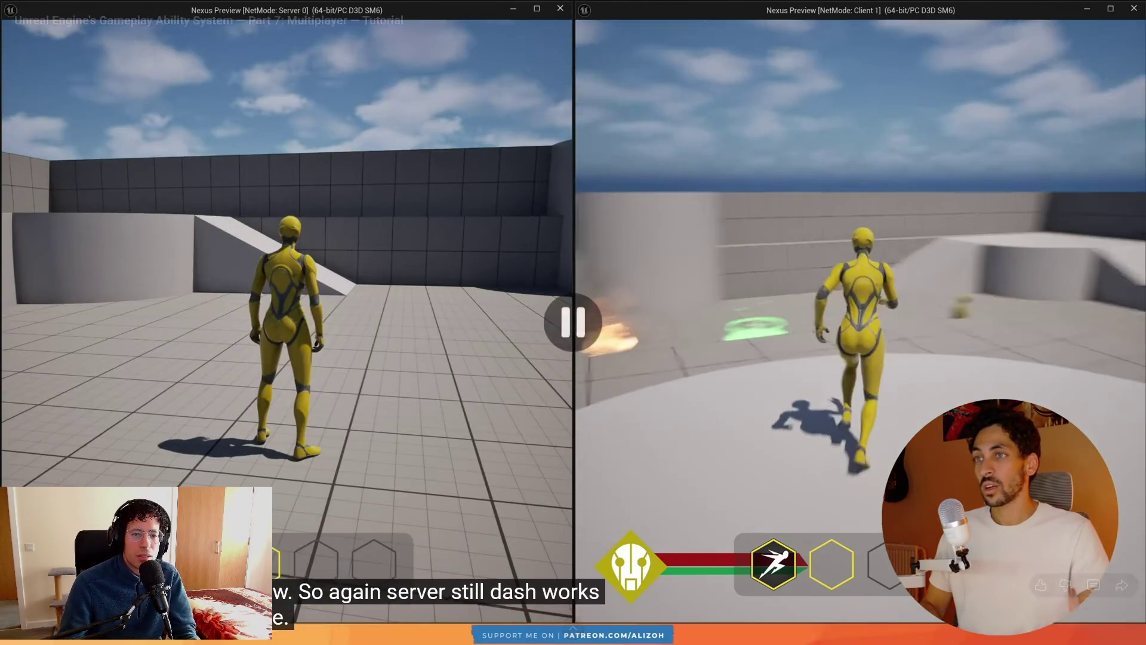
pyautogui.hotkey('alt', 'Tab')
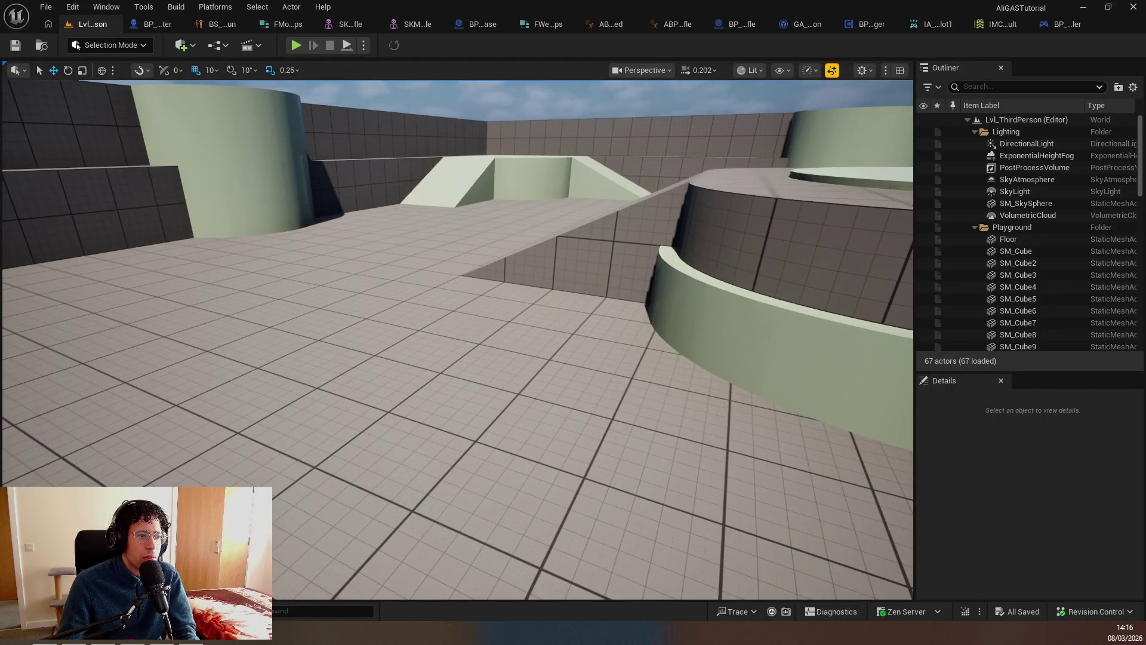
# Browse open editor tabs, viewing FMovementProps and the GA_EquipWeapon graph.
pyautogui.hotkey('ctrl', 'Tab')
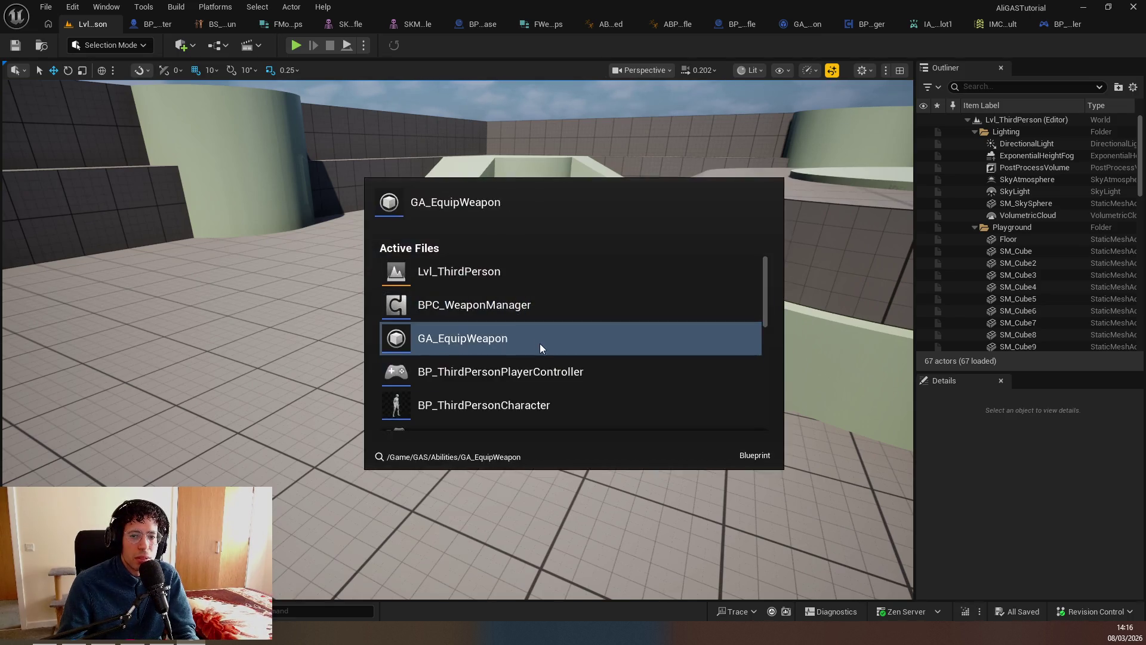
pyautogui.click(470, 332)
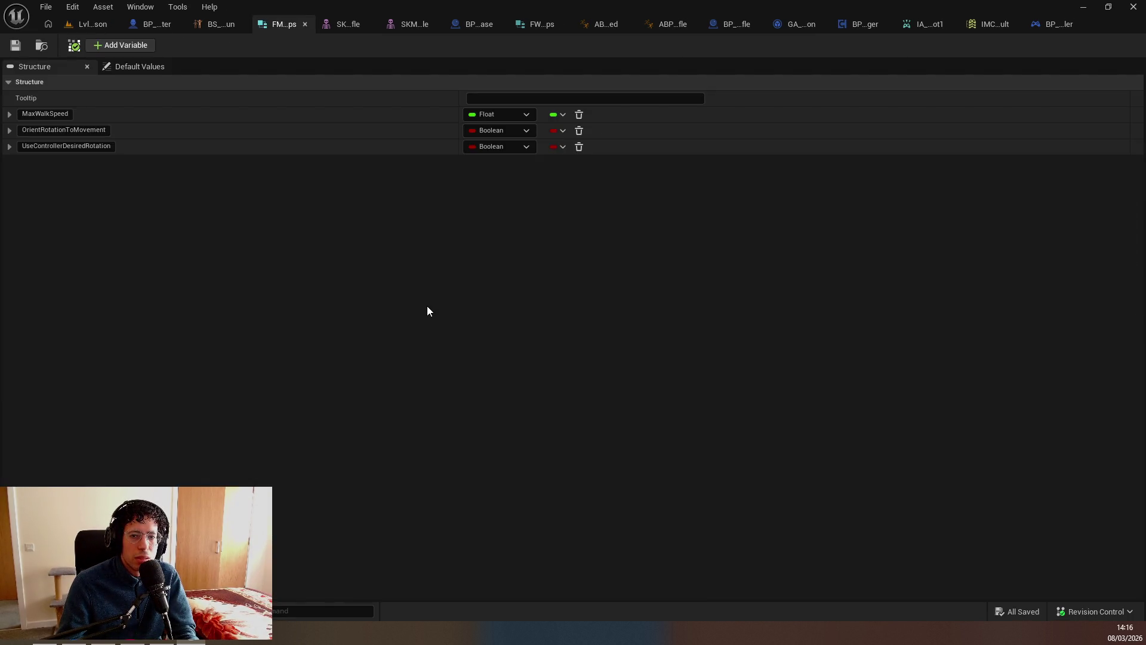
pyautogui.hotkey('ctrl', 'p')
pyautogui.press('Escape')
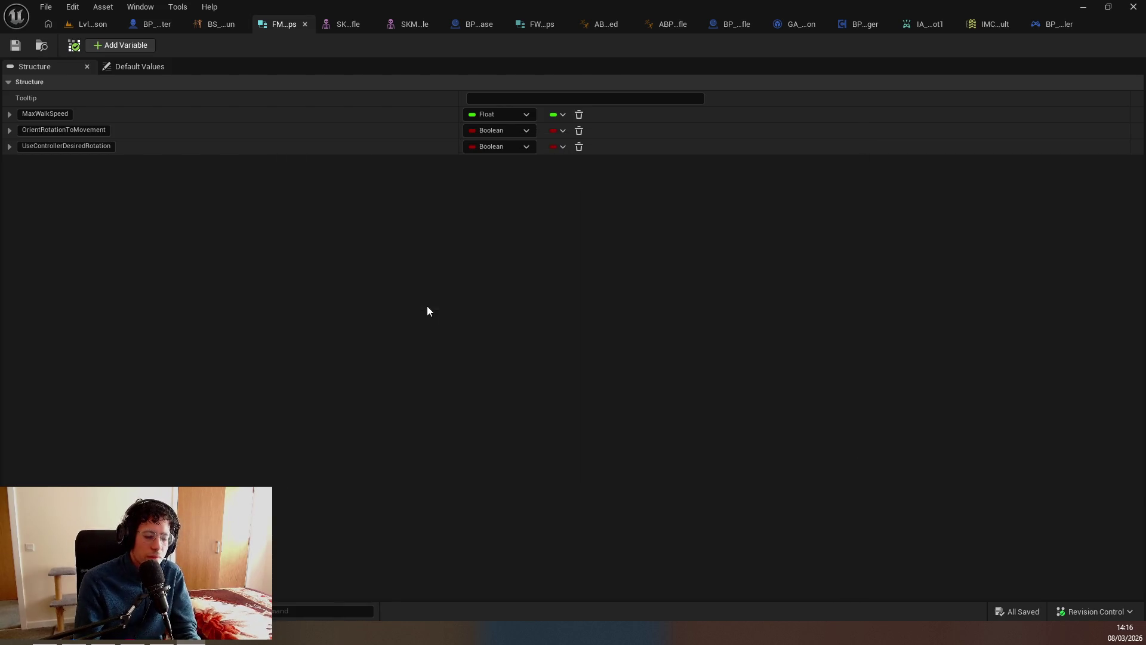
pyautogui.hotkey('ctrl', 'Tab')
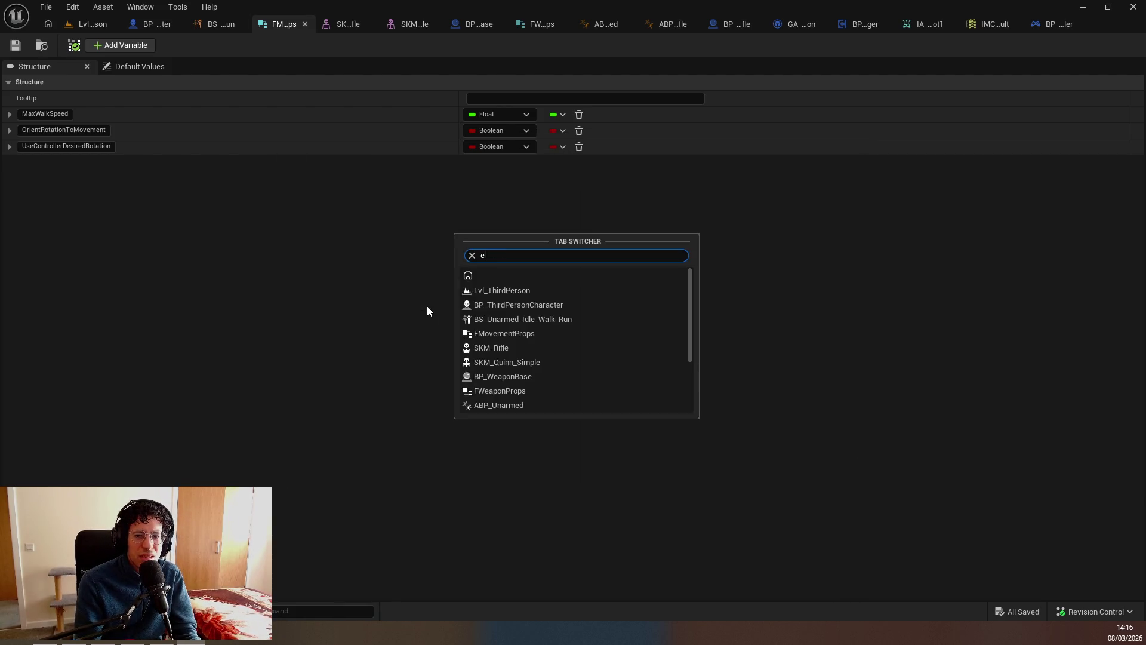
pyautogui.write('equ')
pyautogui.press('Return')
pyautogui.moveTo(427, 306)
pyautogui.mouseDown()
pyautogui.moveTo(254, 240)
pyautogui.moveTo(379, 327)
pyautogui.moveTo(529, 329)
pyautogui.moveTo(418, 334)
pyautogui.moveTo(310, 317)
pyautogui.mouseUp()
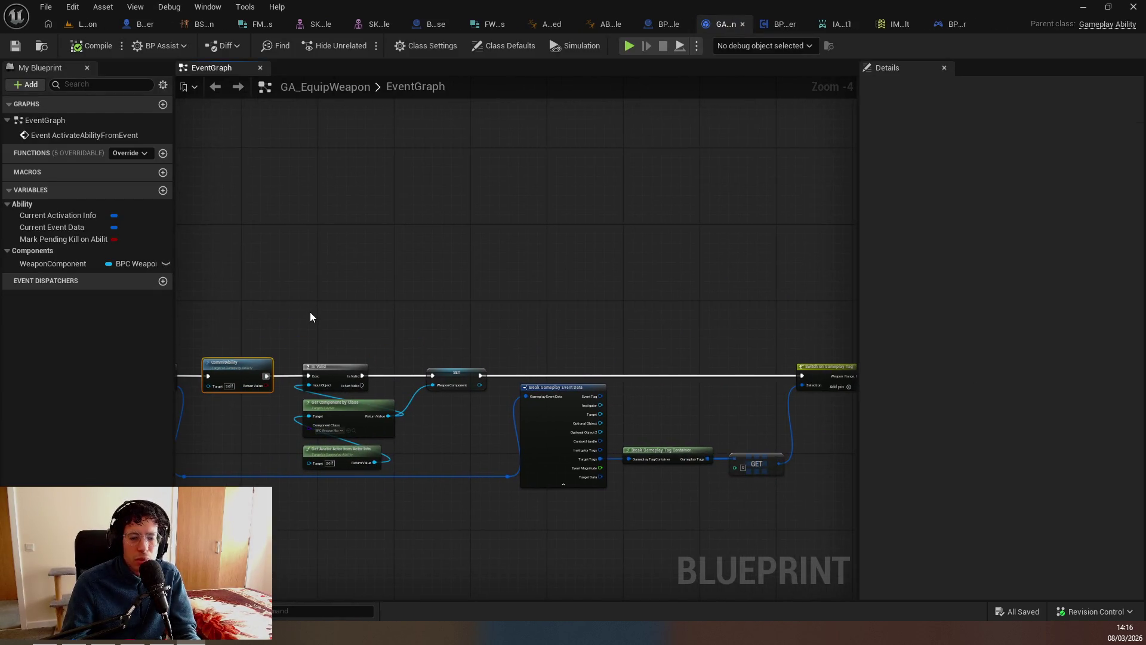
# Search the project assets for 'dash' and open the GA_Dash blueprint.
pyautogui.hotkey('ctrl', 'p')
pyautogui.write('dash')
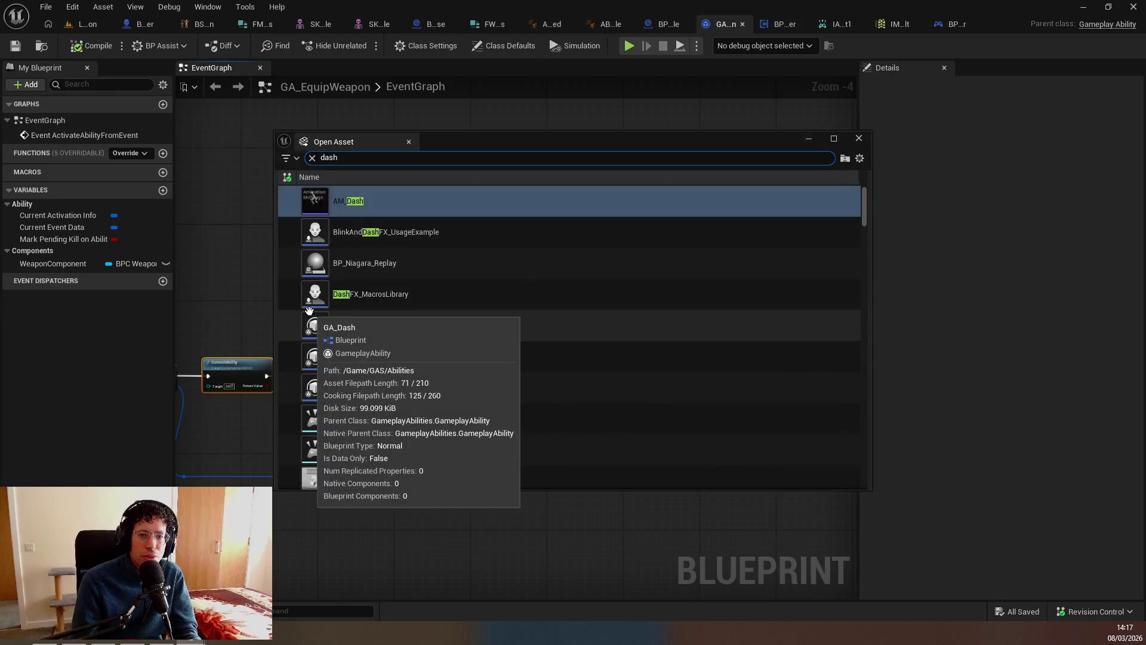
pyautogui.click(310, 311)
pyautogui.write('GA_Dash')
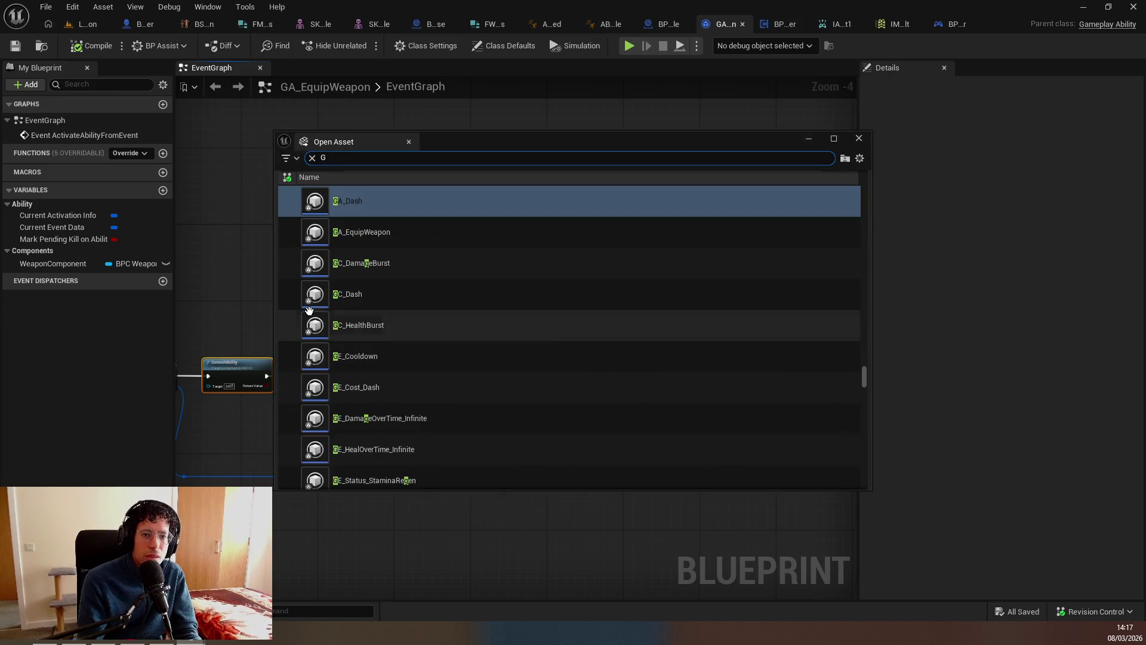
pyautogui.press('Return')
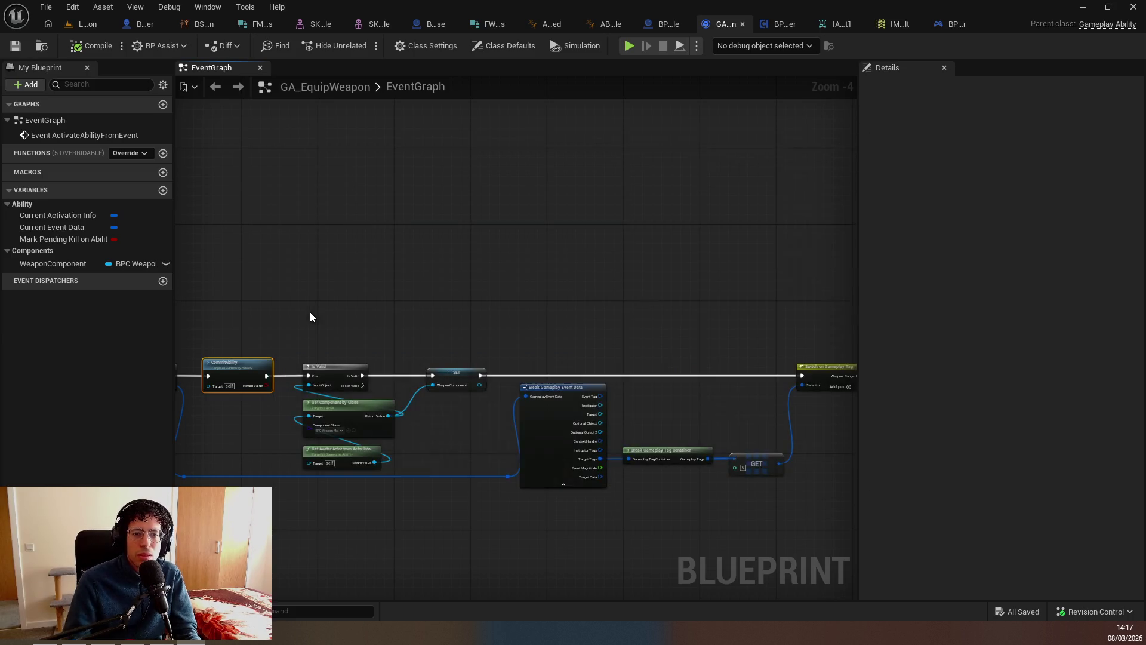
# Wire On Finish straight to End Ability and commit the cooldown from Event OnEndAbility.
pyautogui.click(539, 360)
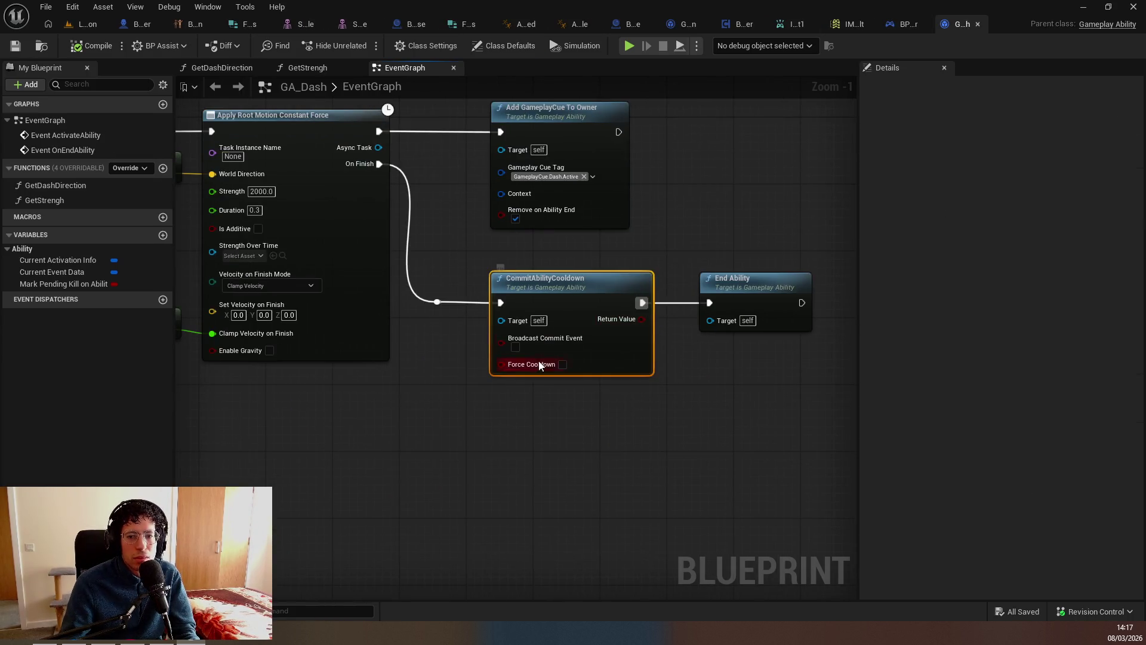
pyautogui.press('Delete')
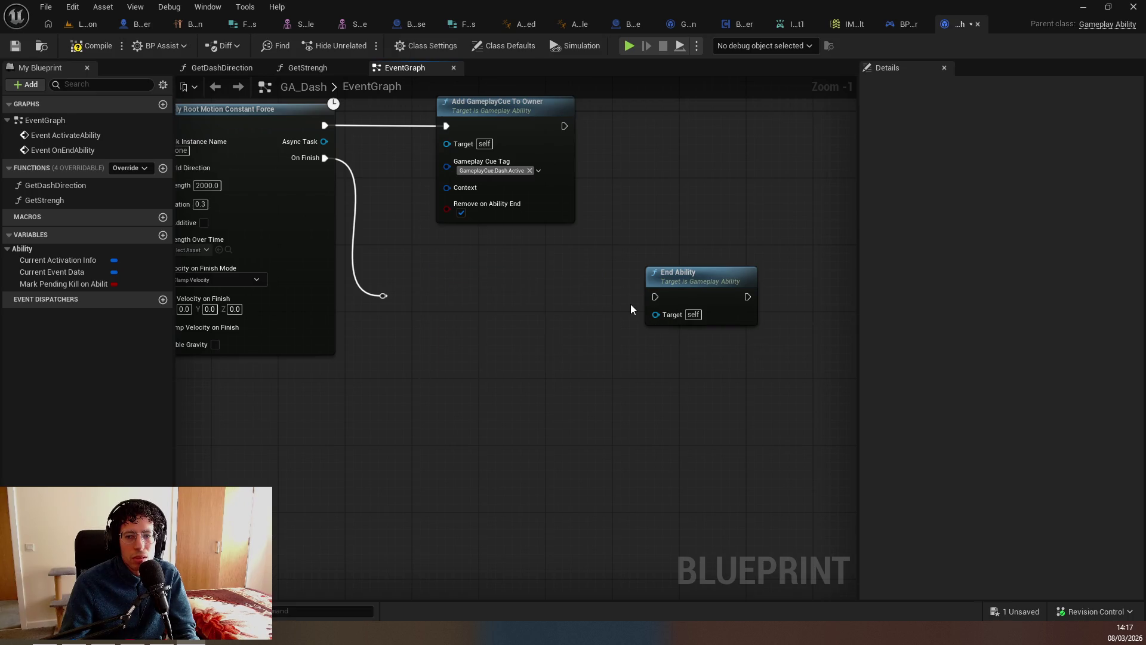
pyautogui.moveTo(681, 275); pyautogui.dragTo(472, 275)
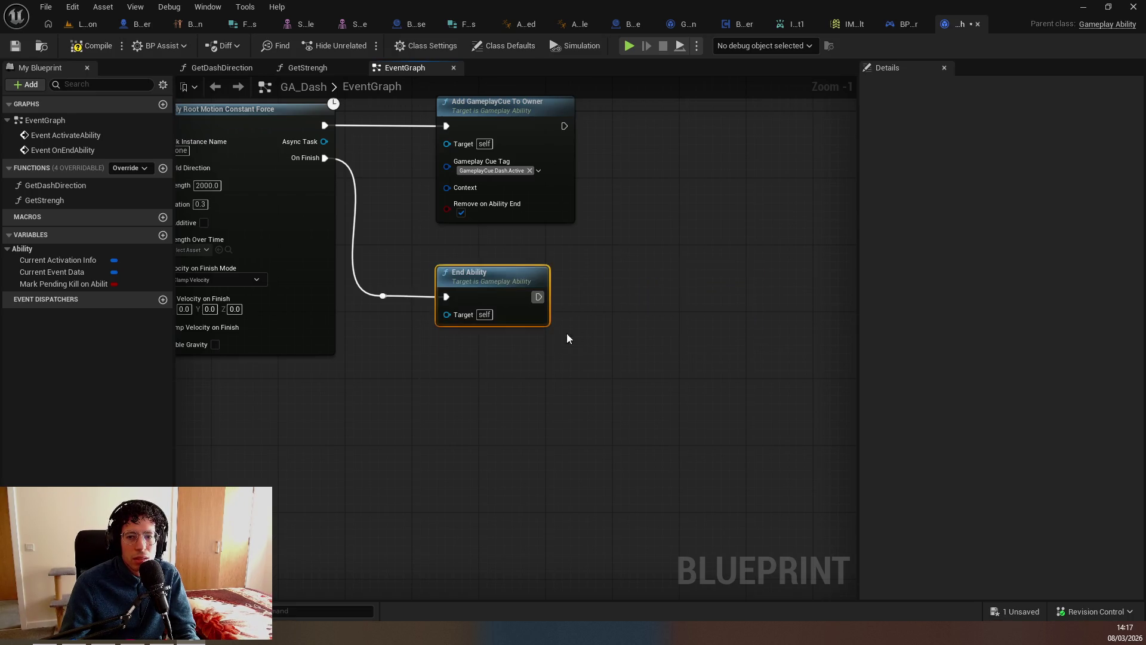
pyautogui.moveTo(752, 200)
pyautogui.mouseDown()
pyautogui.moveTo(262, 264)
pyautogui.moveTo(662, 335)
pyautogui.mouseUp()
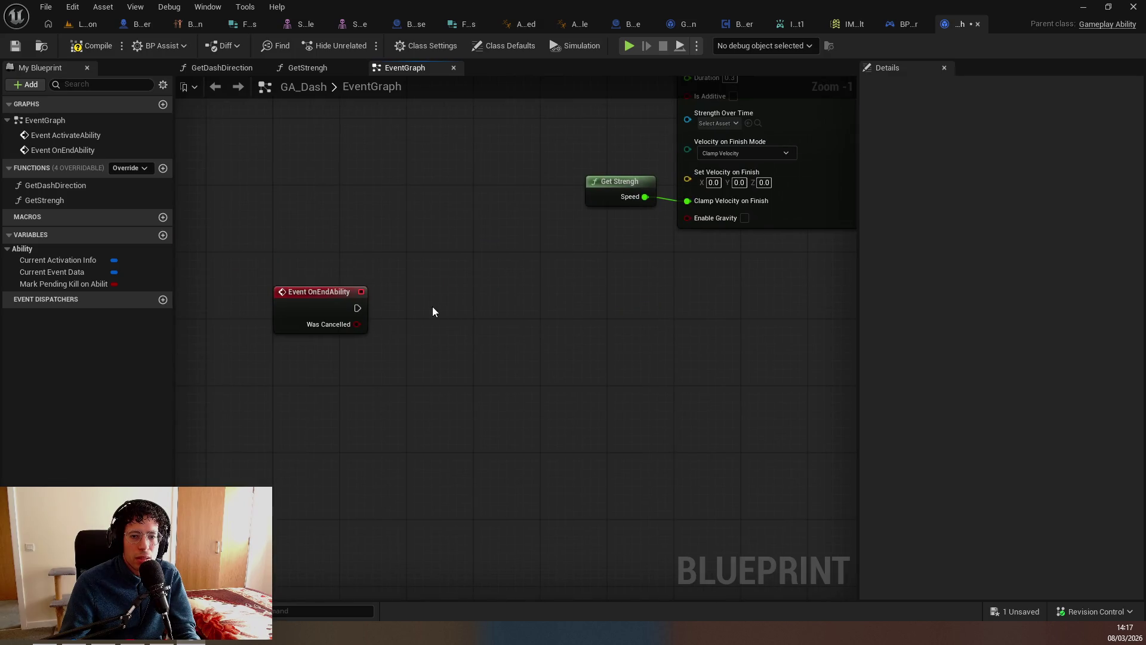
pyautogui.hotkey('ctrl', 'z')
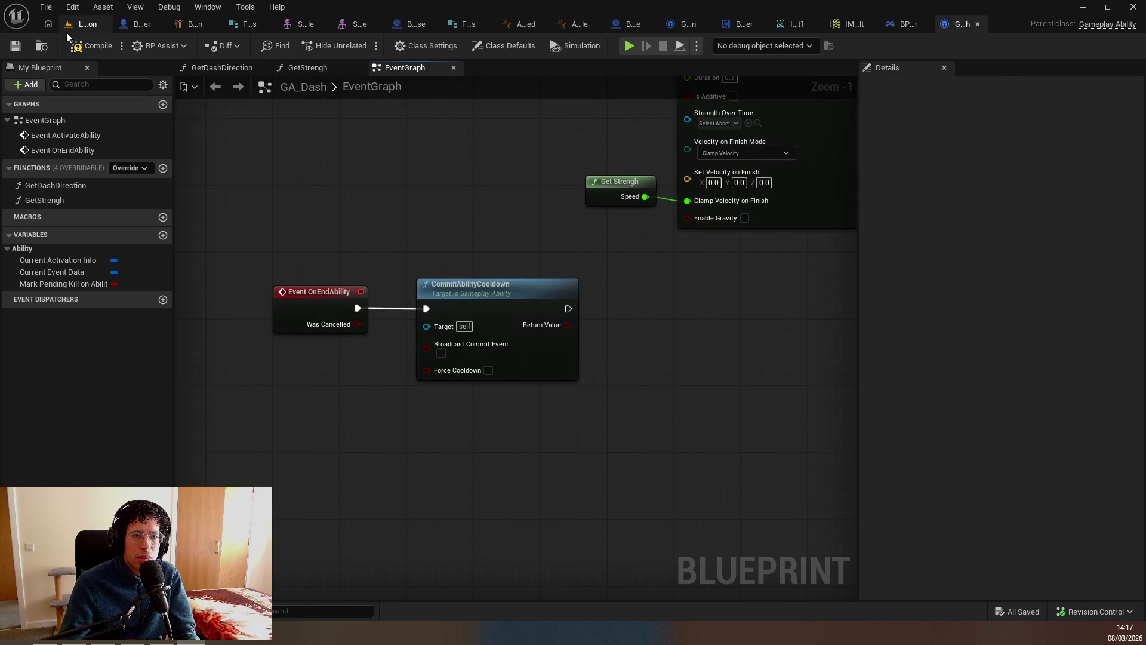
pyautogui.click(83, 25)
pyautogui.click(81, 26)
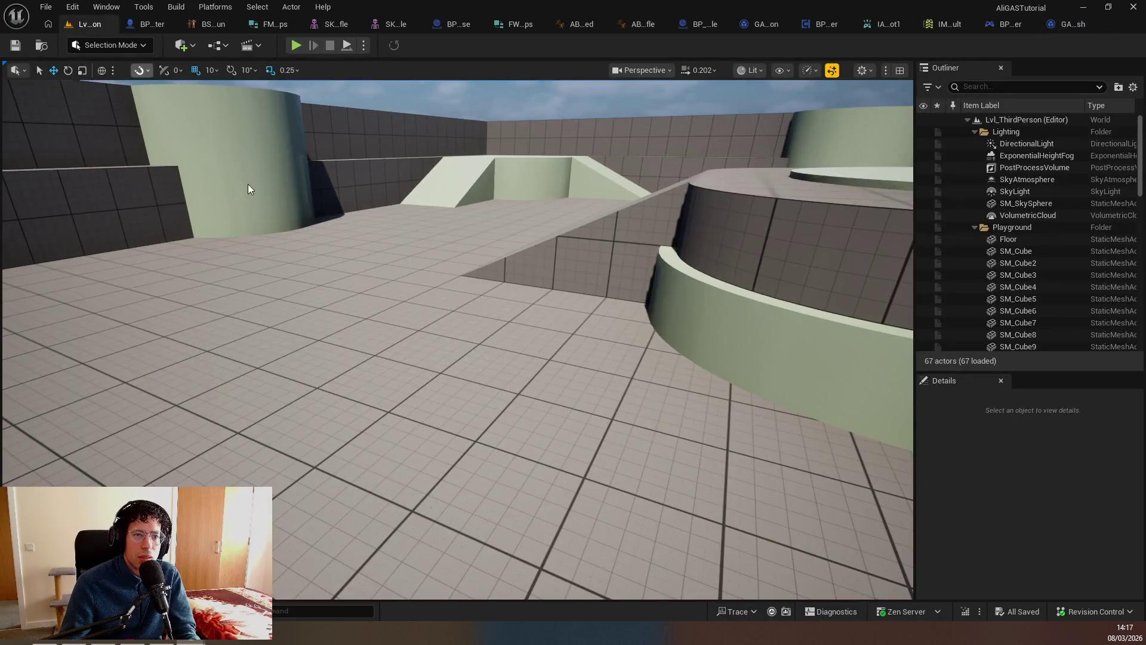
# Run a server-and-client play test, dashing in the client game, then stop it.
pyautogui.hotkey('alt', 'p')
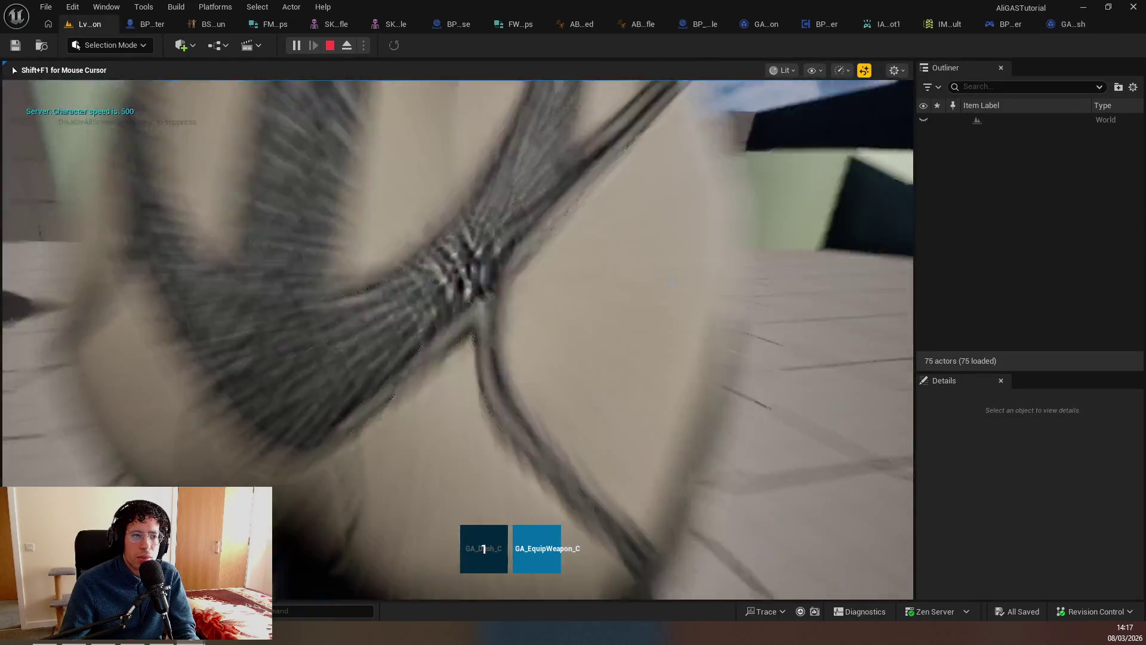
pyautogui.press('w')
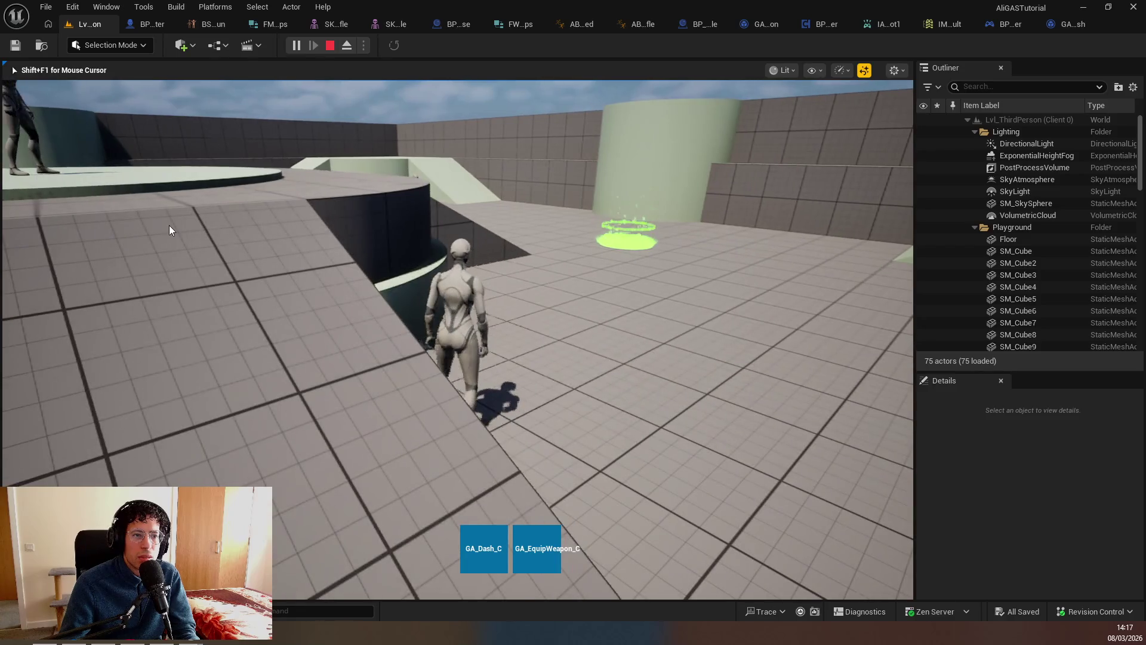
pyautogui.press('shift')
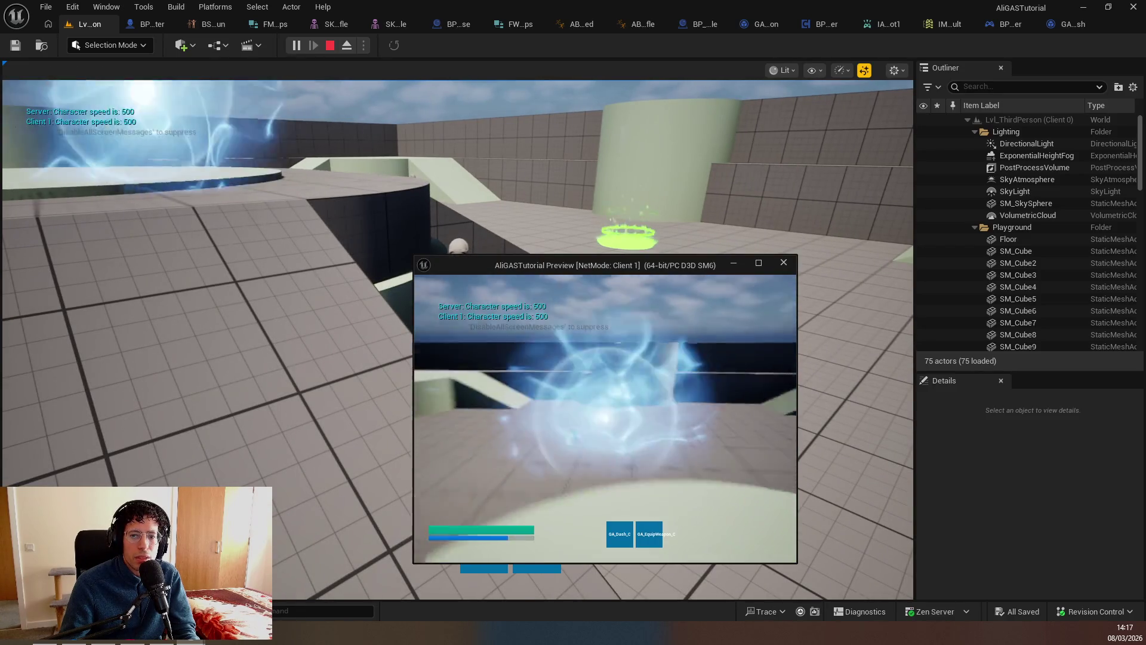
pyautogui.press('w')
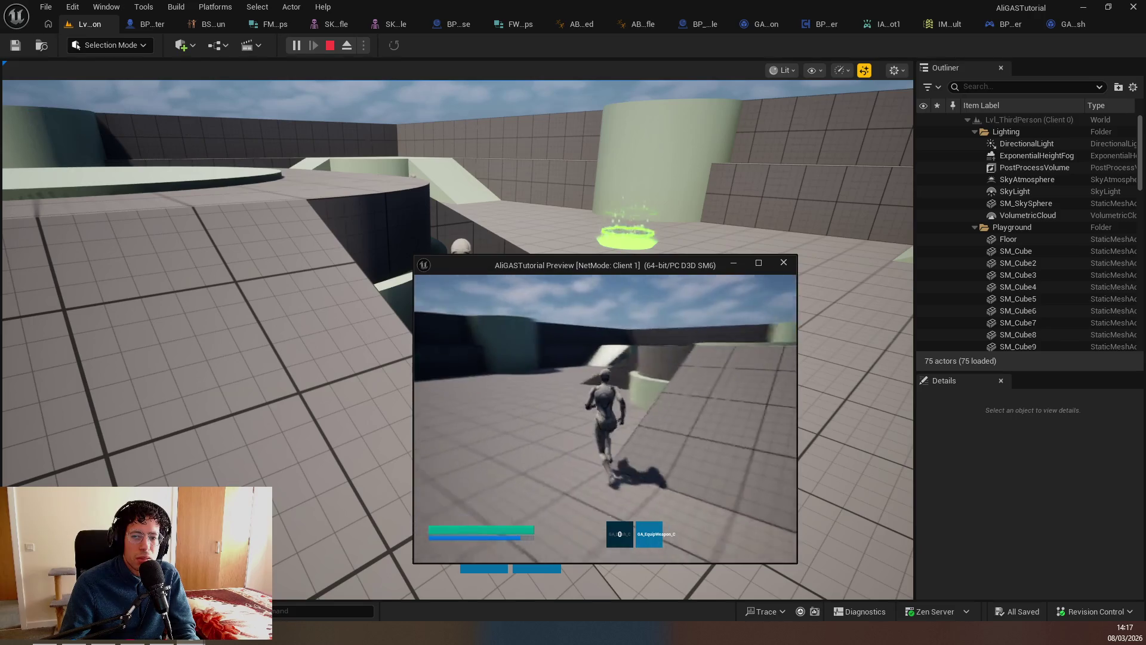
pyautogui.press('Escape')
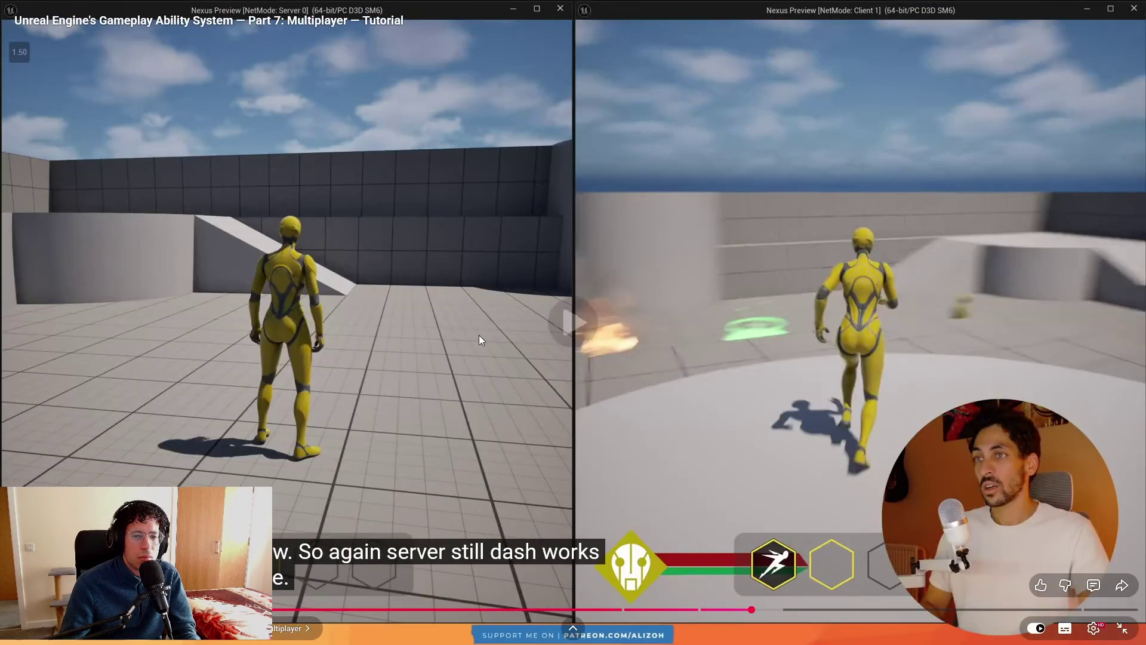
# Watch the tutorial through the backward-dash-goes-forward explanation, then pause it.
pyautogui.click(478, 336)
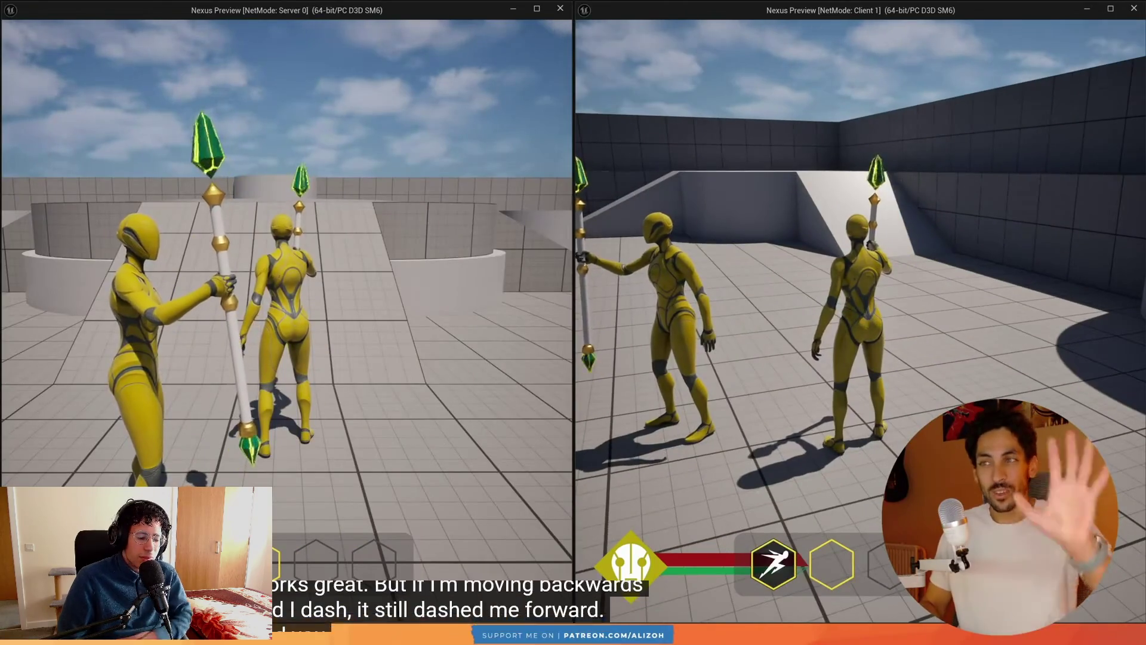
pyautogui.click(479, 338)
pyautogui.hotkey('alt', 'Tab')
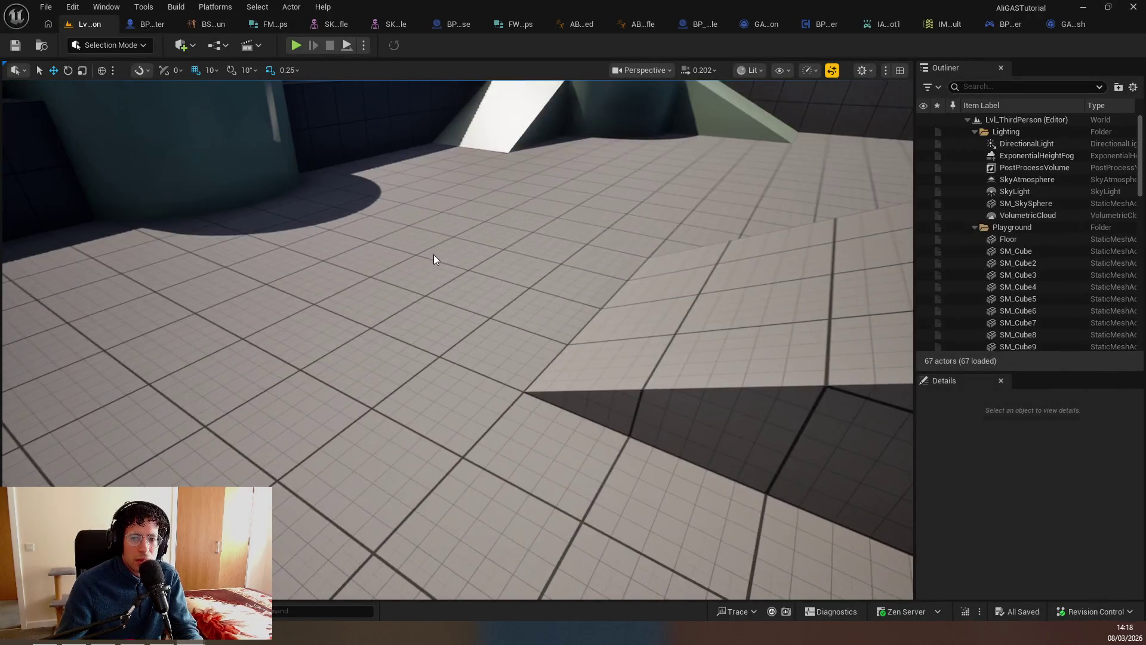
# Rerun the multiplayer test, dashing with server then client characters, and close the Message Log.
pyautogui.hotkey('alt', 'p')
pyautogui.press('shift')
pyautogui.press('w')
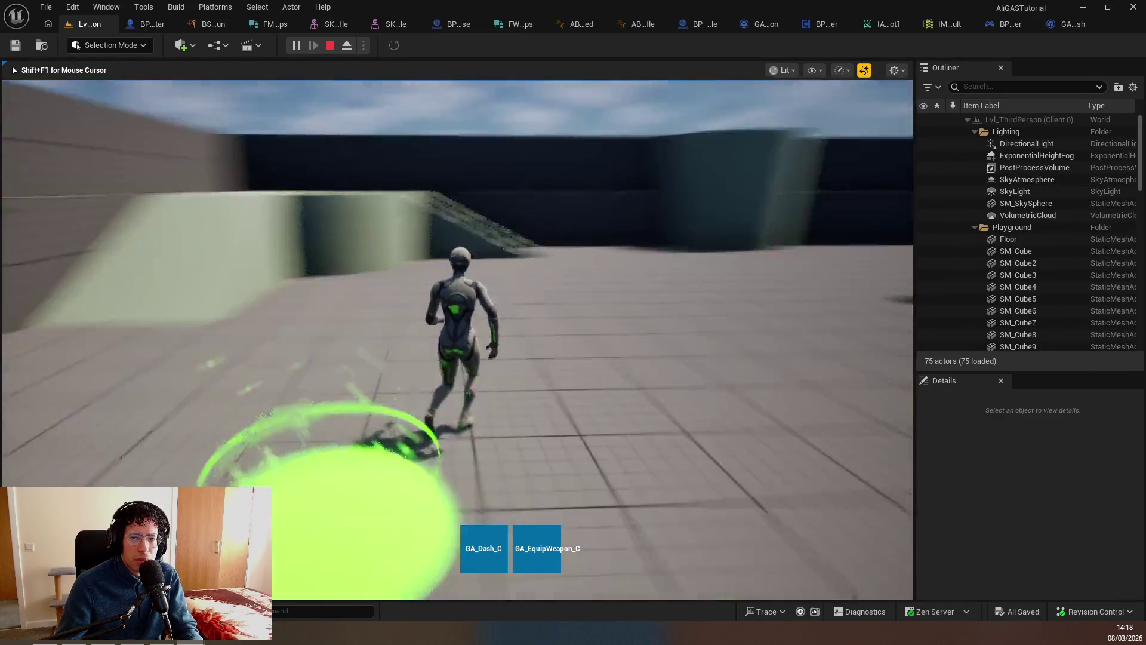
pyautogui.press('shift')
pyautogui.hotkey('shift', 'F1')
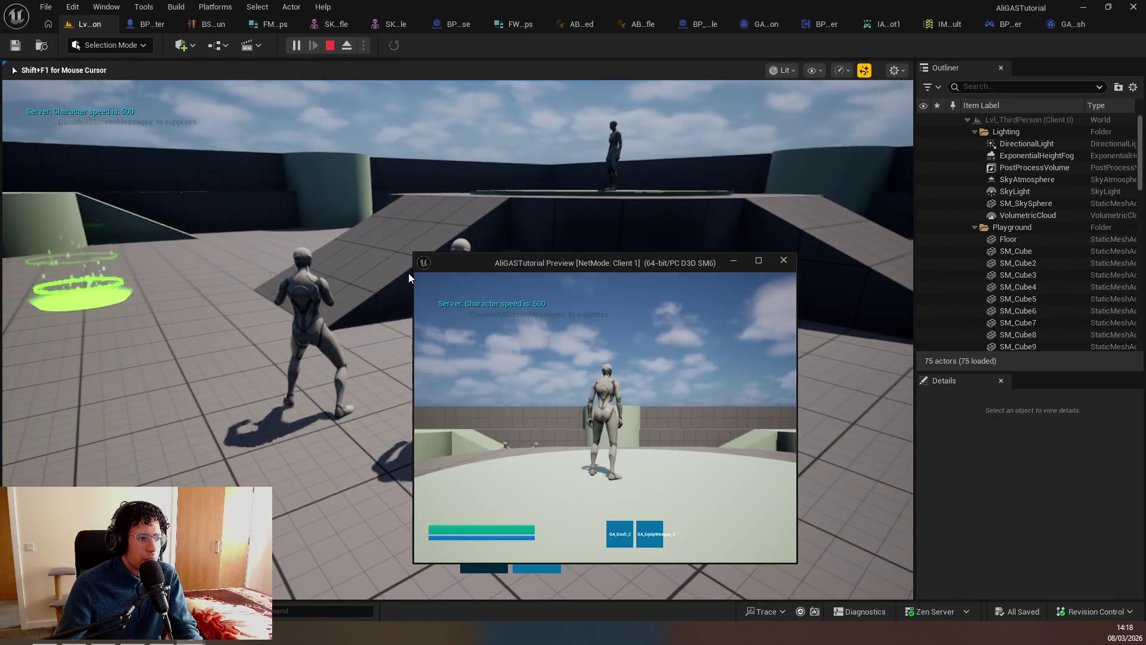
pyautogui.click(562, 361)
pyautogui.press('shift')
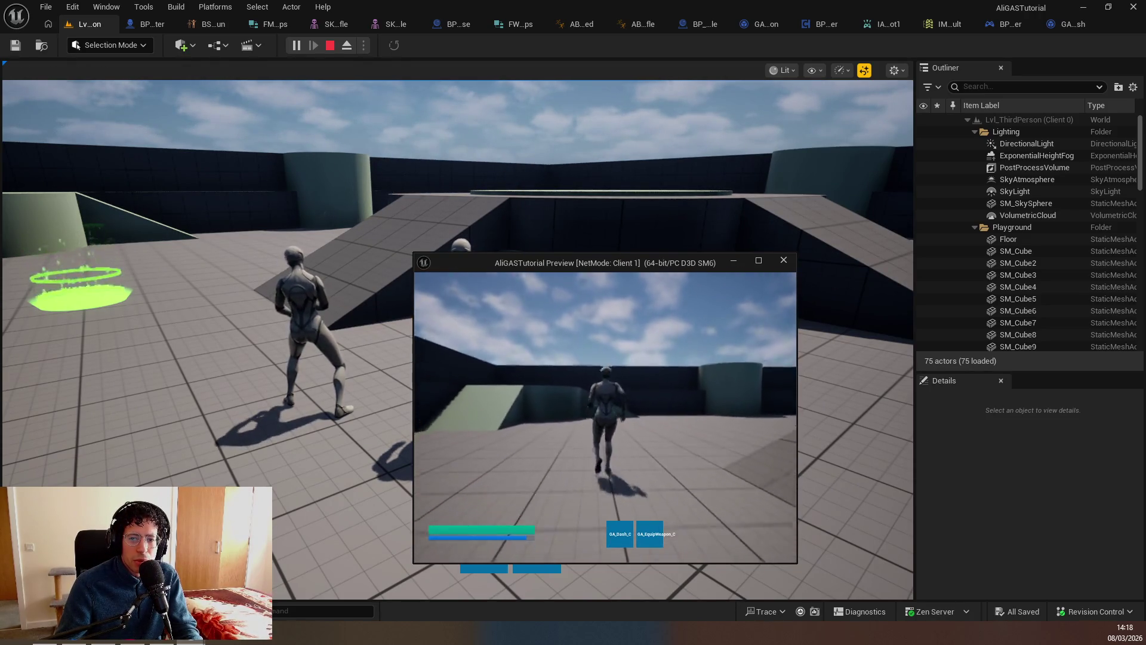
pyautogui.press('shift')
pyautogui.press('Escape')
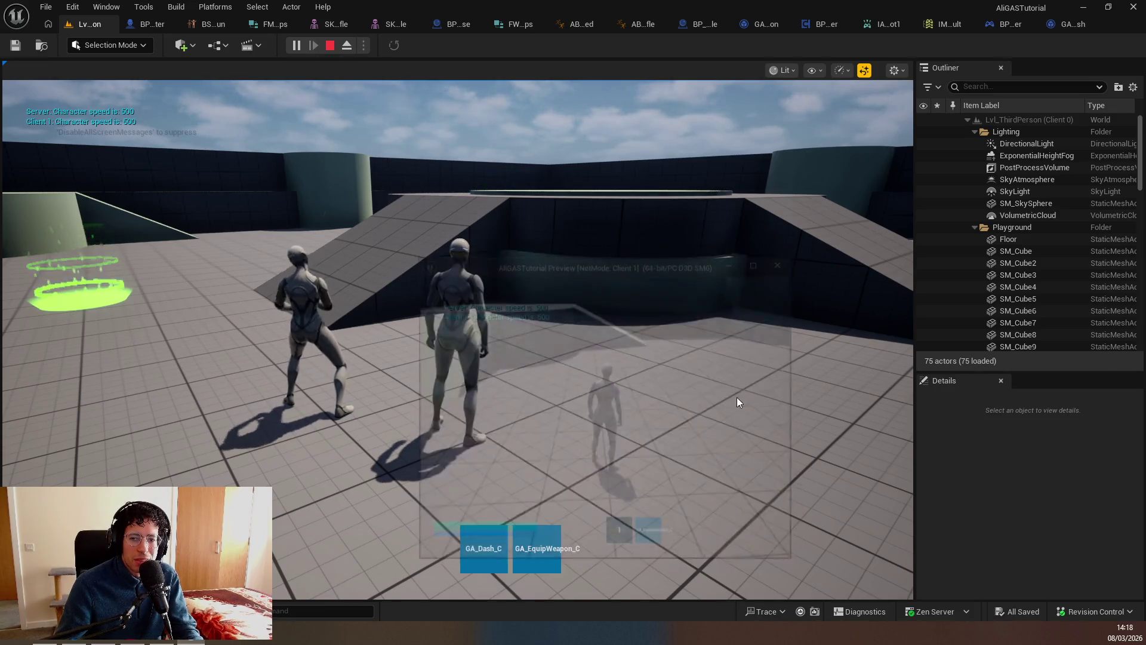
pyautogui.click(650, 184)
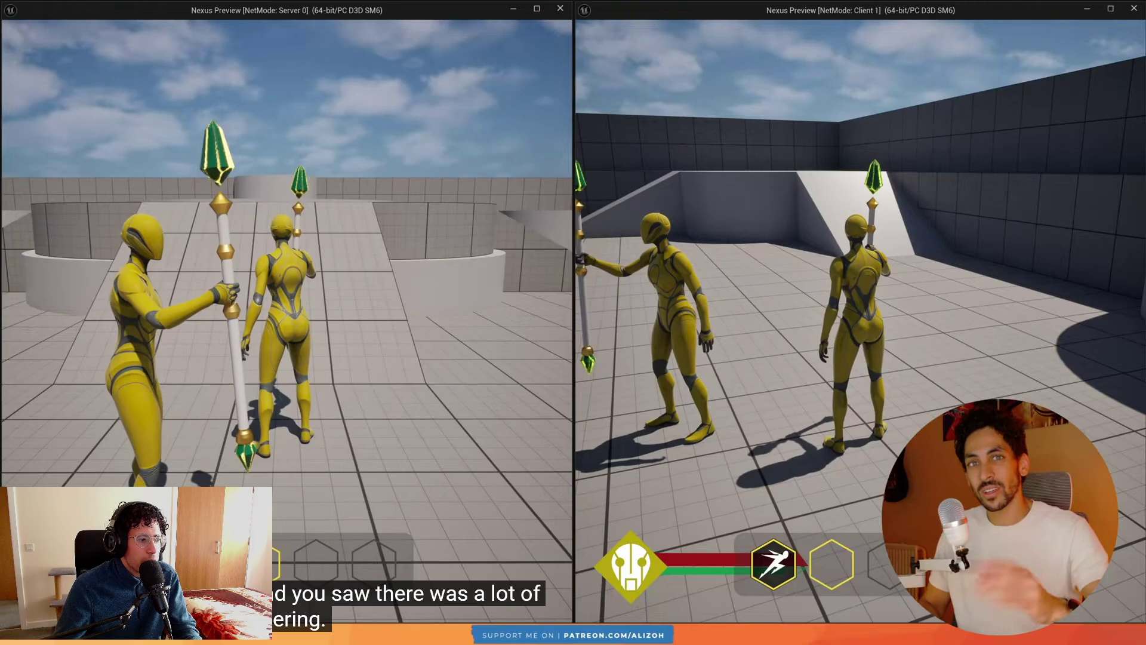
# Play the tutorial to the Get Last Movement Input Vector server explanation, then return to GA_Dash.
pyautogui.click(405, 472)
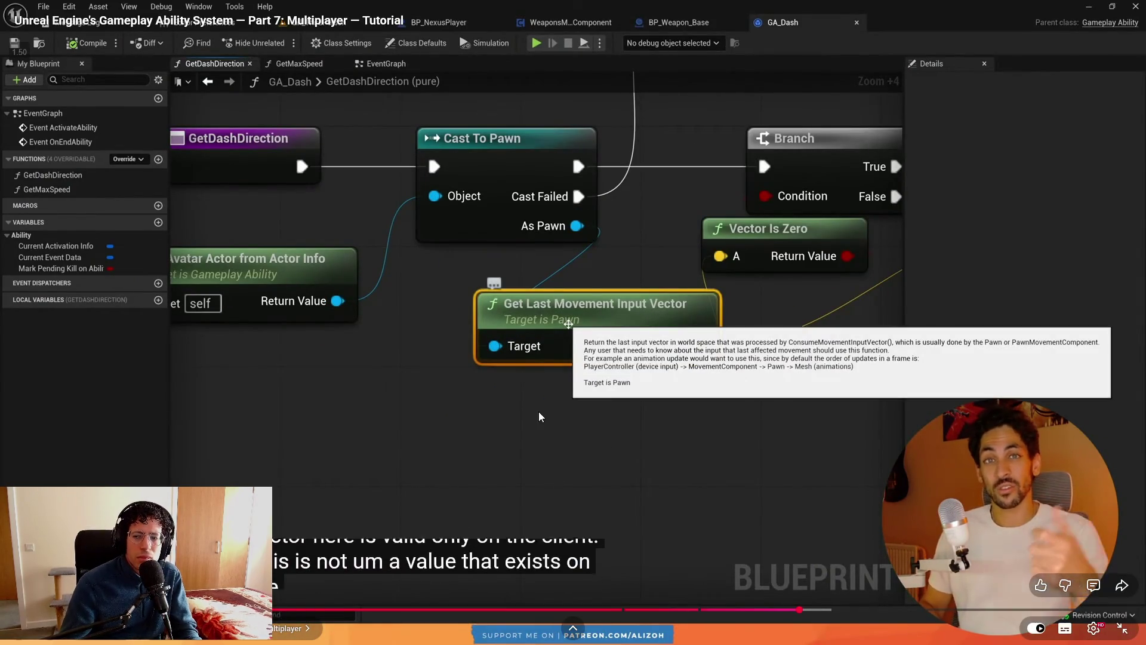
pyautogui.click(481, 392)
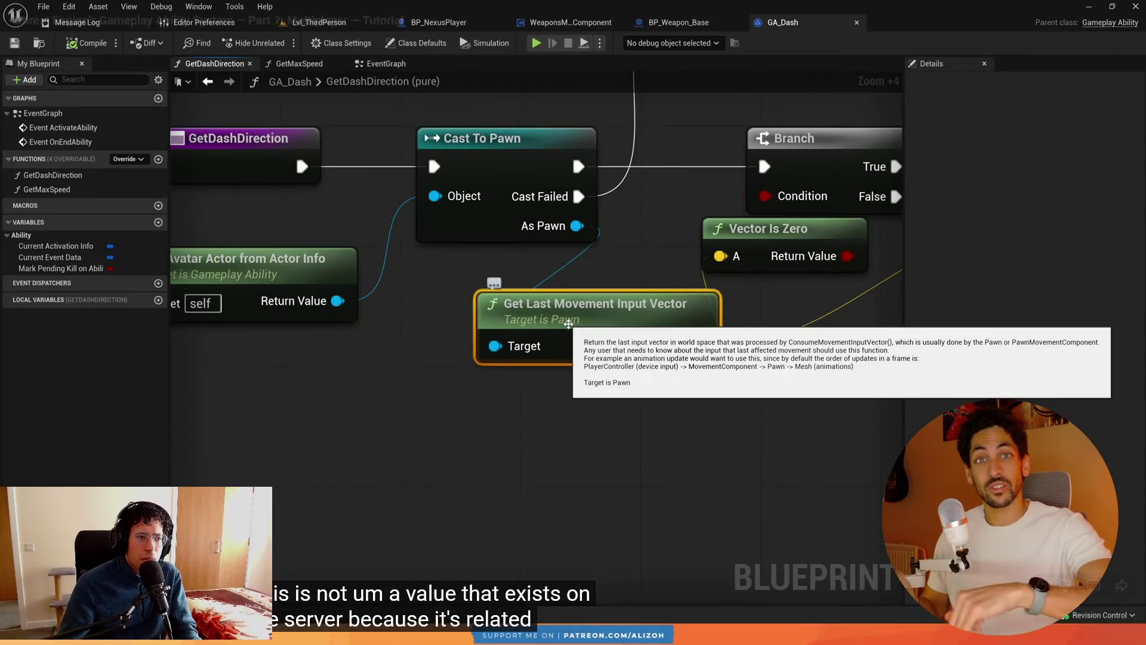
pyautogui.hotkey('alt', 'Tab')
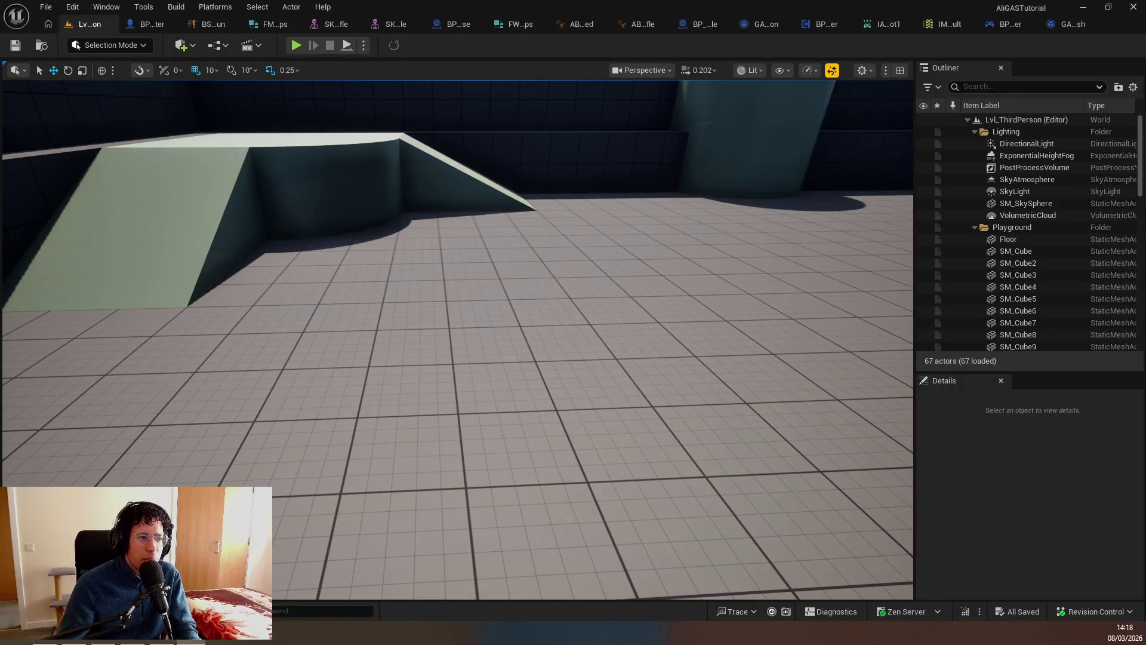
pyautogui.hotkey('alt', 'Tab')
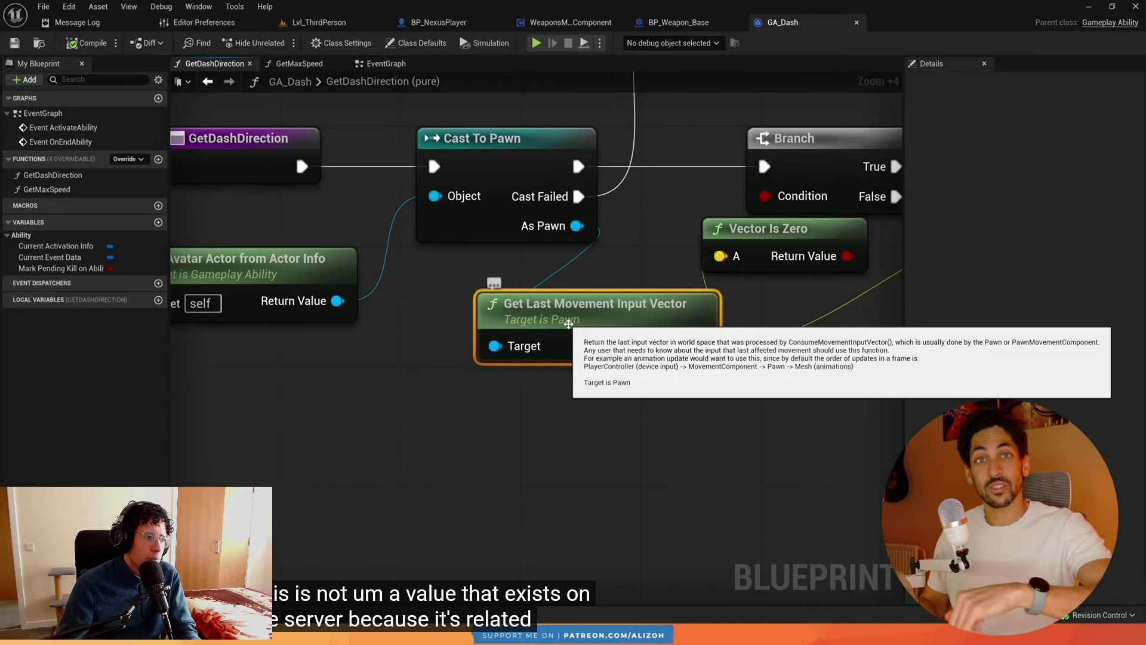
pyautogui.hotkey('alt', 'Tab')
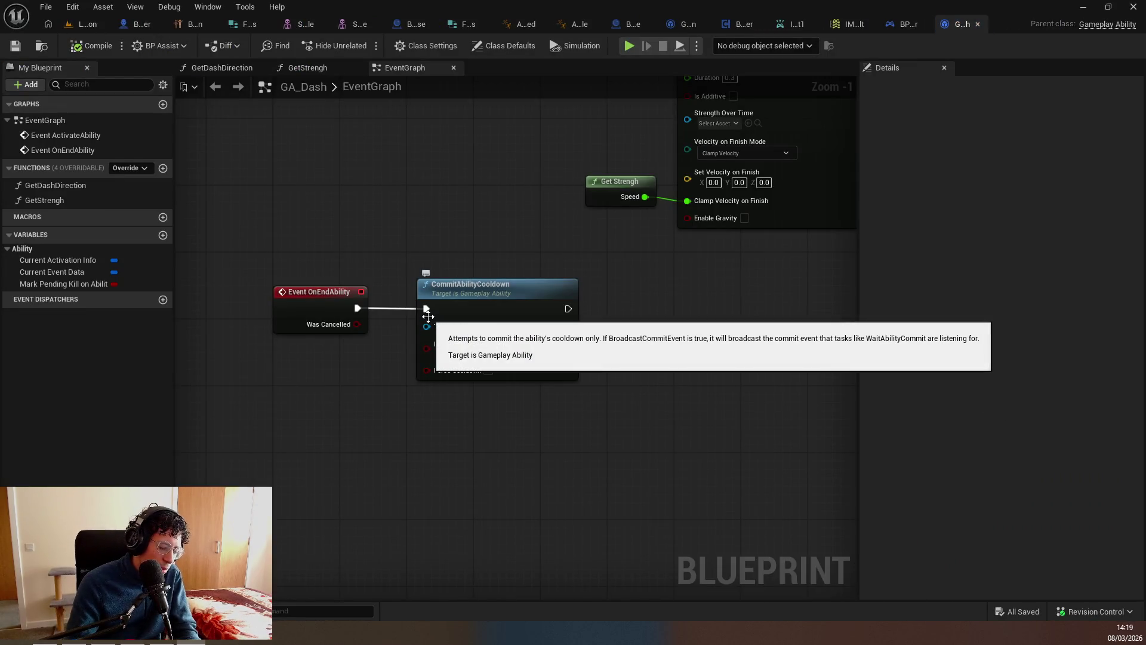
# Open GA_Dash's GetDashDirection function and select its Get Last Movement Input Vector node.
pyautogui.moveTo(428, 317)
pyautogui.mouseDown()
pyautogui.moveTo(540, 301)
pyautogui.moveTo(345, 227)
pyautogui.moveTo(371, 317)
pyautogui.mouseUp()
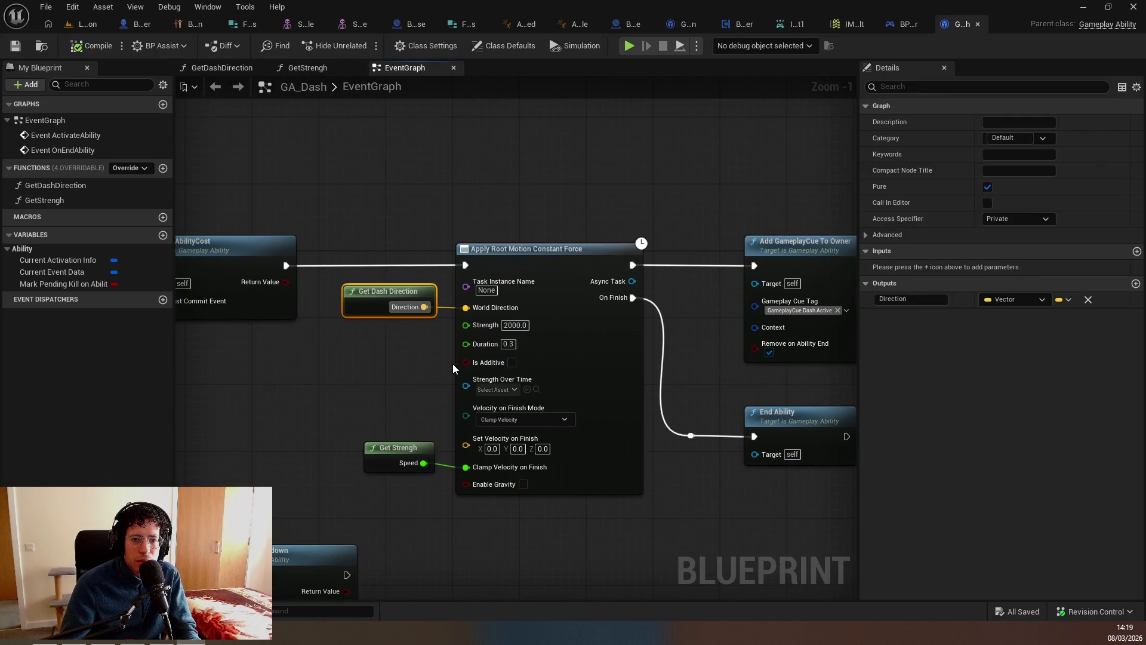
pyautogui.doubleClick(360, 302)
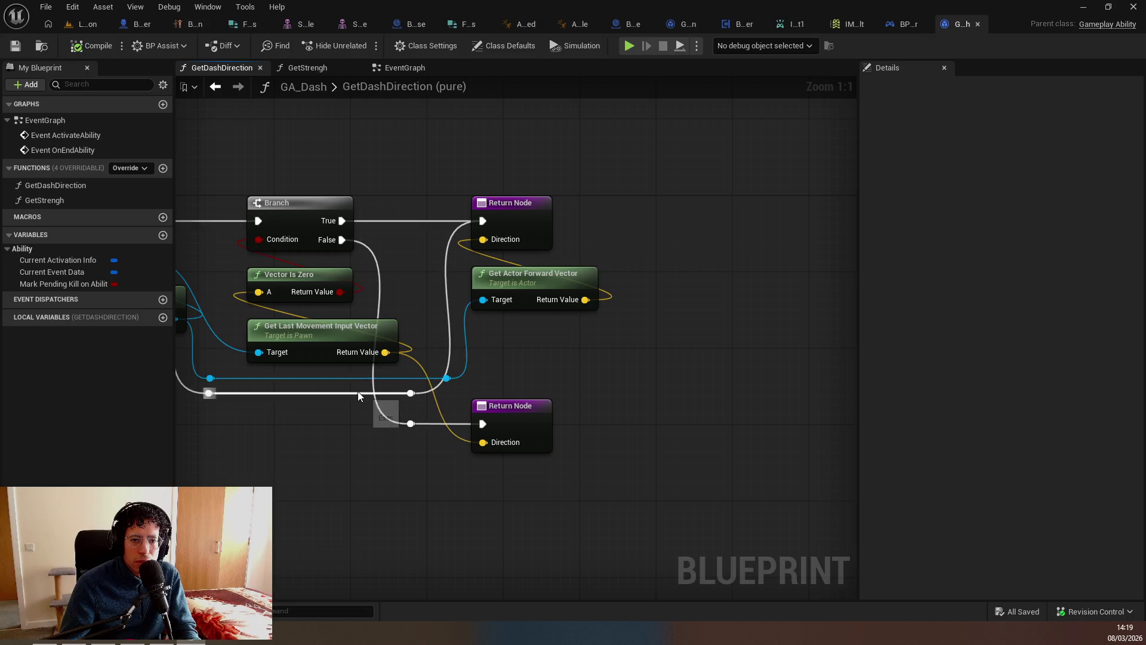
pyautogui.click(342, 328)
pyautogui.moveTo(344, 332)
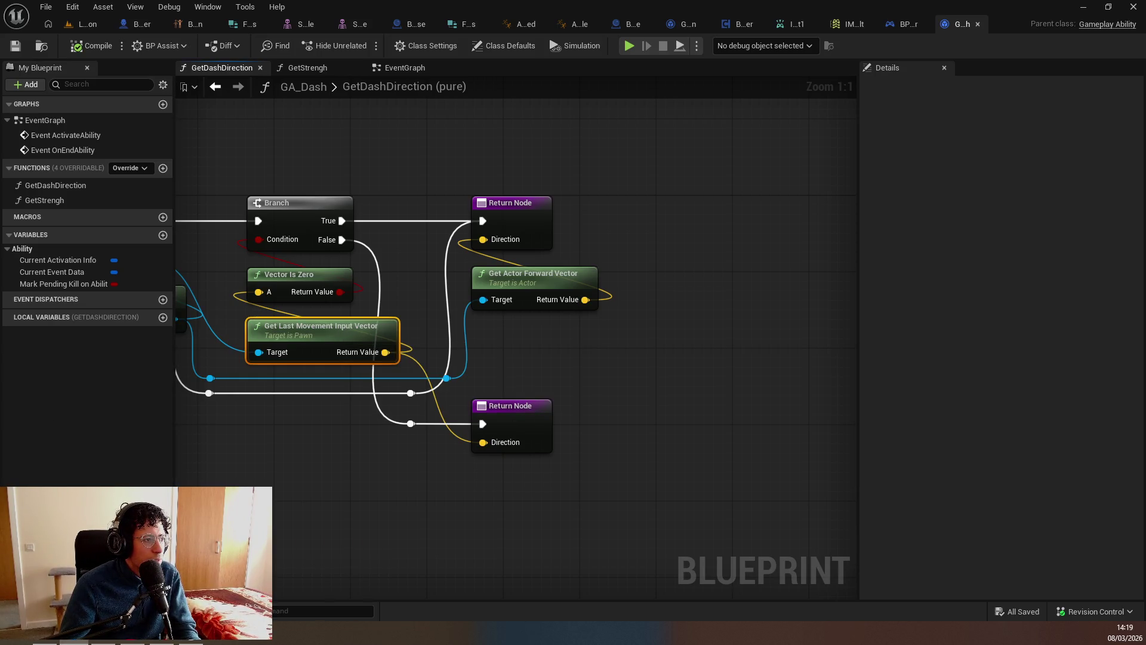
pyautogui.hotkey('alt', 'Tab')
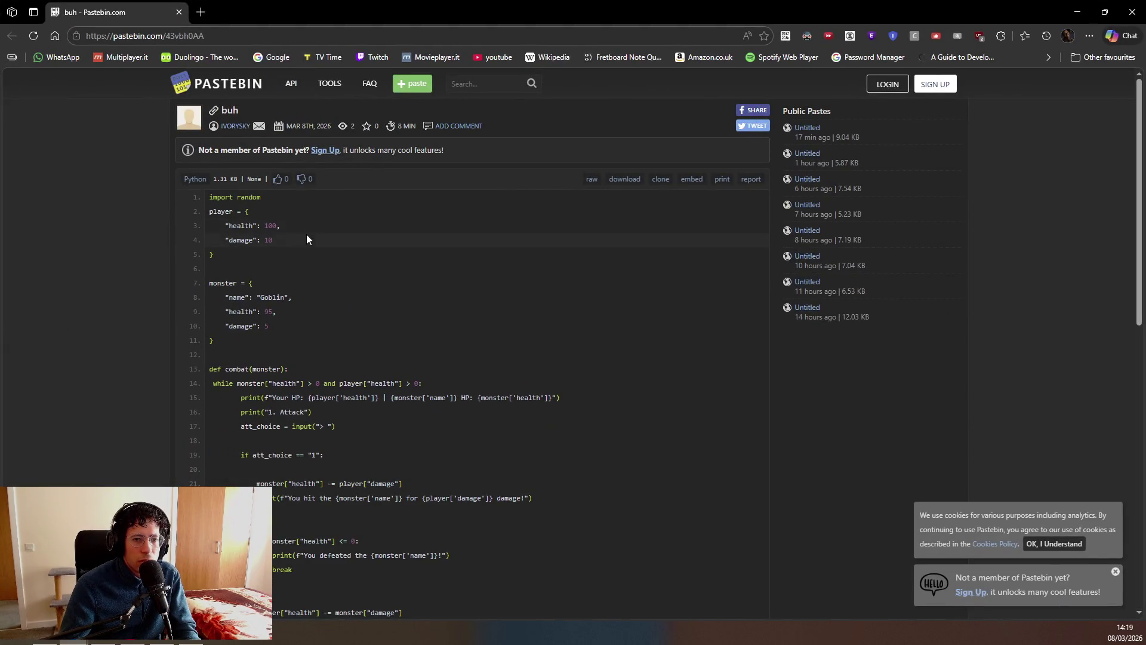
pyautogui.scroll(-2, 284, 216)
pyautogui.scroll(1, 280, 217)
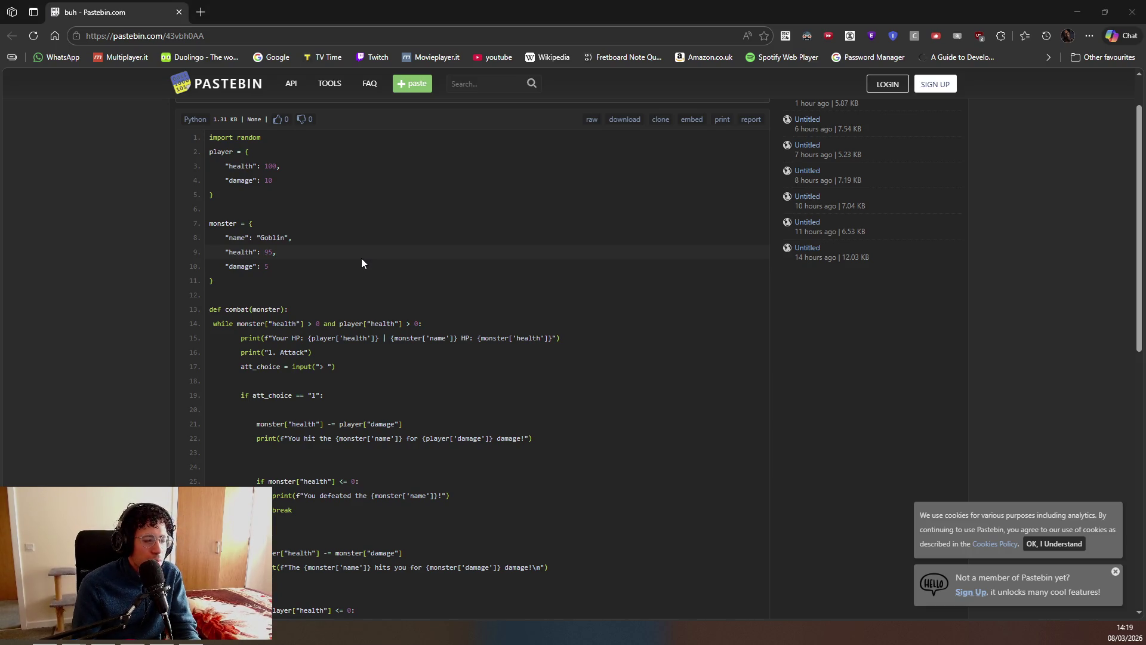
pyautogui.scroll(2, 361, 258)
pyautogui.click(390, 260)
pyautogui.scroll(-4, 325, 270)
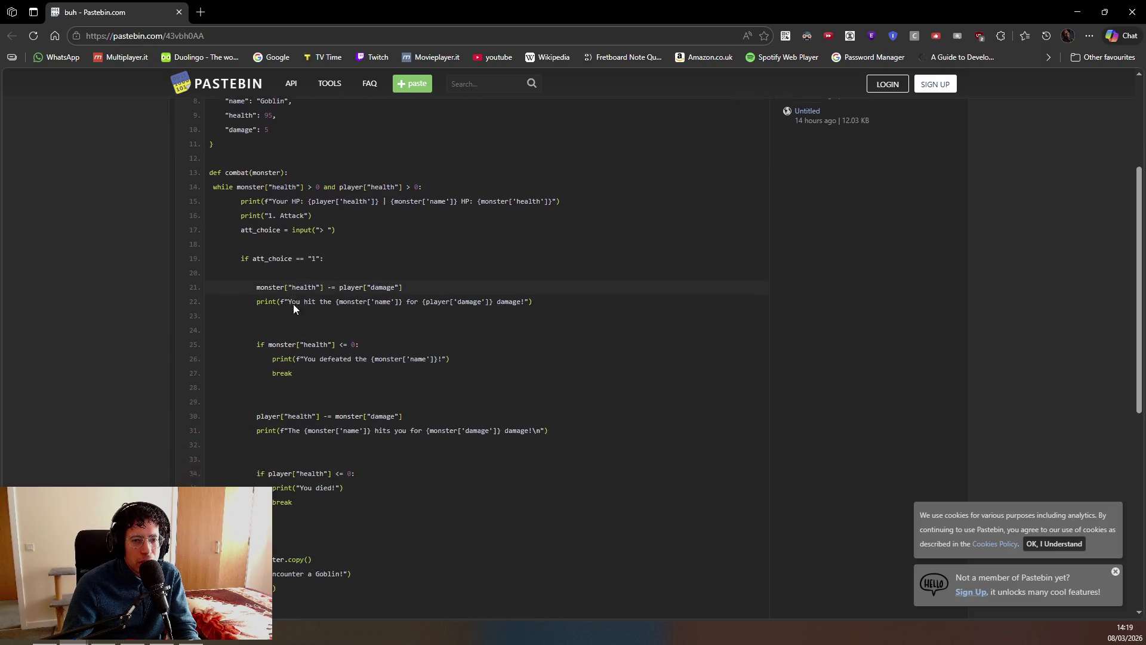
pyautogui.scroll(-5, 293, 306)
pyautogui.scroll(10, 287, 375)
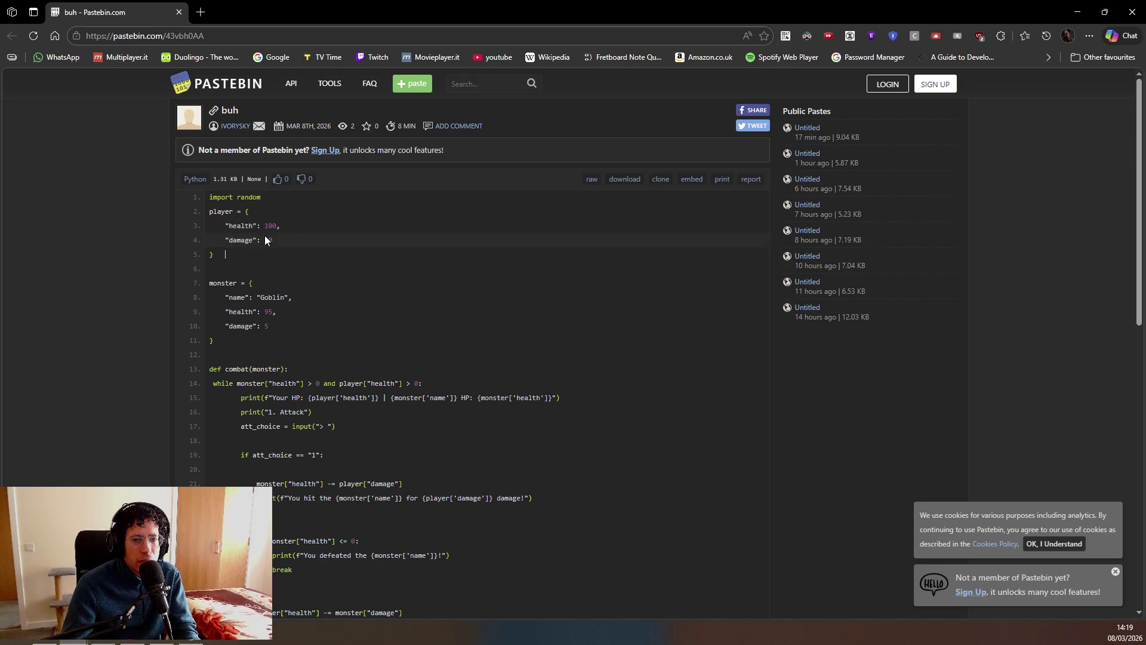
pyautogui.moveTo(222, 256)
pyautogui.mouseDown()
pyautogui.moveTo(259, 235)
pyautogui.moveTo(218, 197)
pyautogui.mouseUp()
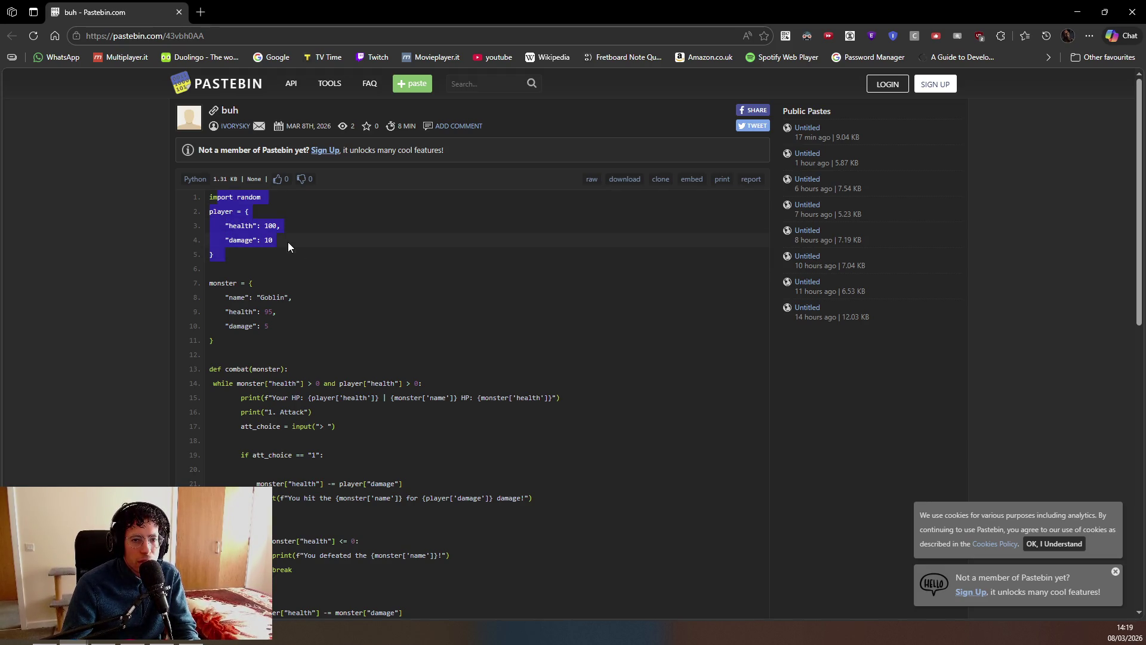
pyautogui.click(288, 242)
pyautogui.scroll(-1, 263, 274)
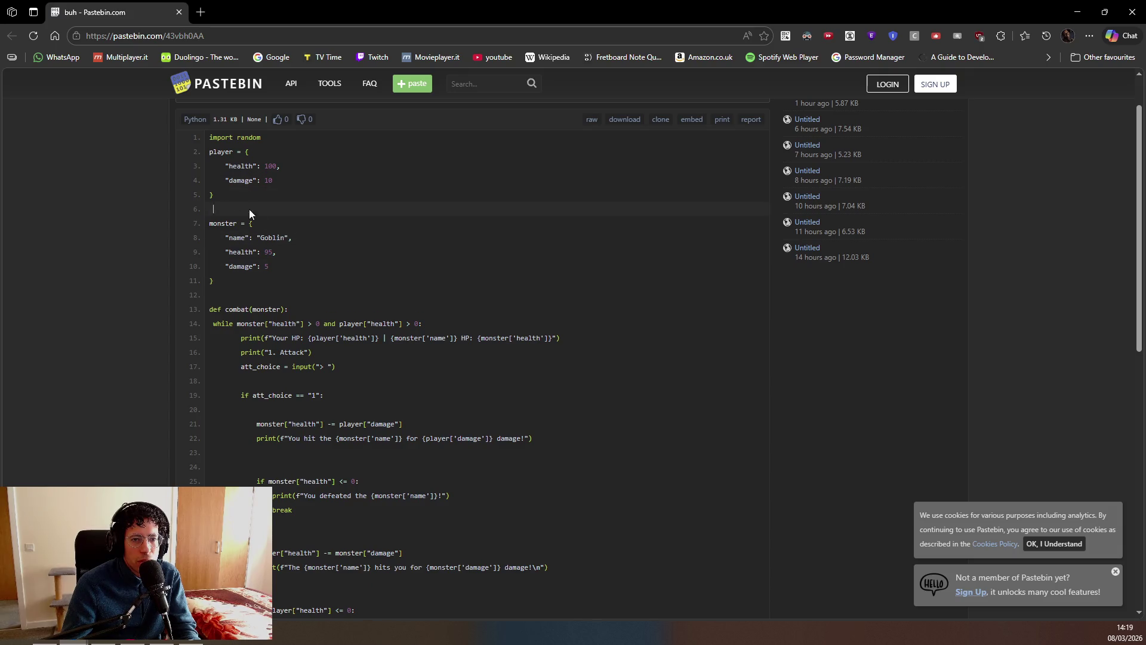
pyautogui.moveTo(275, 181); pyautogui.dragTo(191, 153)
pyautogui.click(274, 191)
pyautogui.moveTo(227, 234); pyautogui.dragTo(325, 274)
pyautogui.click(325, 274)
pyautogui.scroll(-3, 277, 290)
pyautogui.scroll(2, 249, 196)
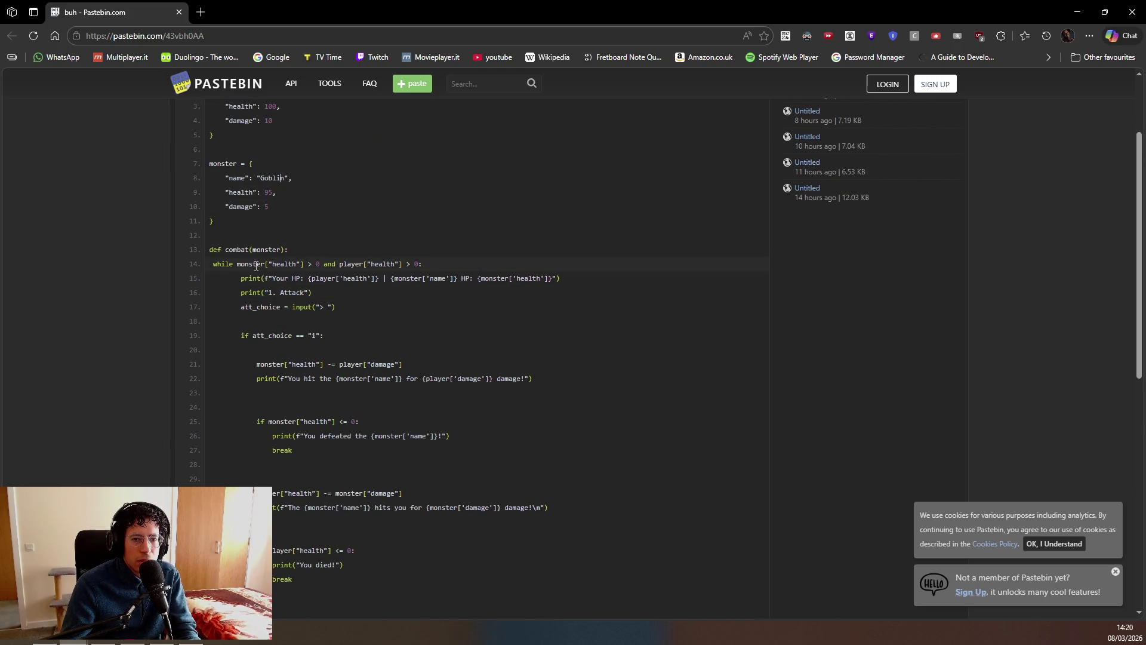
pyautogui.click(333, 249)
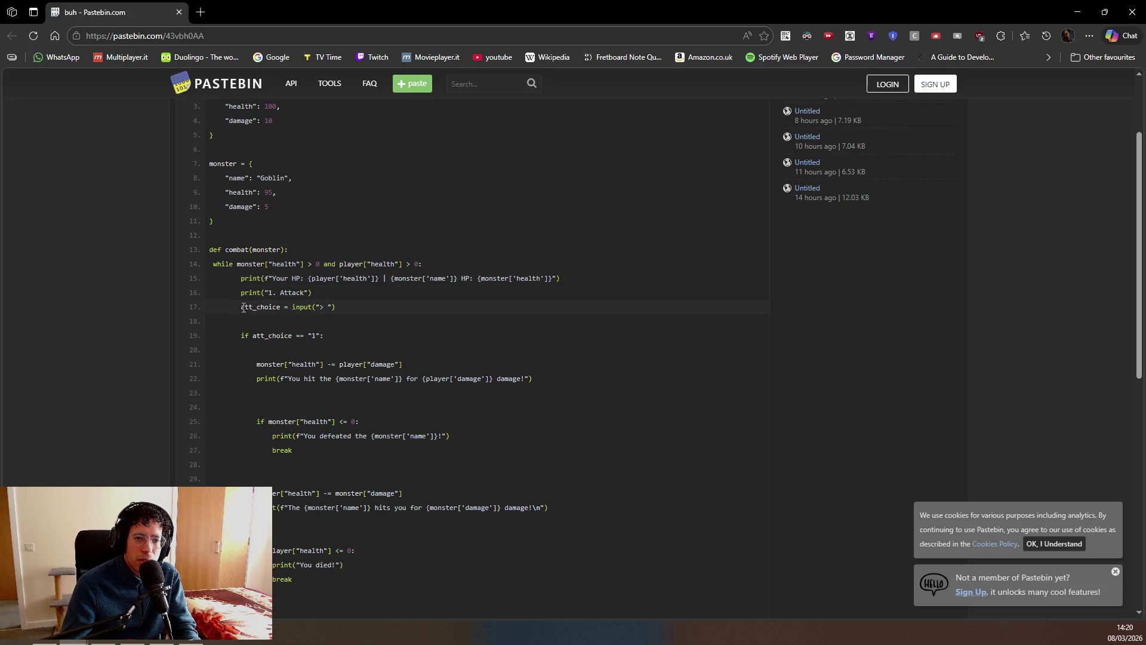
pyautogui.scroll(-1, 297, 304)
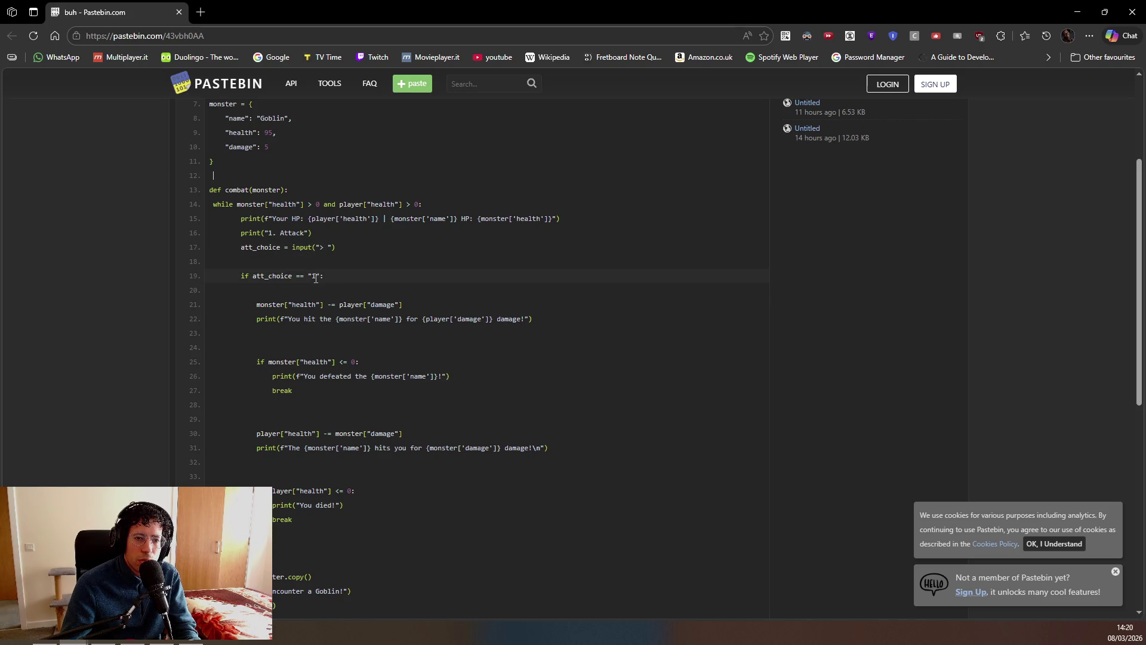
pyautogui.scroll(-1, 322, 288)
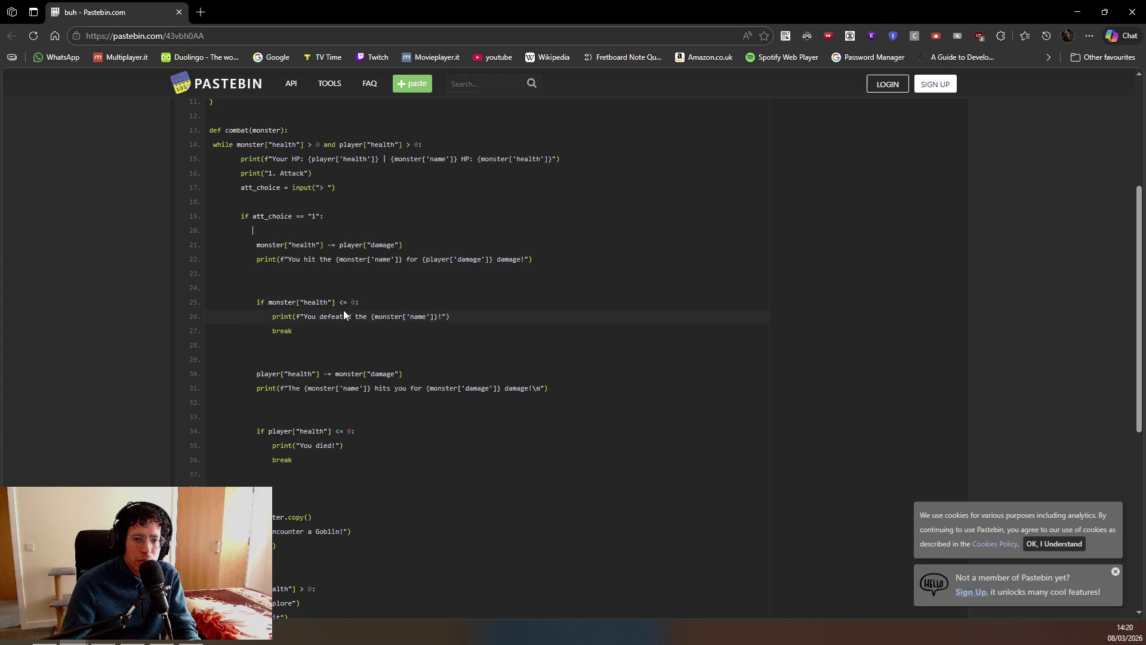
pyautogui.scroll(-2, 344, 314)
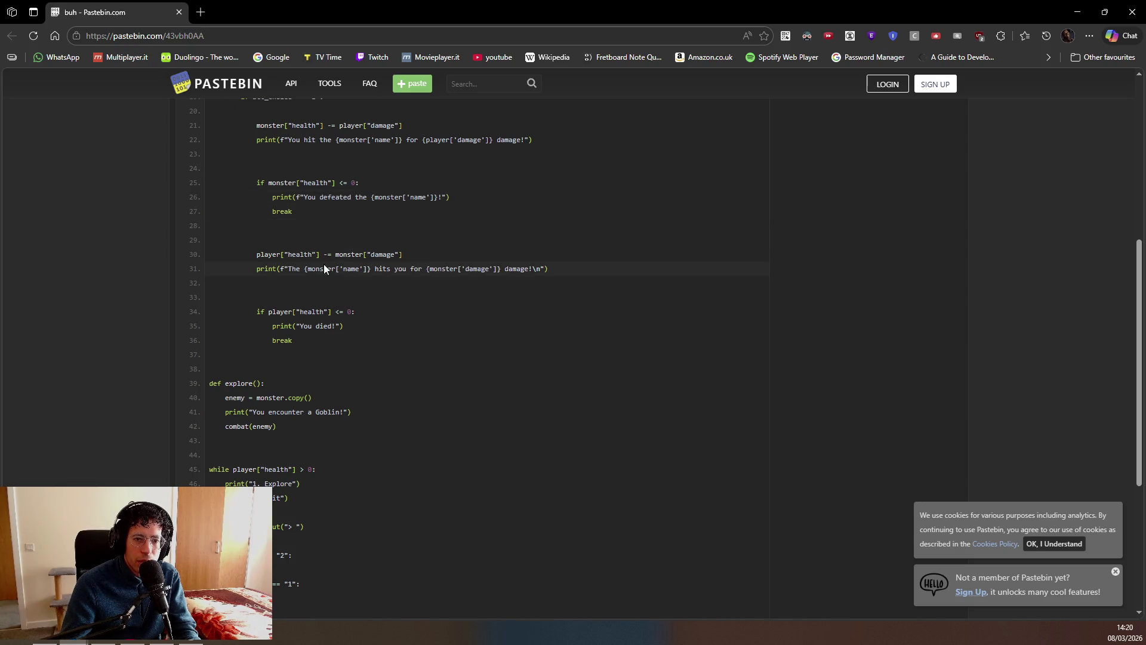
pyautogui.scroll(2, 309, 224)
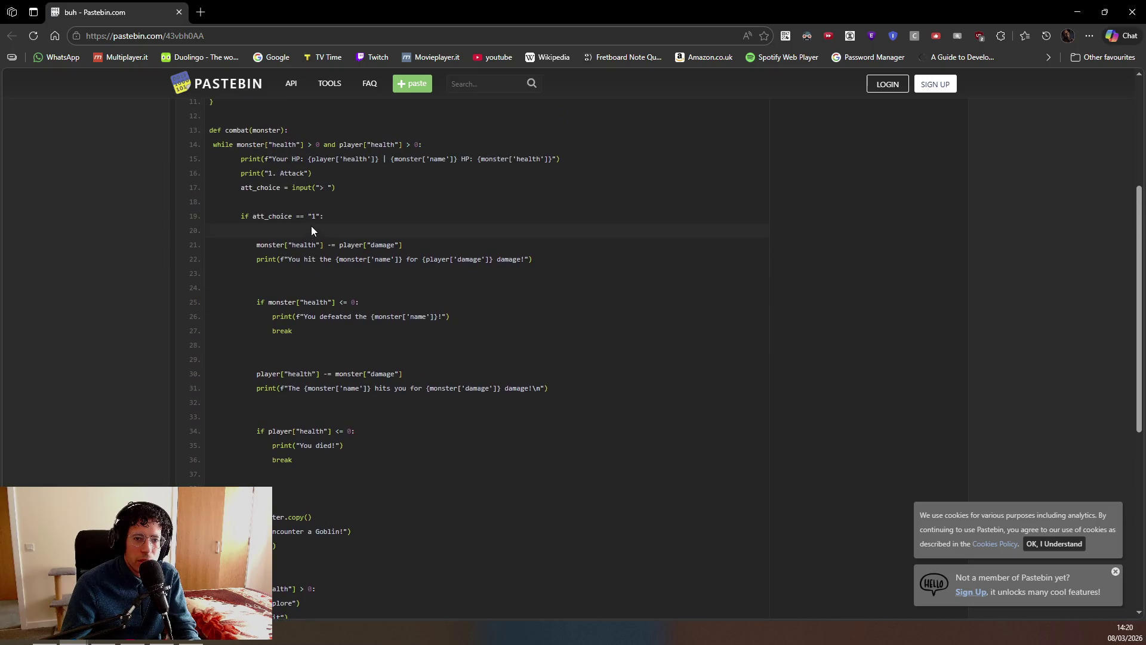
pyautogui.scroll(-2, 319, 239)
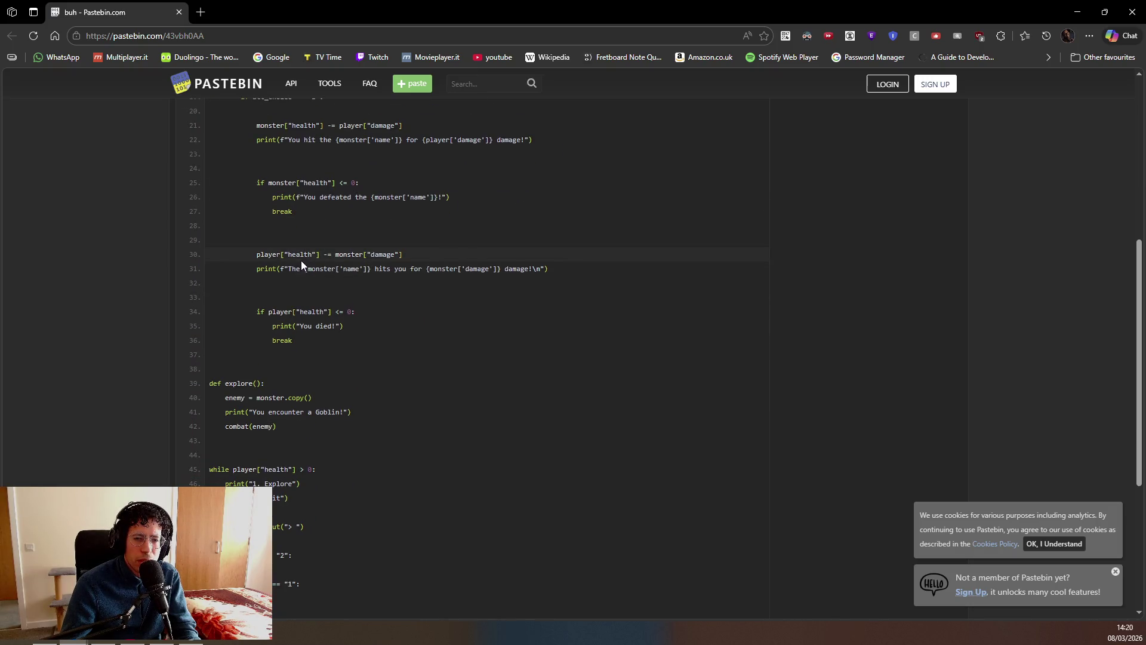
pyautogui.scroll(2, 323, 254)
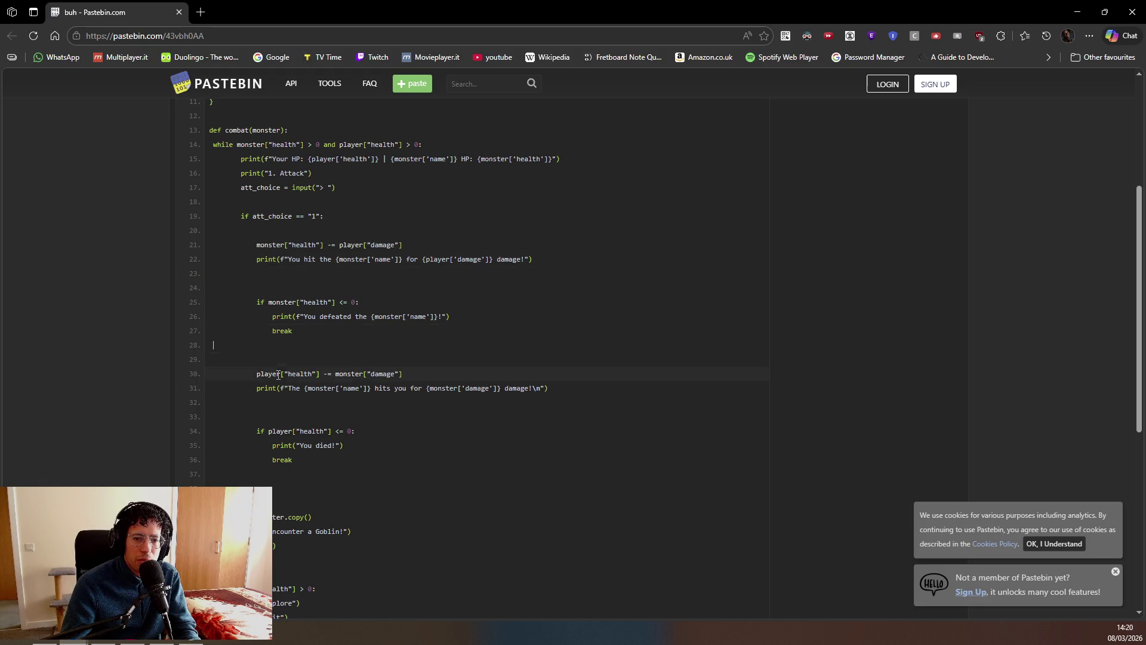
pyautogui.moveTo(402, 374); pyautogui.dragTo(280, 373)
pyautogui.click(368, 335)
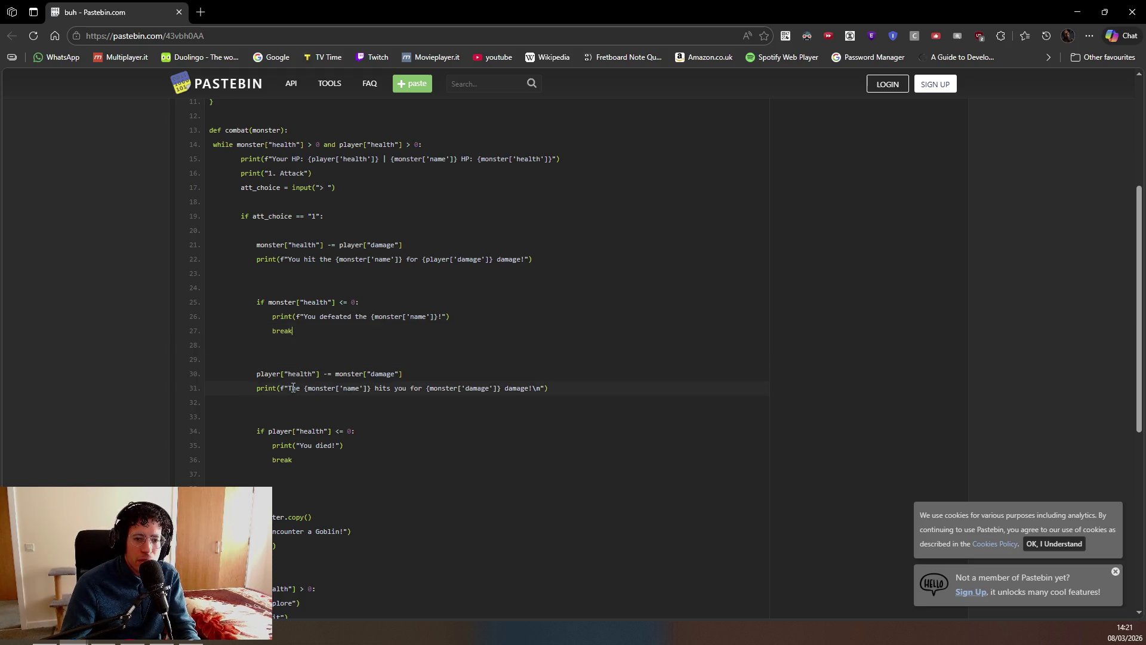
pyautogui.scroll(-2, 326, 397)
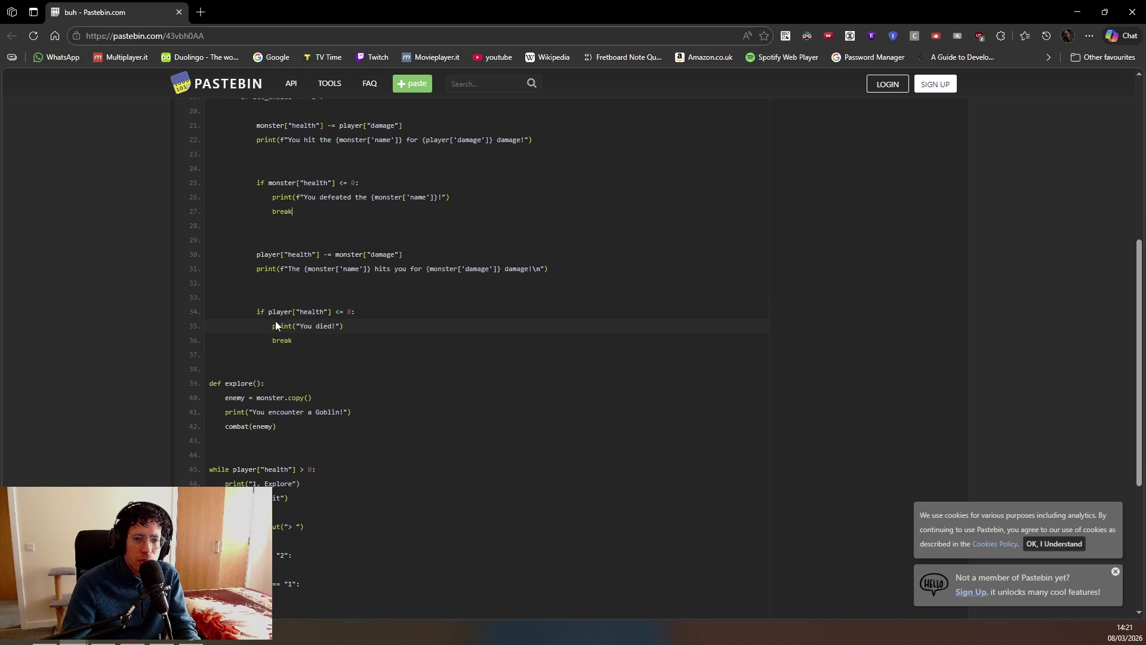
pyautogui.scroll(1, 301, 330)
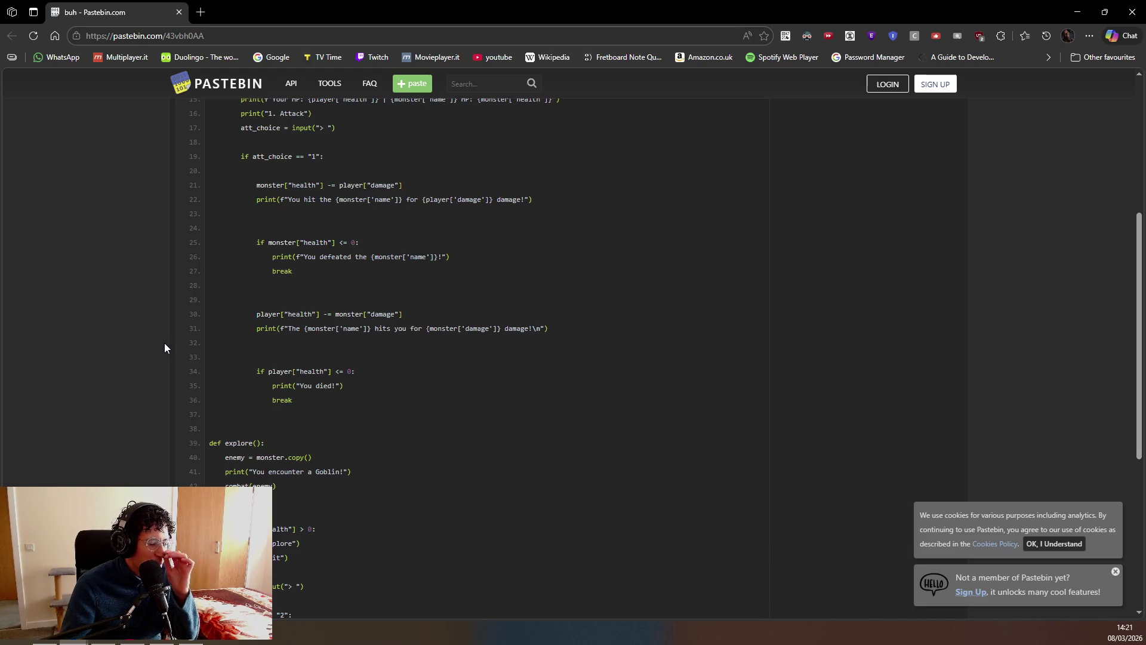
pyautogui.scroll(-5, 390, 368)
pyautogui.scroll(3, 388, 375)
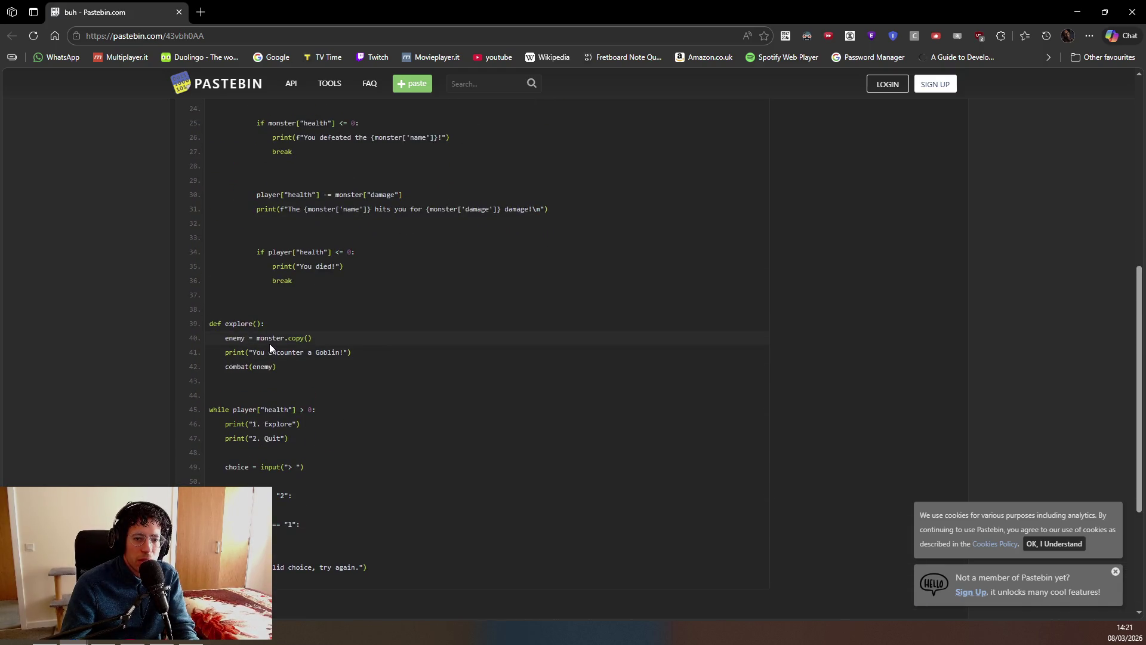
pyautogui.moveTo(353, 352); pyautogui.dragTo(225, 337)
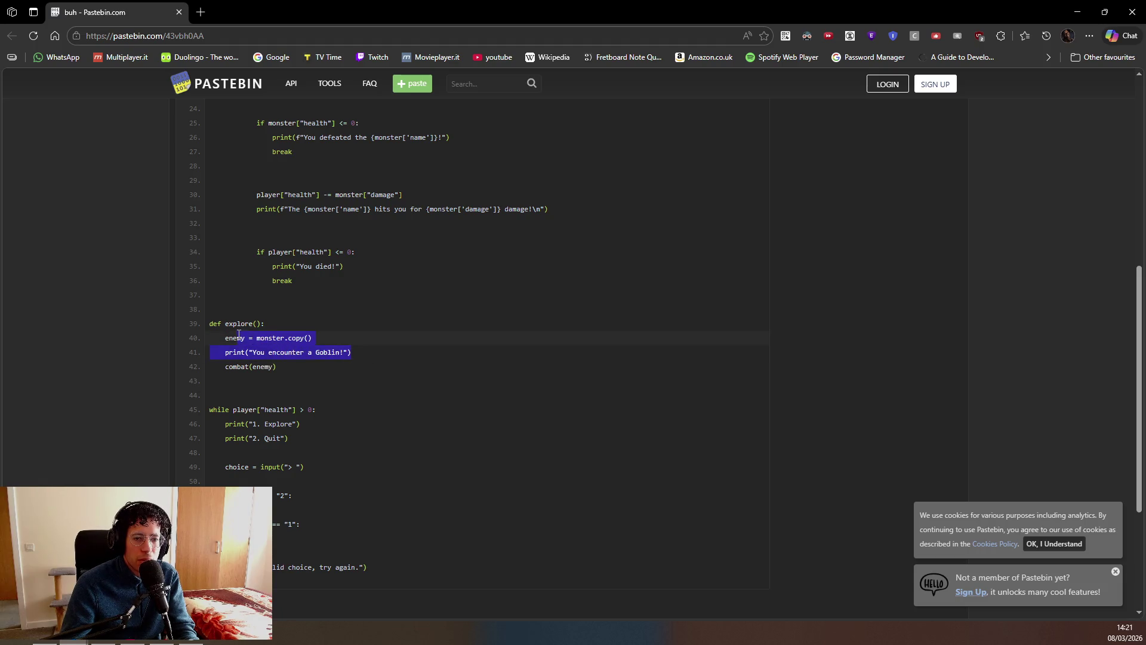
pyautogui.click(258, 363)
pyautogui.moveTo(277, 367); pyautogui.dragTo(209, 354)
pyautogui.scroll(-2, 349, 357)
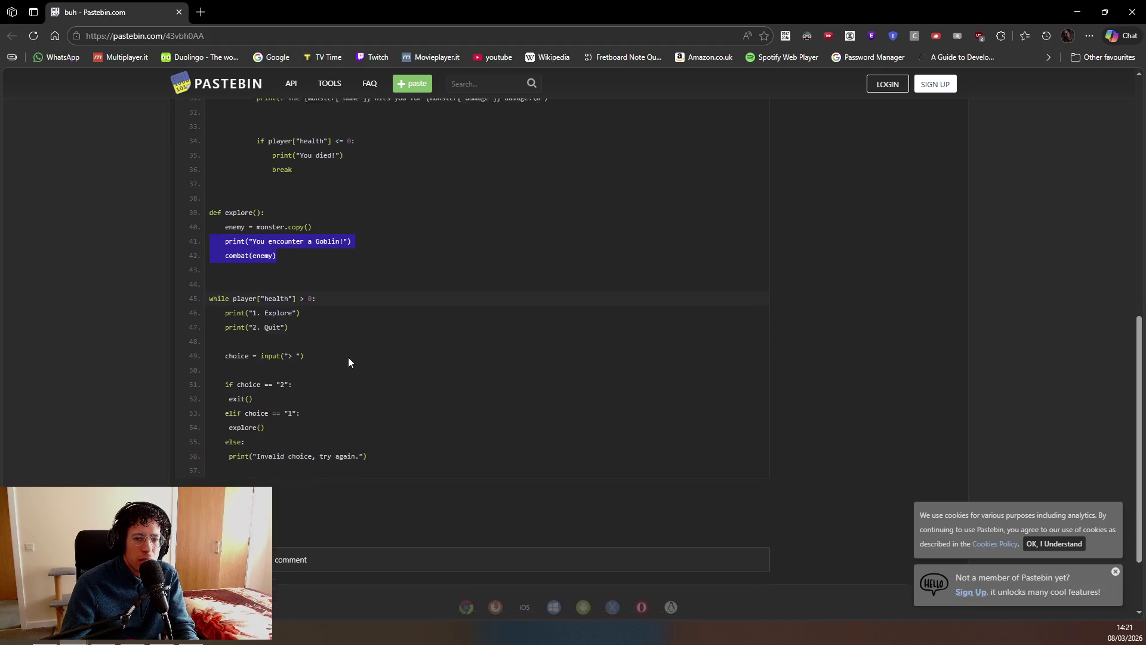
pyautogui.click(341, 345)
pyautogui.doubleClick(239, 205)
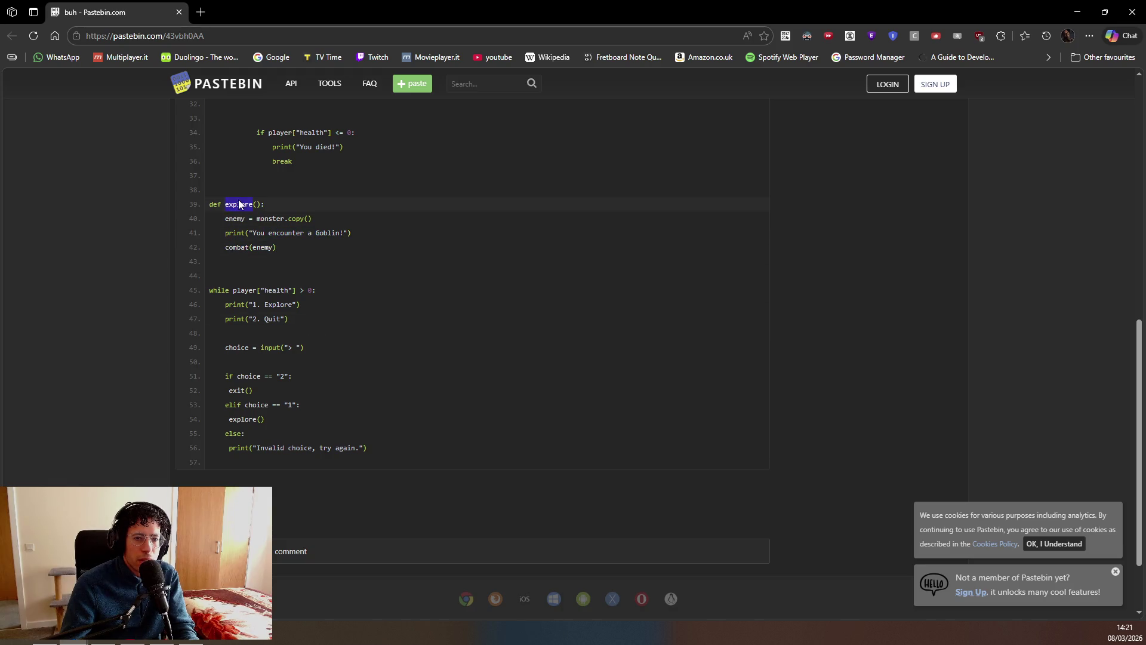
pyautogui.hotkey('ctrl', 'f')
pyautogui.click(316, 320)
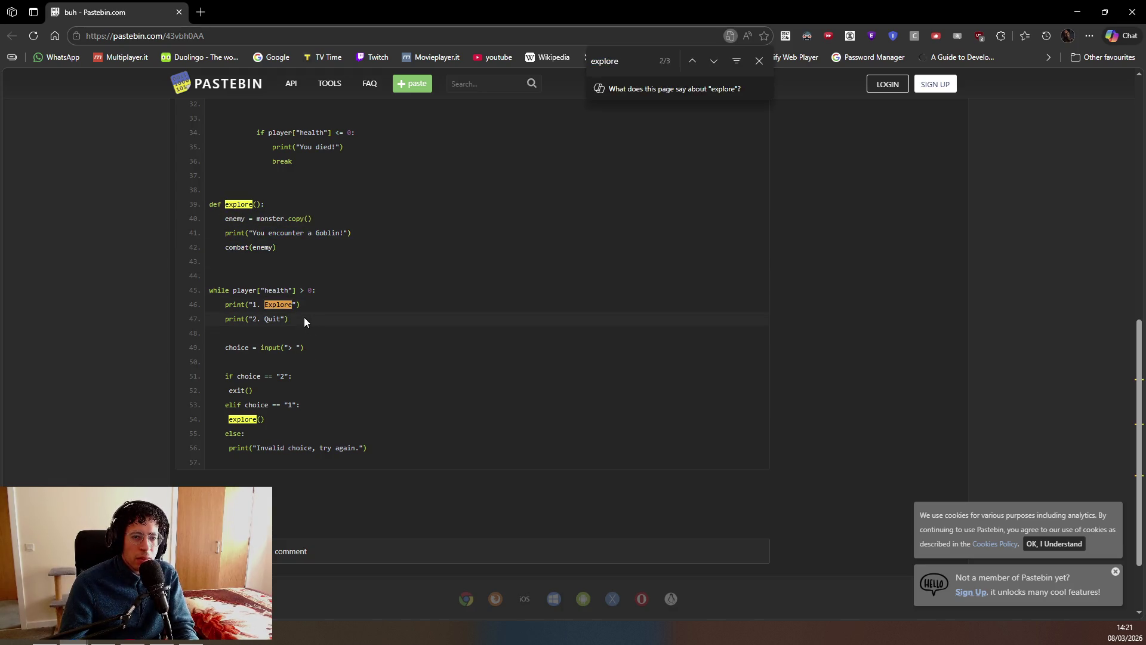
pyautogui.click(348, 306)
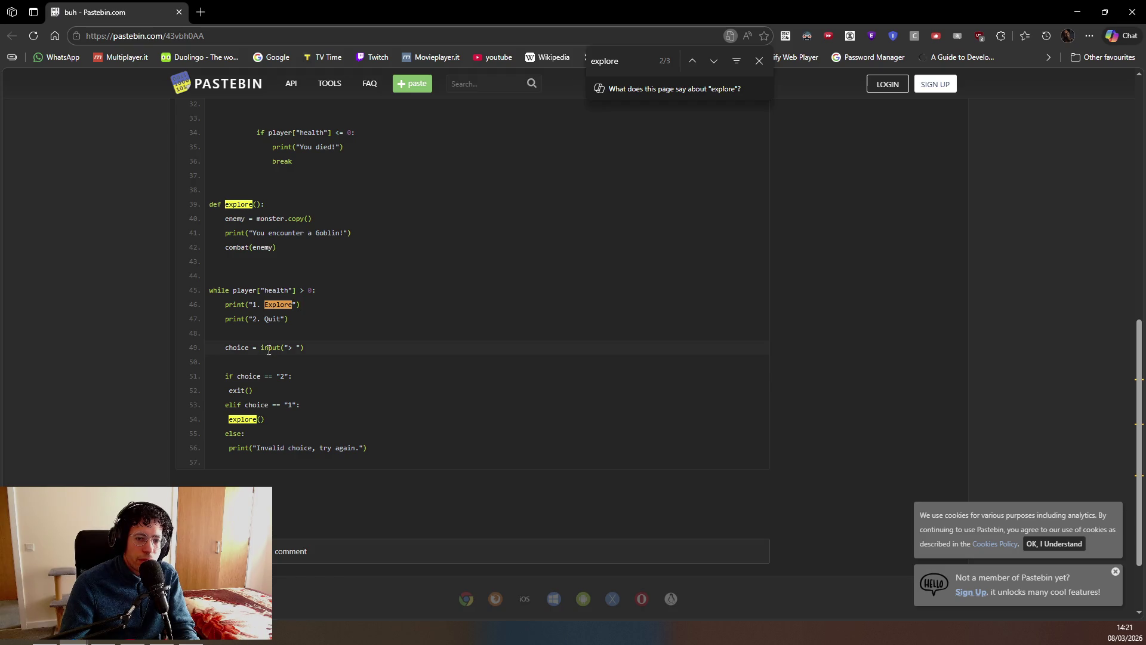
pyautogui.click(346, 352)
pyautogui.scroll(8, 328, 349)
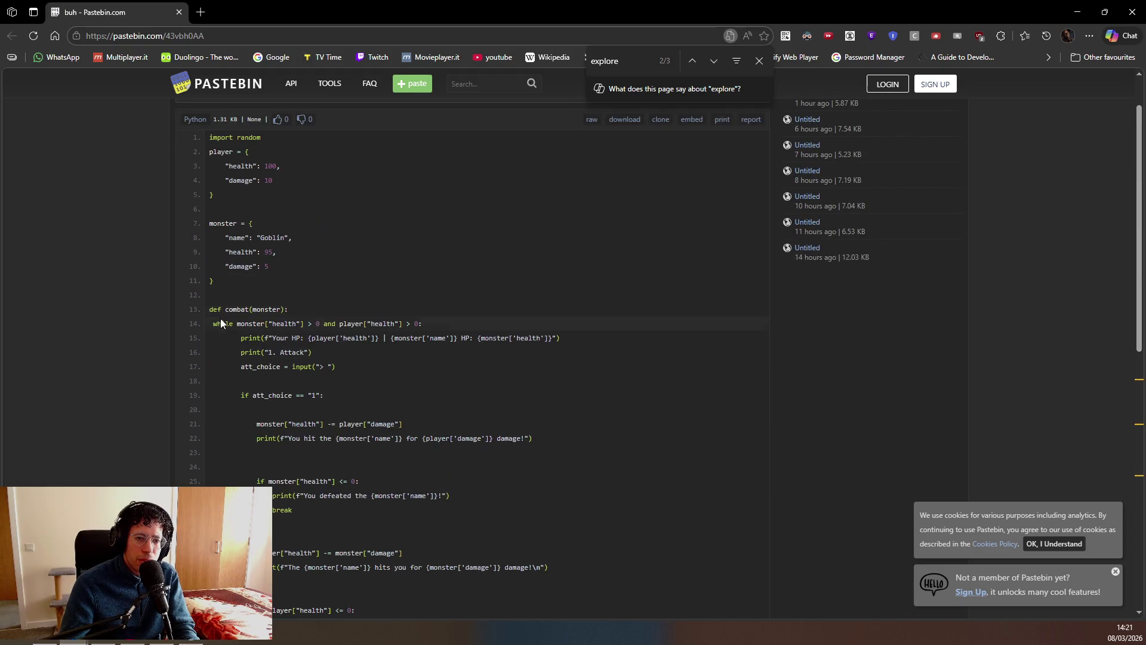
pyautogui.doubleClick(236, 309)
pyautogui.hotkey('ctrl', 'f')
pyautogui.press('Return')
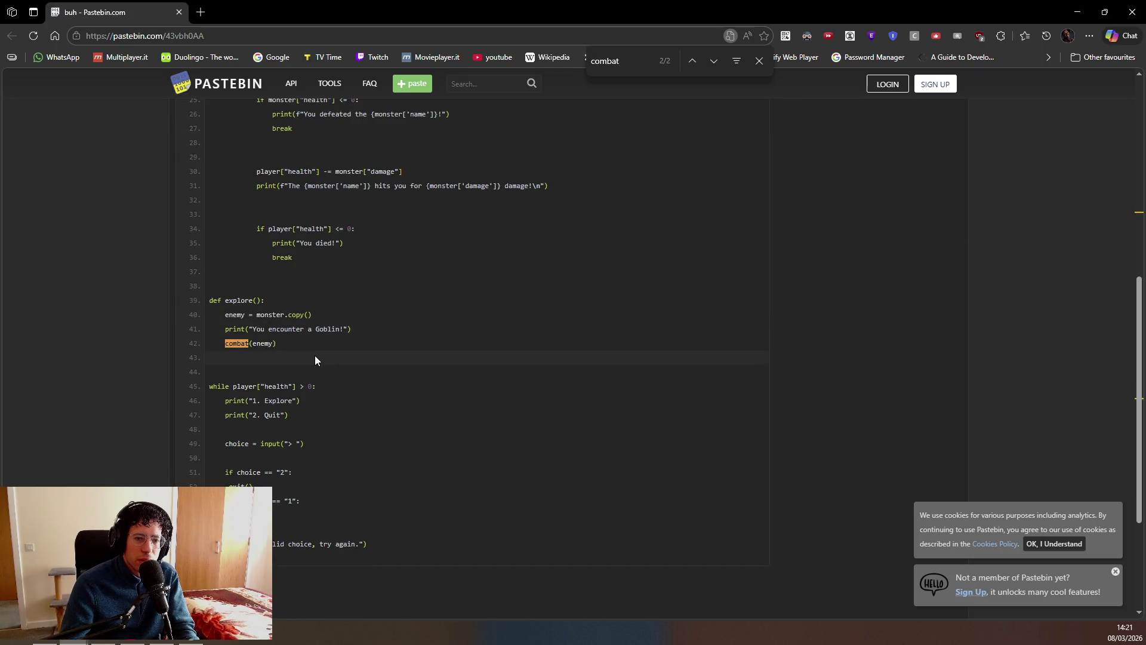
pyautogui.doubleClick(243, 295)
pyautogui.hotkey('ctrl', 'f')
pyautogui.press('Return')
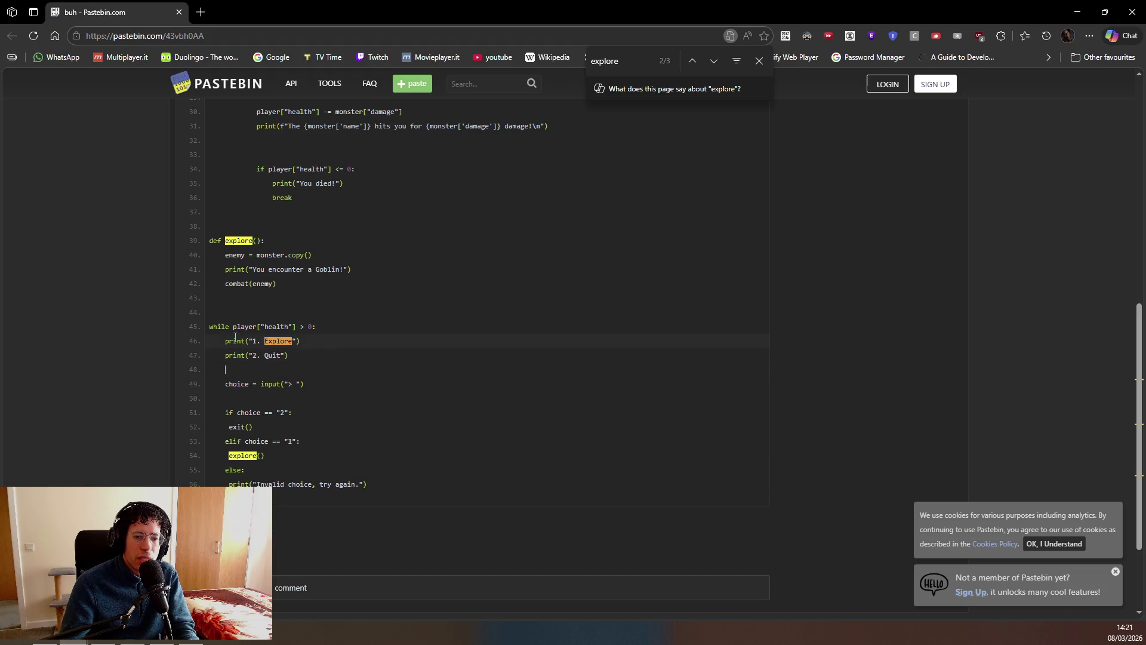
pyautogui.click(356, 369)
pyautogui.scroll(2, 303, 310)
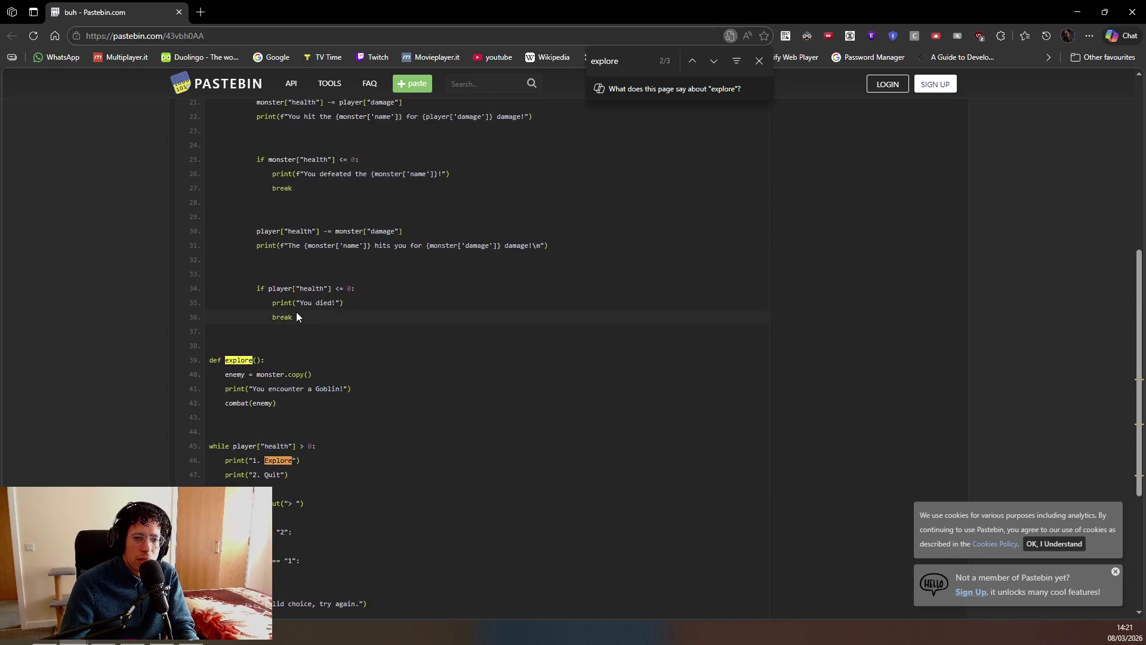
pyautogui.scroll(-4, 297, 317)
pyautogui.scroll(1, 268, 331)
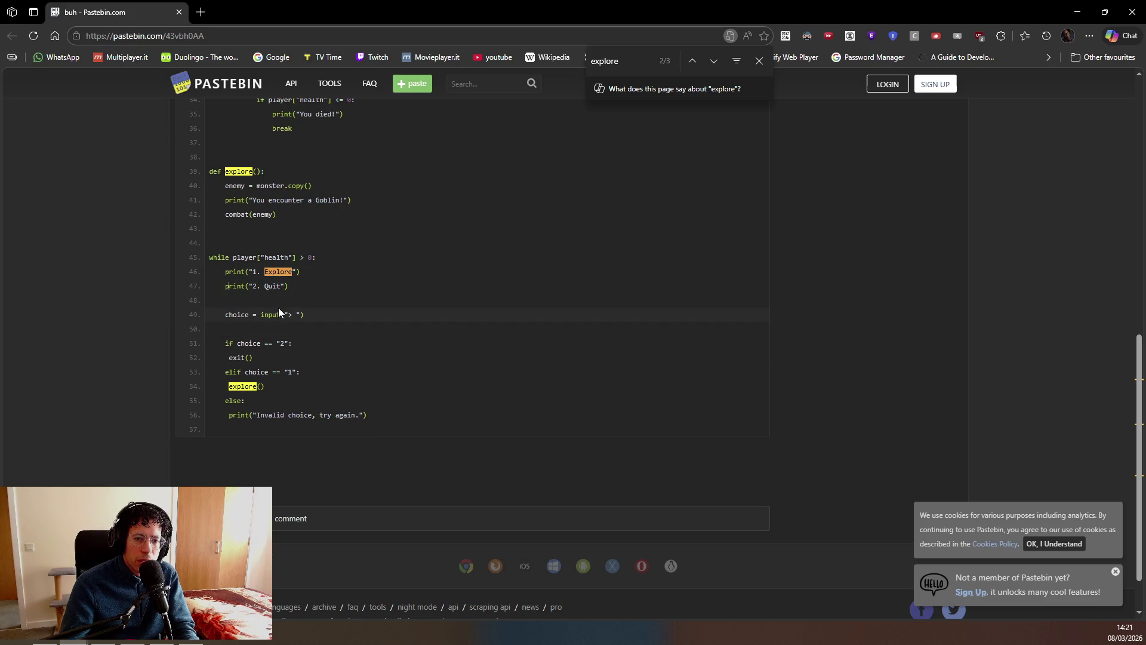
pyautogui.scroll(7, 293, 285)
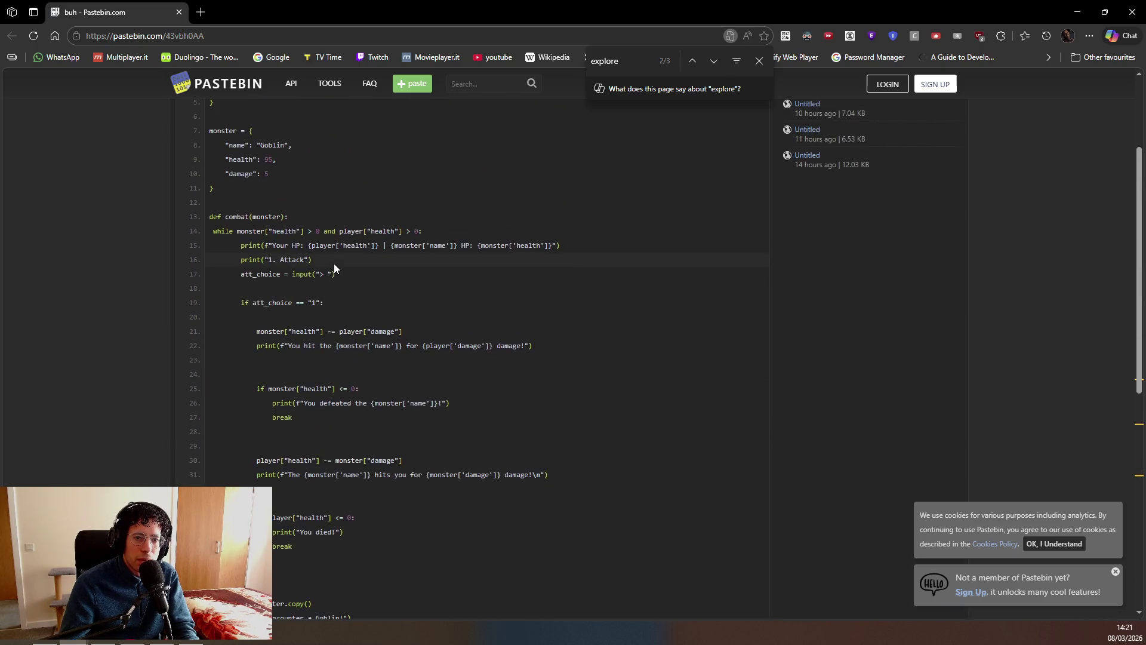
pyautogui.scroll(-4, 292, 245)
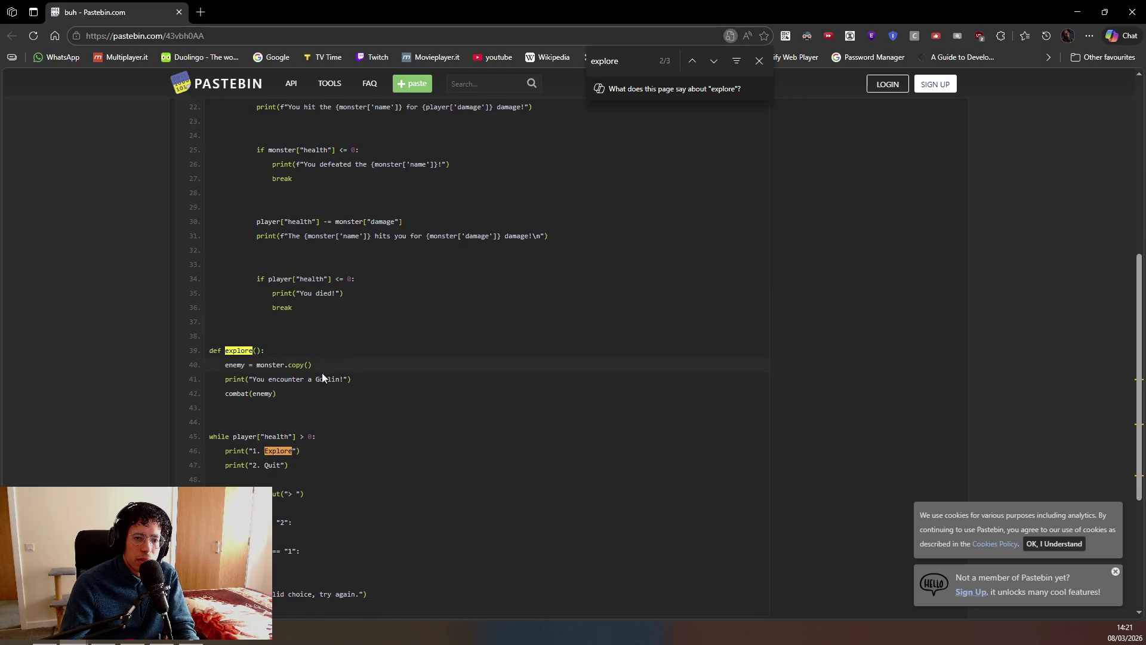
pyautogui.scroll(-4, 325, 383)
pyautogui.scroll(3, 328, 382)
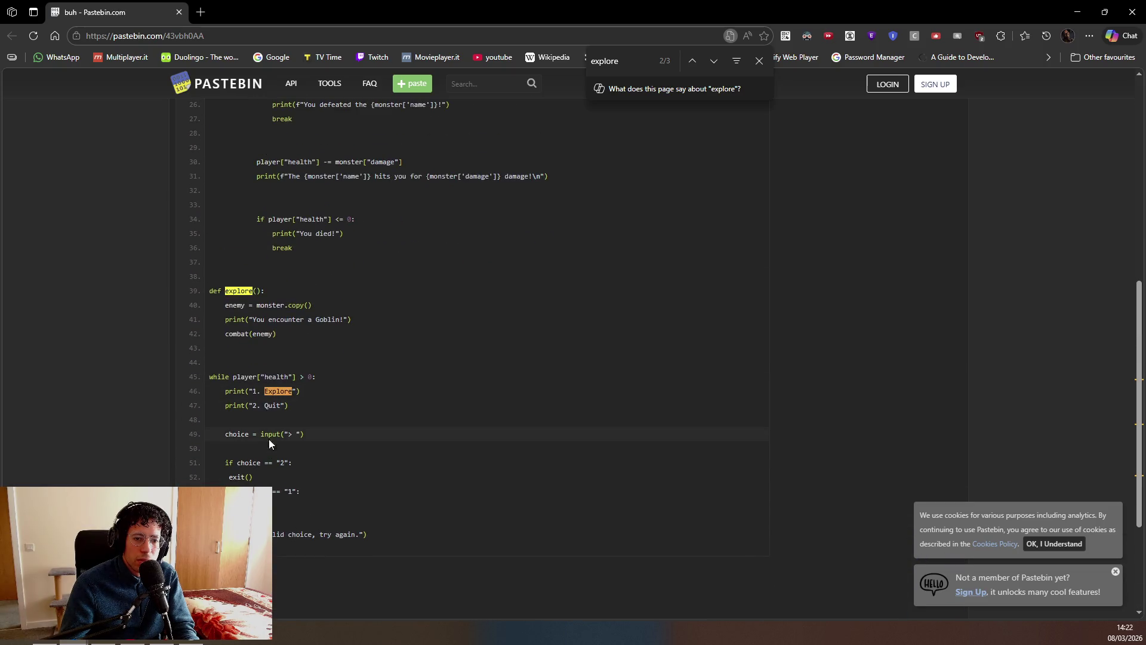
pyautogui.scroll(-2, 332, 430)
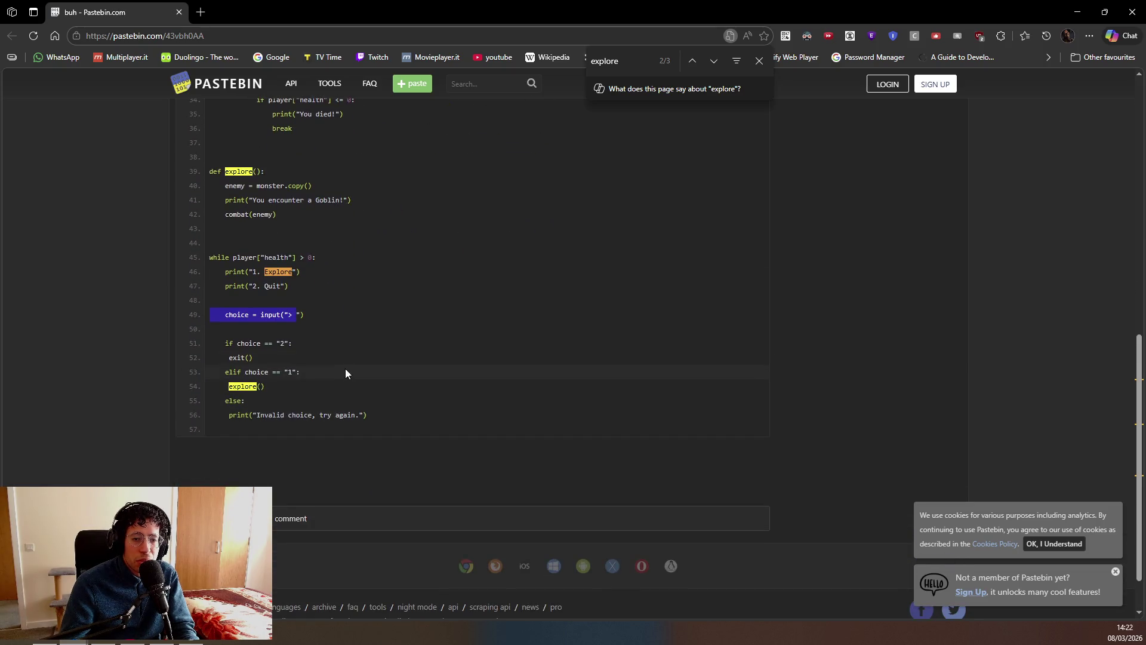
pyautogui.click(282, 355)
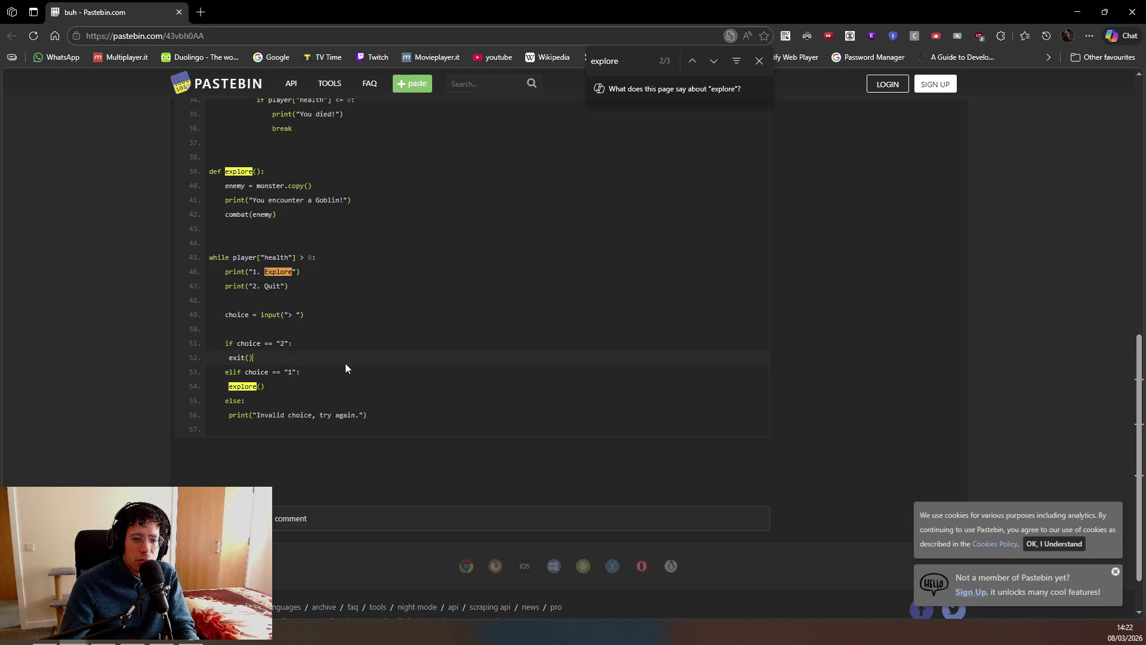
pyautogui.scroll(-1, 361, 367)
pyautogui.moveTo(358, 369)
pyautogui.mouseDown()
pyautogui.moveTo(281, 339)
pyautogui.moveTo(382, 321)
pyautogui.mouseUp()
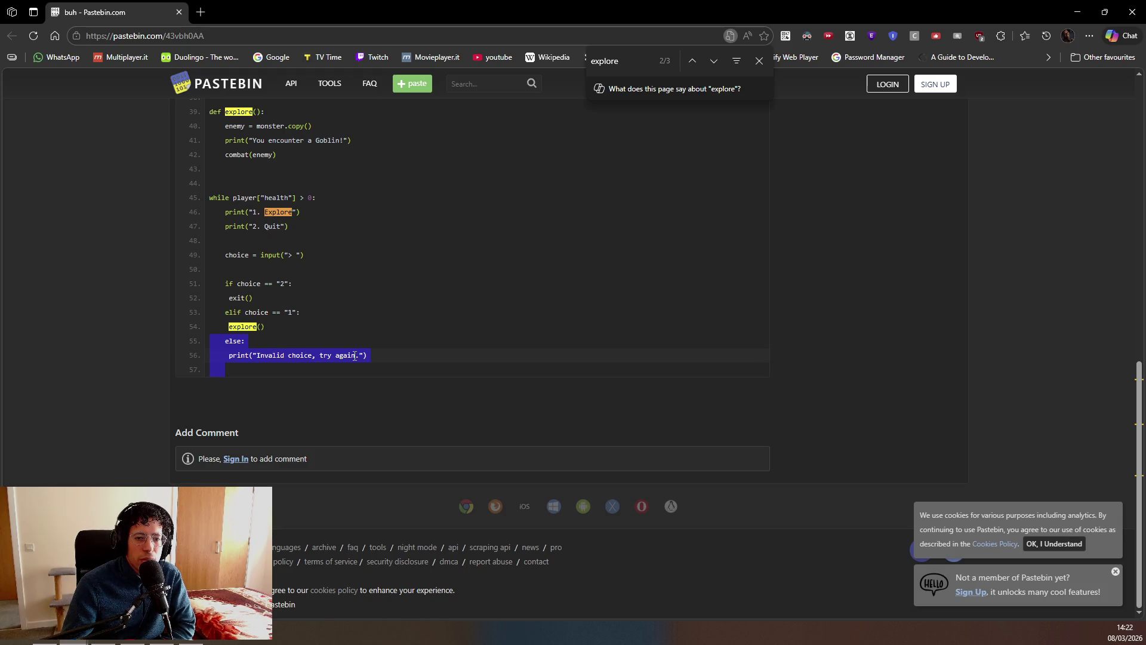
pyautogui.click(306, 314)
pyautogui.scroll(3, 305, 311)
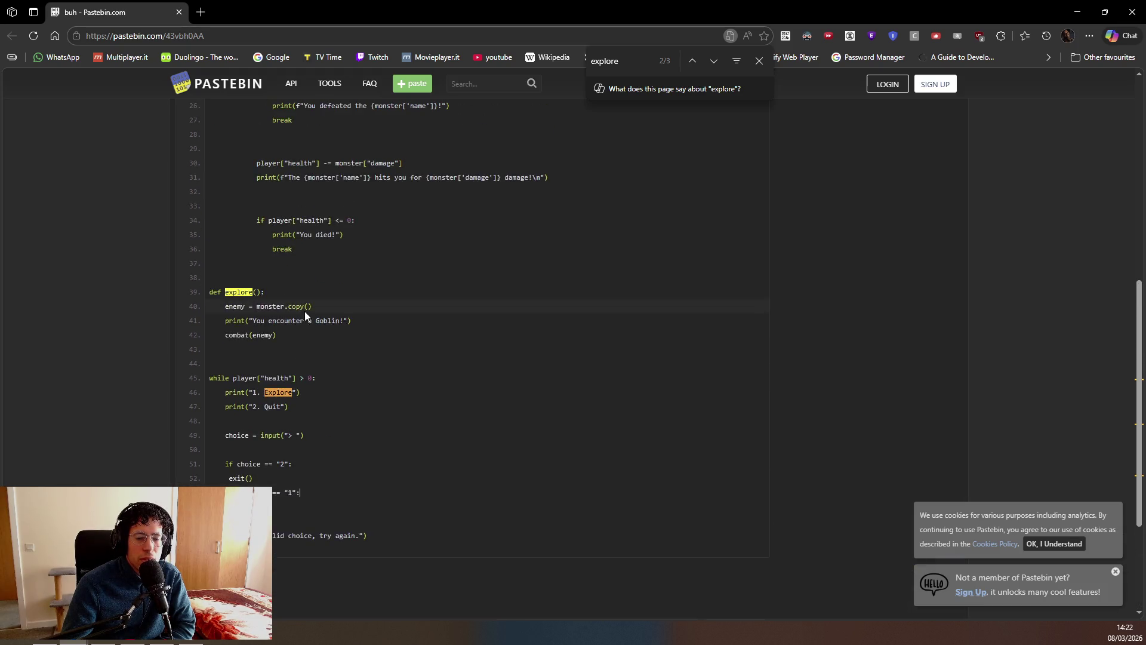
pyautogui.scroll(7, 304, 310)
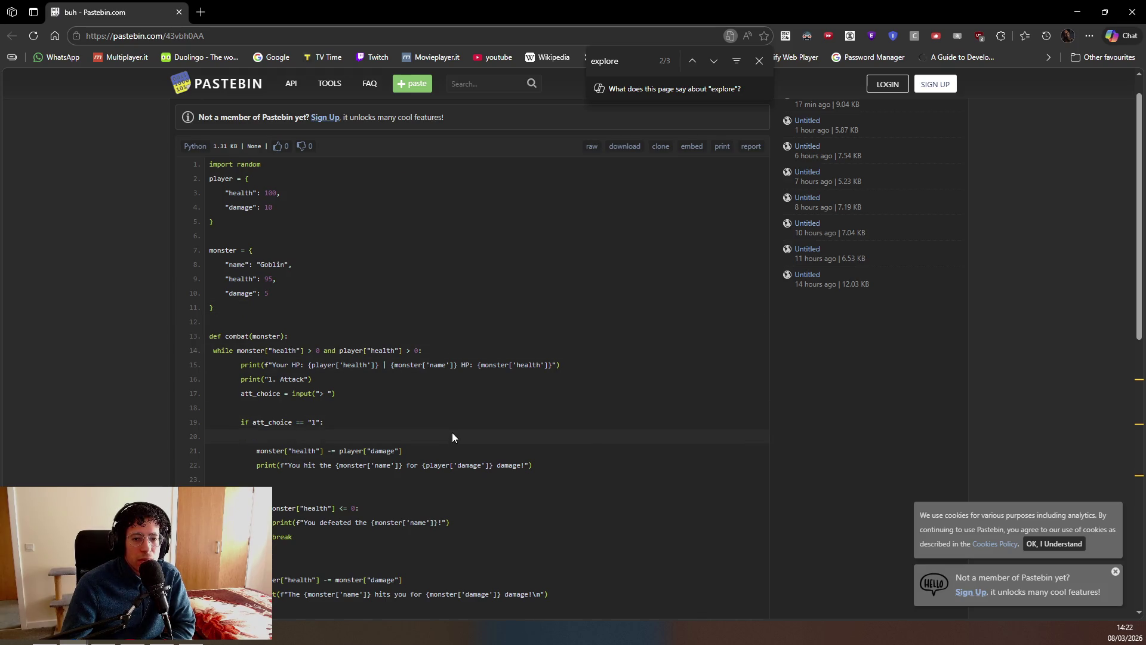
pyautogui.scroll(-3, 531, 454)
pyautogui.scroll(-4, 367, 441)
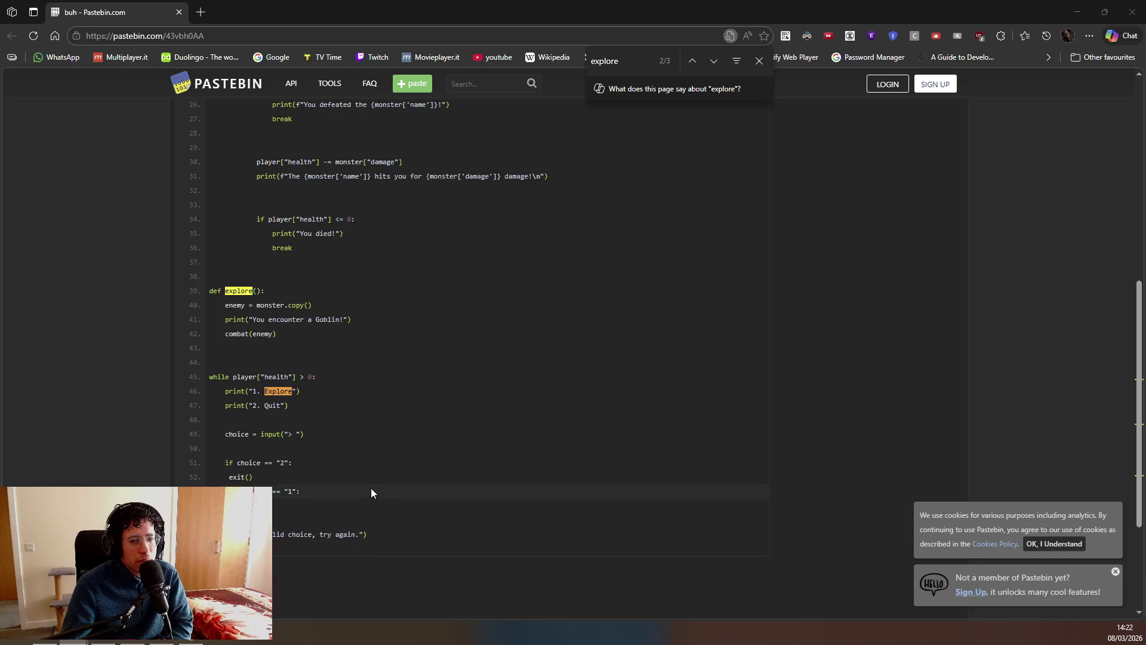
pyautogui.moveTo(371, 492); pyautogui.dragTo(361, 294)
pyautogui.scroll(2, 363, 406)
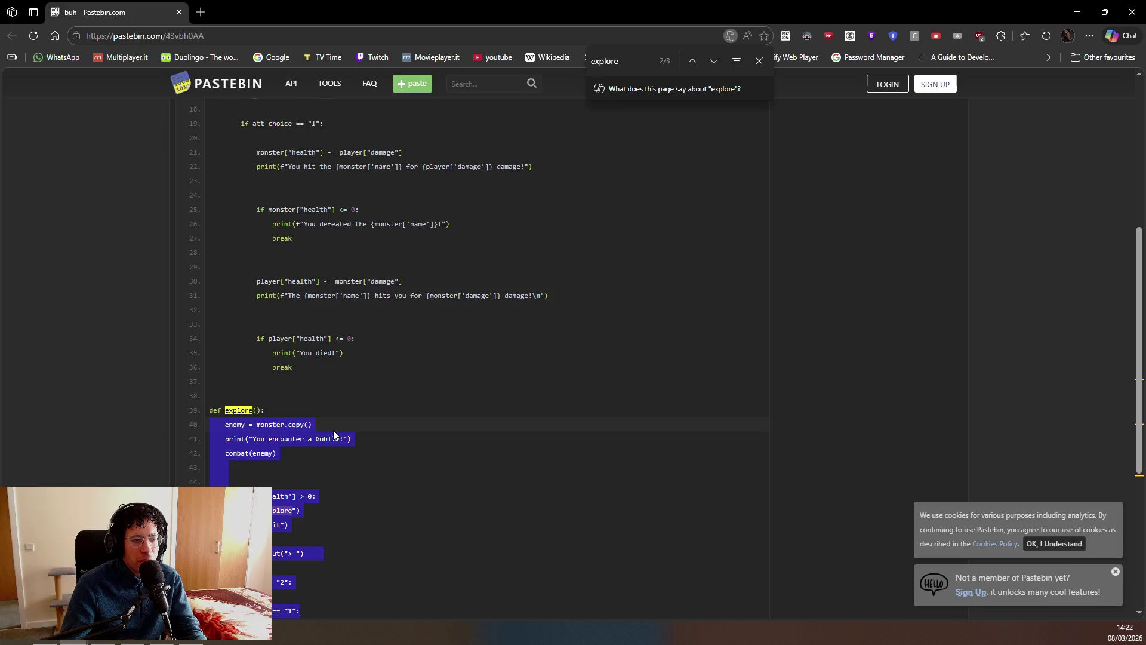
pyautogui.scroll(6, 423, 431)
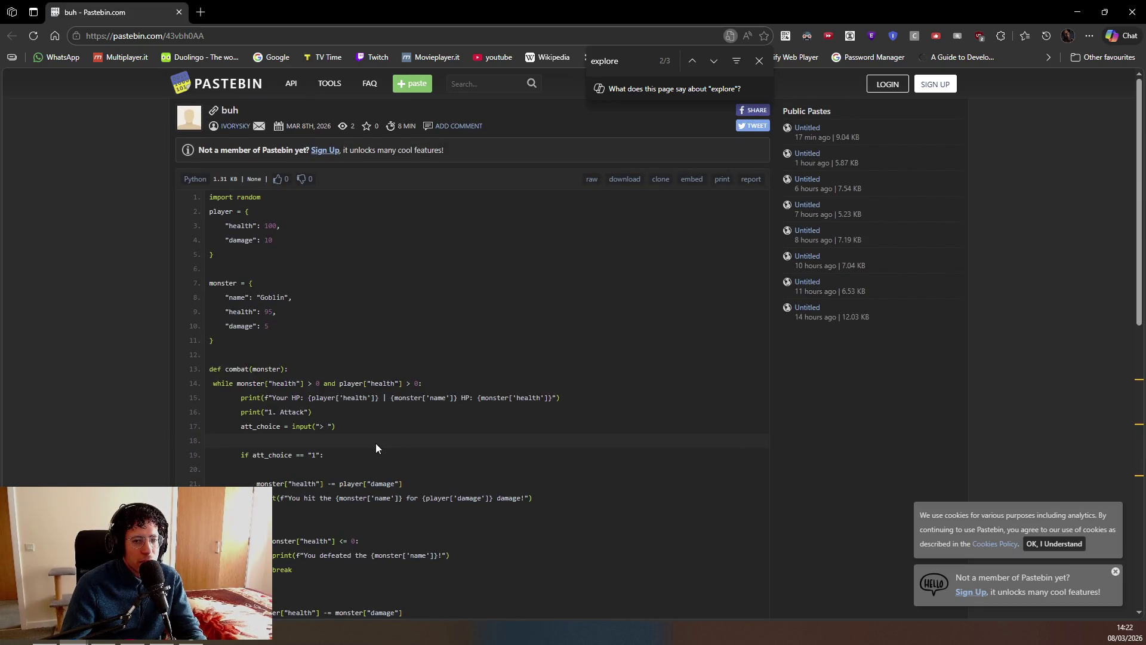
pyautogui.moveTo(266, 326); pyautogui.dragTo(291, 380)
pyautogui.click(372, 489)
pyautogui.scroll(-4, 367, 500)
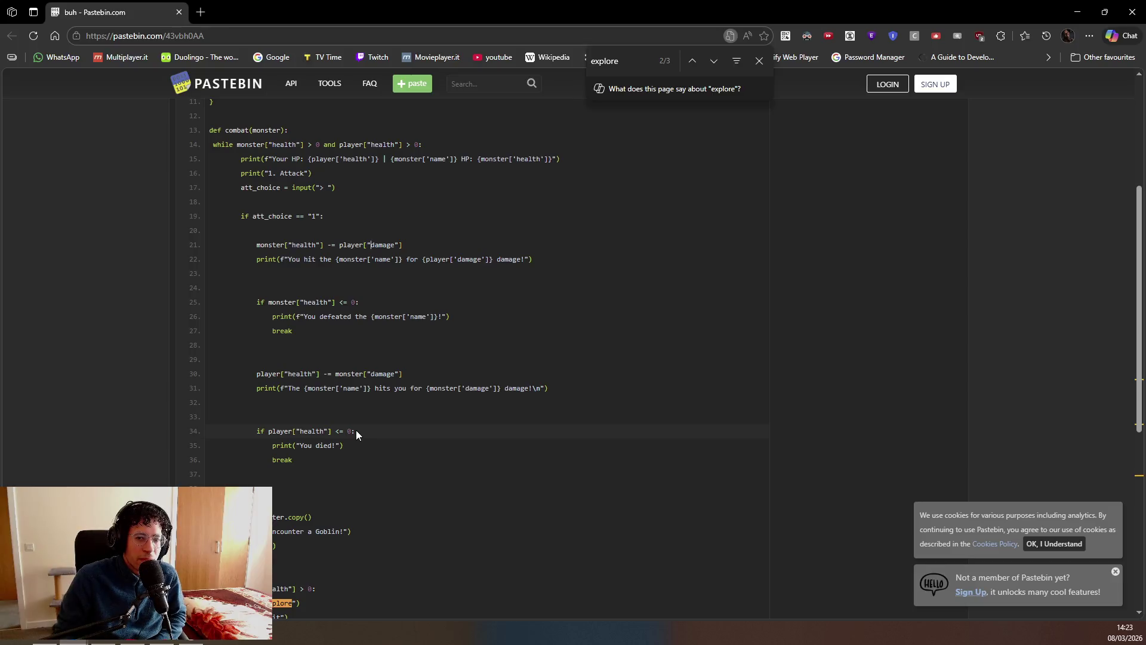
# Scroll through the paste, highlighting and then deselecting the monster-hit block on lines 21–29.
pyautogui.scroll(-5, 307, 546)
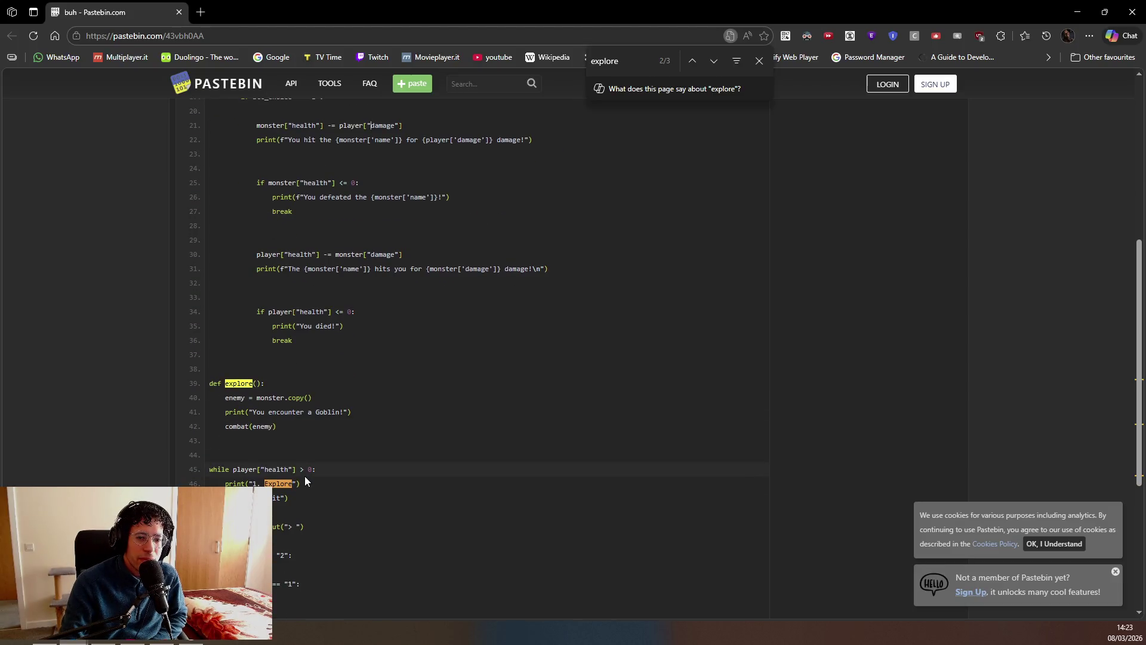
pyautogui.scroll(3, 304, 485)
pyautogui.moveTo(382, 489); pyautogui.dragTo(375, 348)
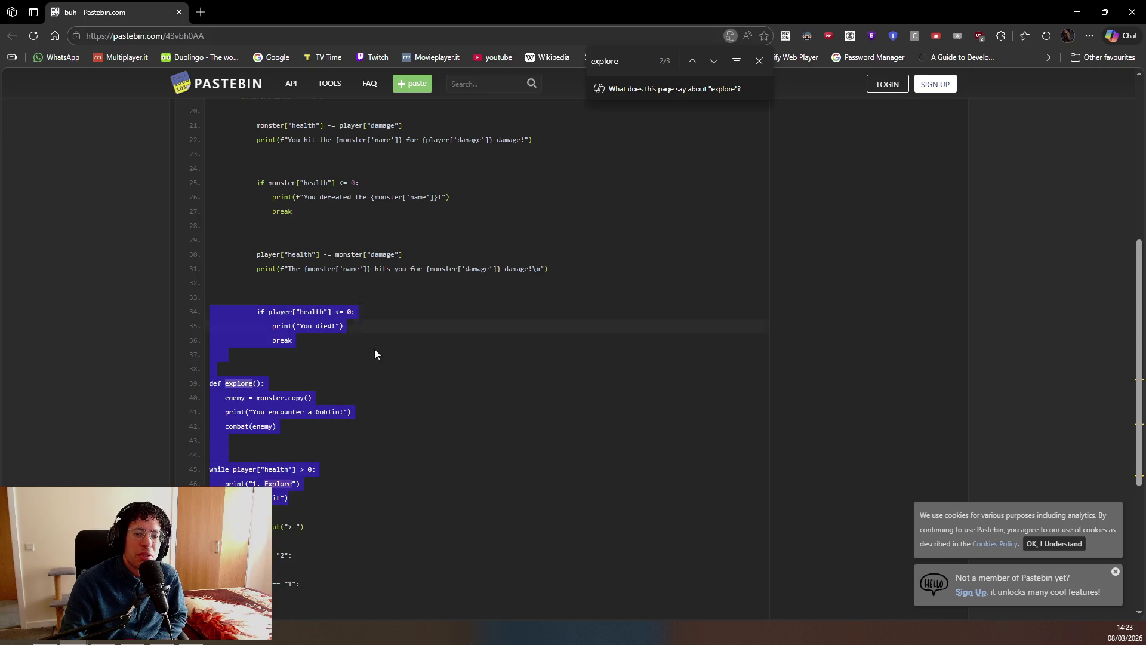
pyautogui.scroll(3, 382, 422)
pyautogui.moveTo(211, 304)
pyautogui.mouseDown()
pyautogui.moveTo(358, 393)
pyautogui.moveTo(370, 419)
pyautogui.mouseUp()
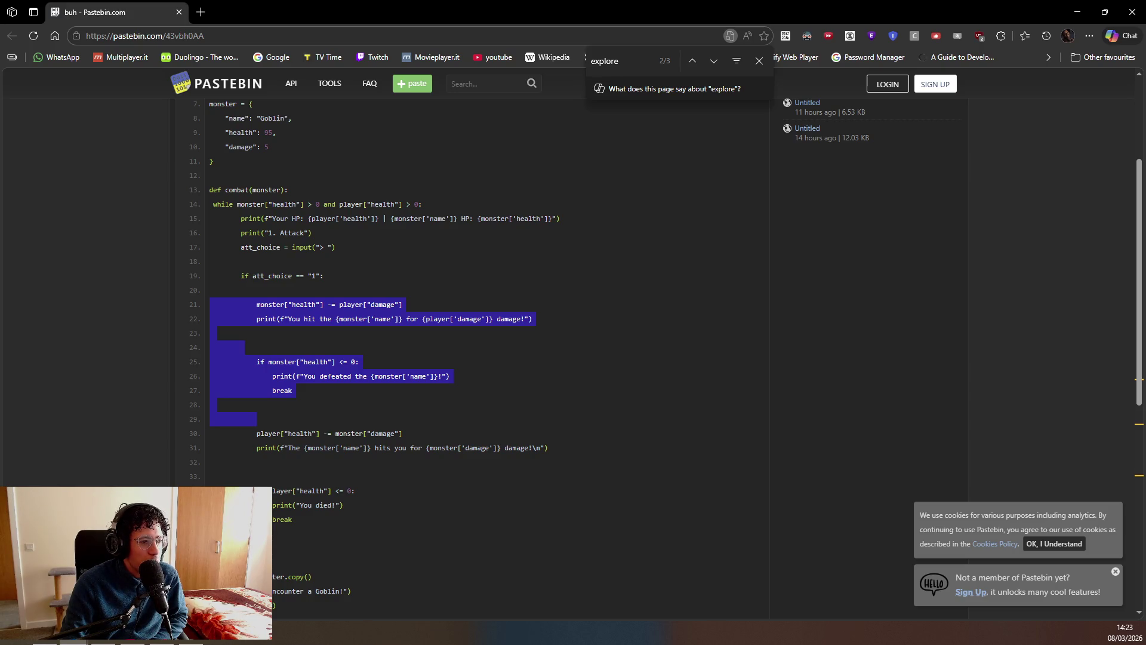
pyautogui.click(385, 453)
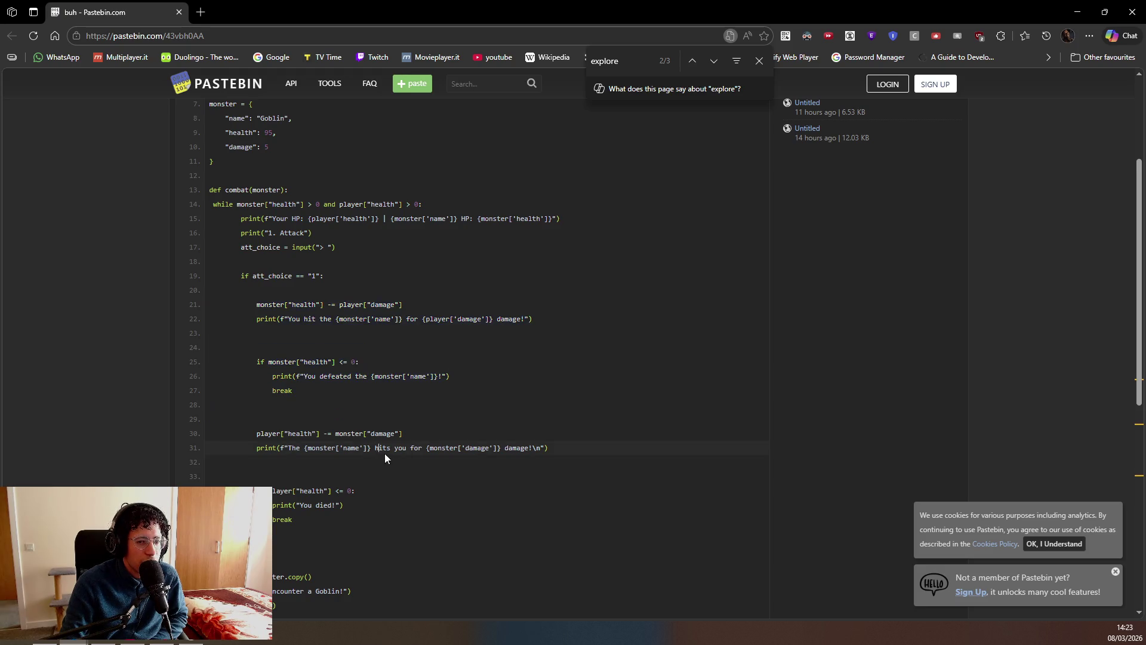
pyautogui.scroll(-2, 420, 515)
pyautogui.scroll(4, 372, 497)
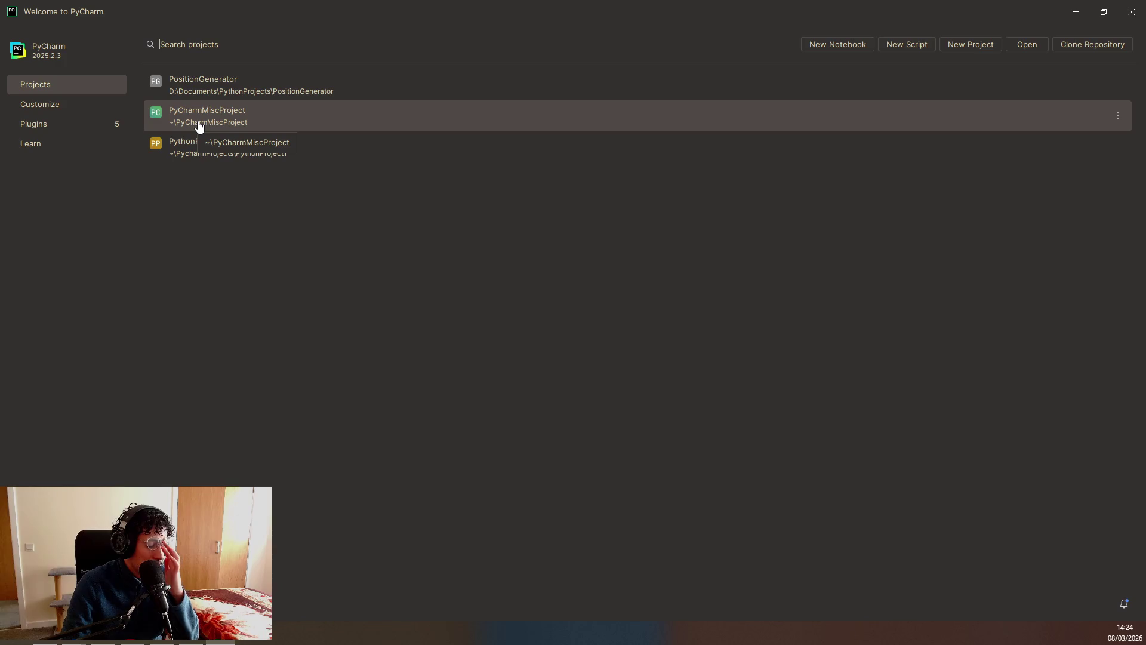
# Close the PyCharm welcome window so the Pastebin paste 'buh' shows again.
pyautogui.click(1132, 12)
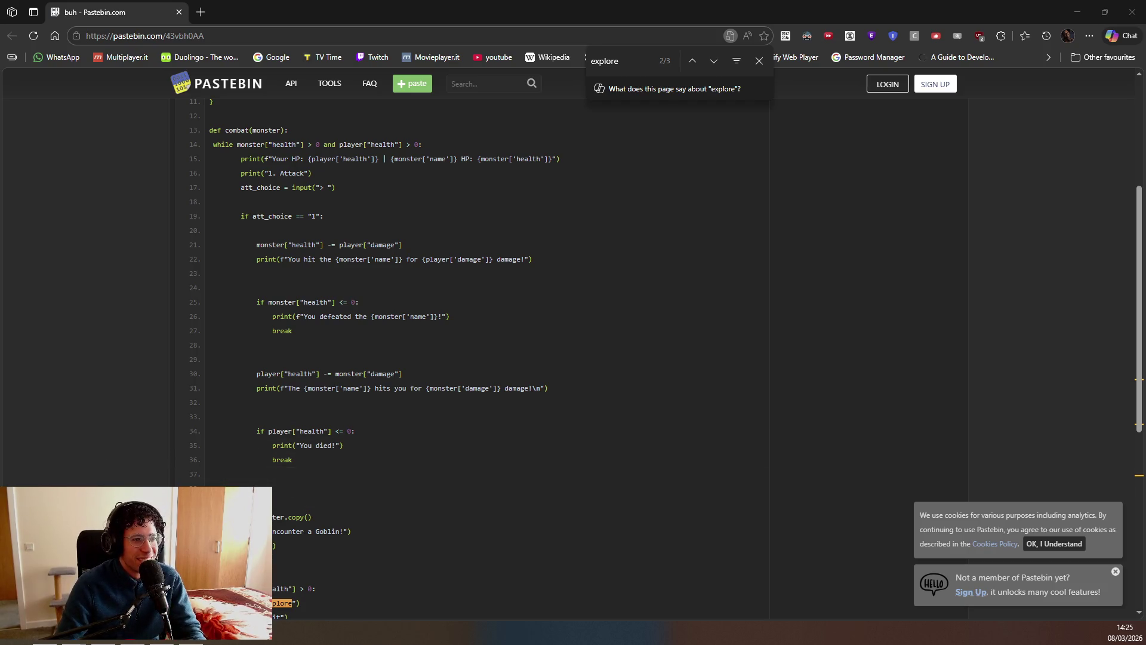
# Return to the GAS tutorial video and play it through to BP_NexusPlayer's dash input graph.
pyautogui.hotkey('alt', 'Tab')
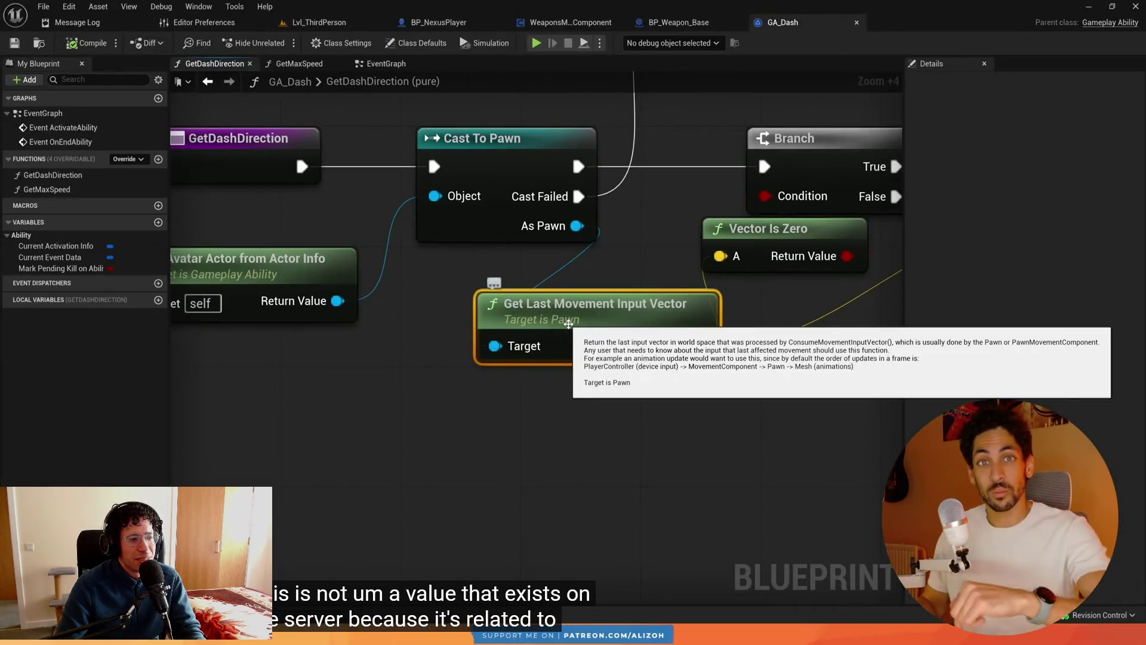
pyautogui.press('space')
pyautogui.press('space')
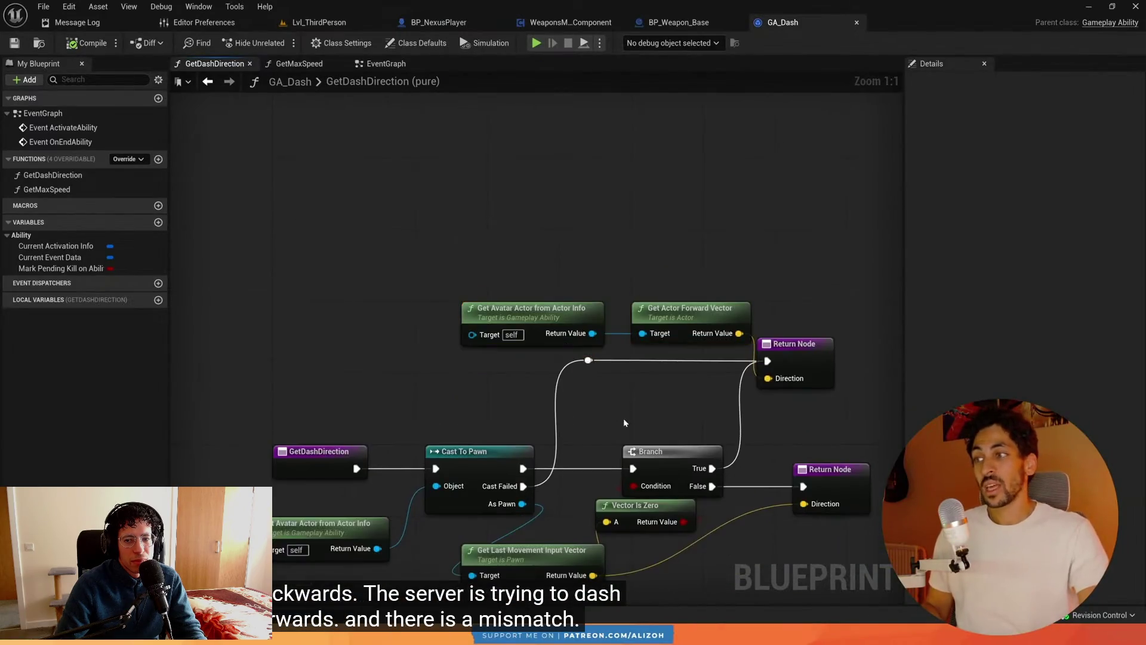
pyautogui.click(623, 459)
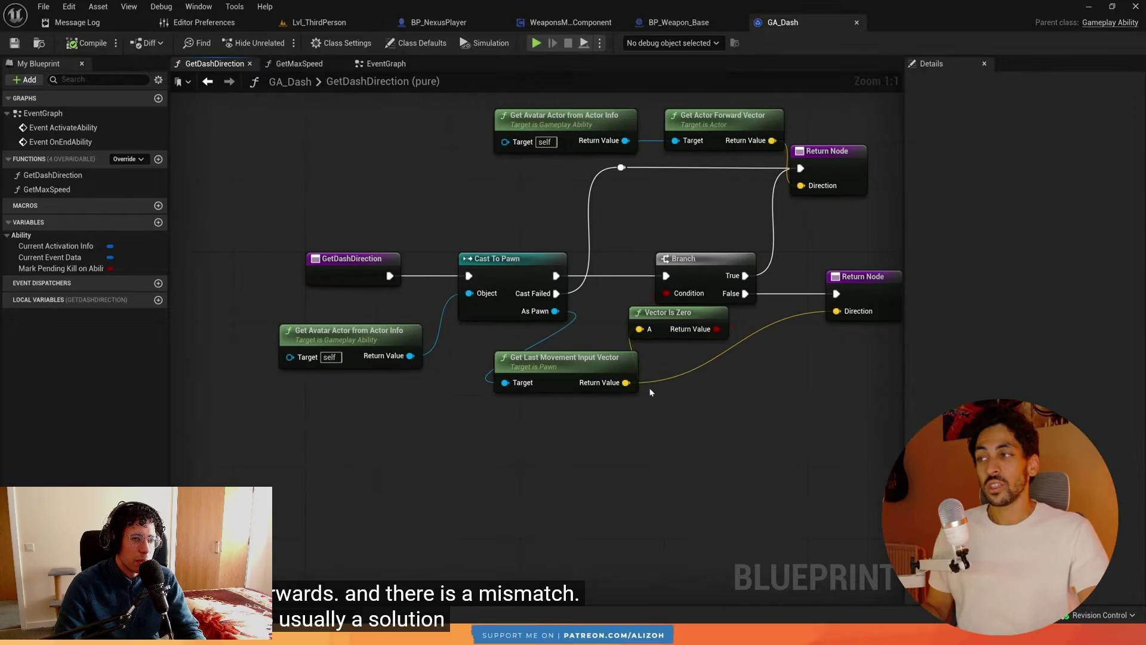
pyautogui.click(623, 458)
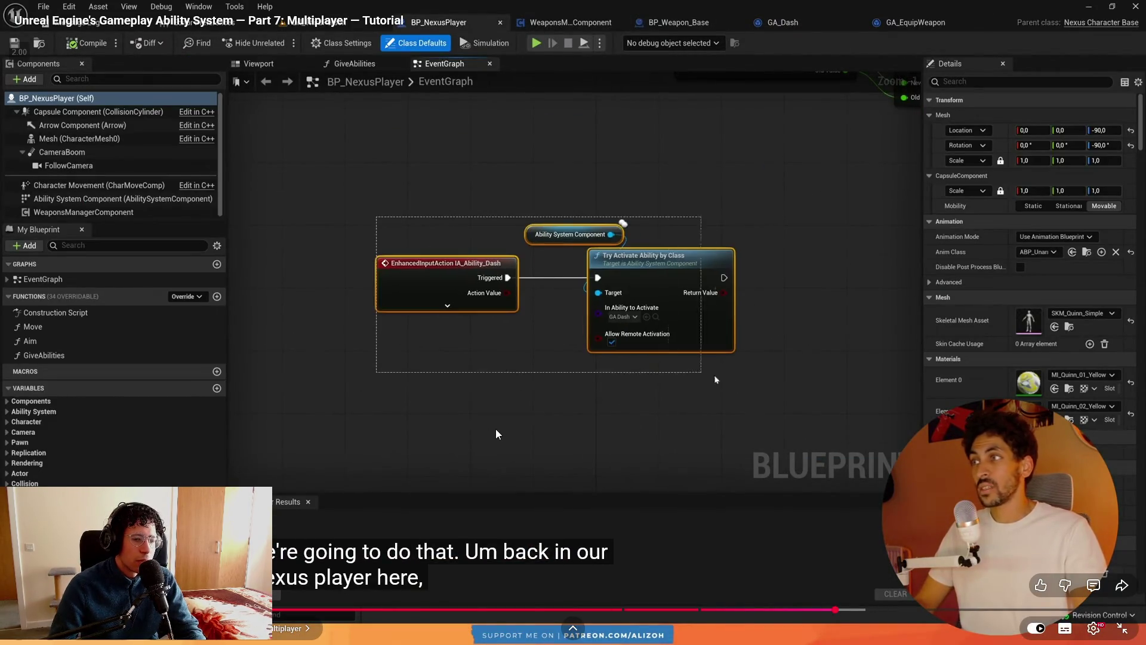
# Pause and resume the tutorial until the weapon-slot event uses Event.ActivateAbility.EquipWeapon.
pyautogui.press('space')
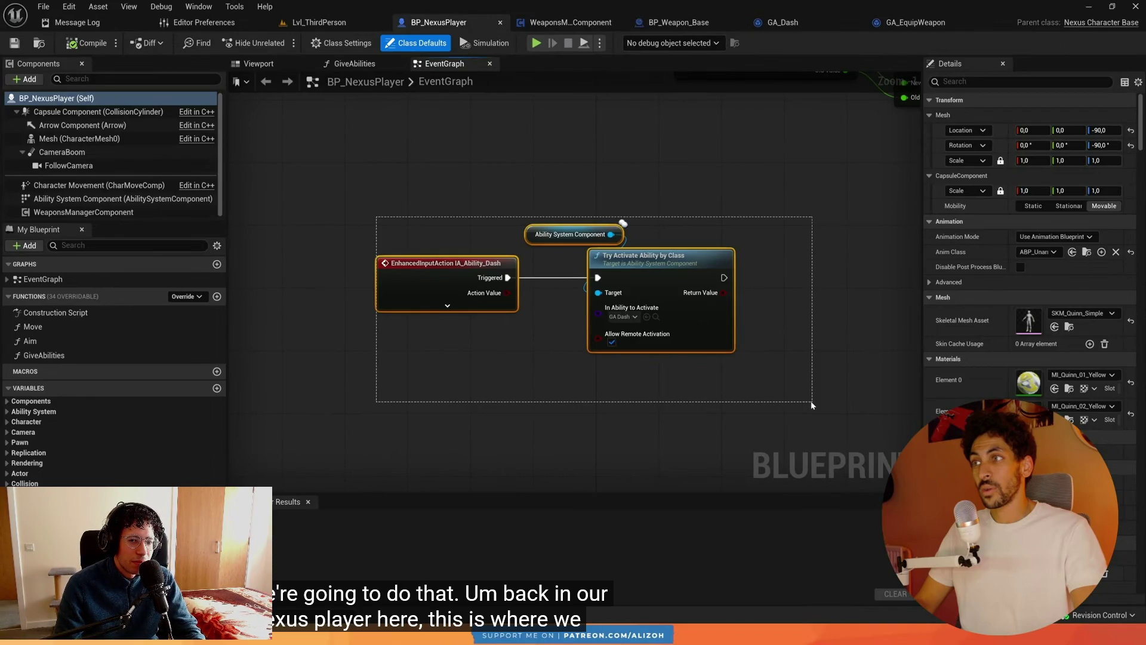
pyautogui.press('space')
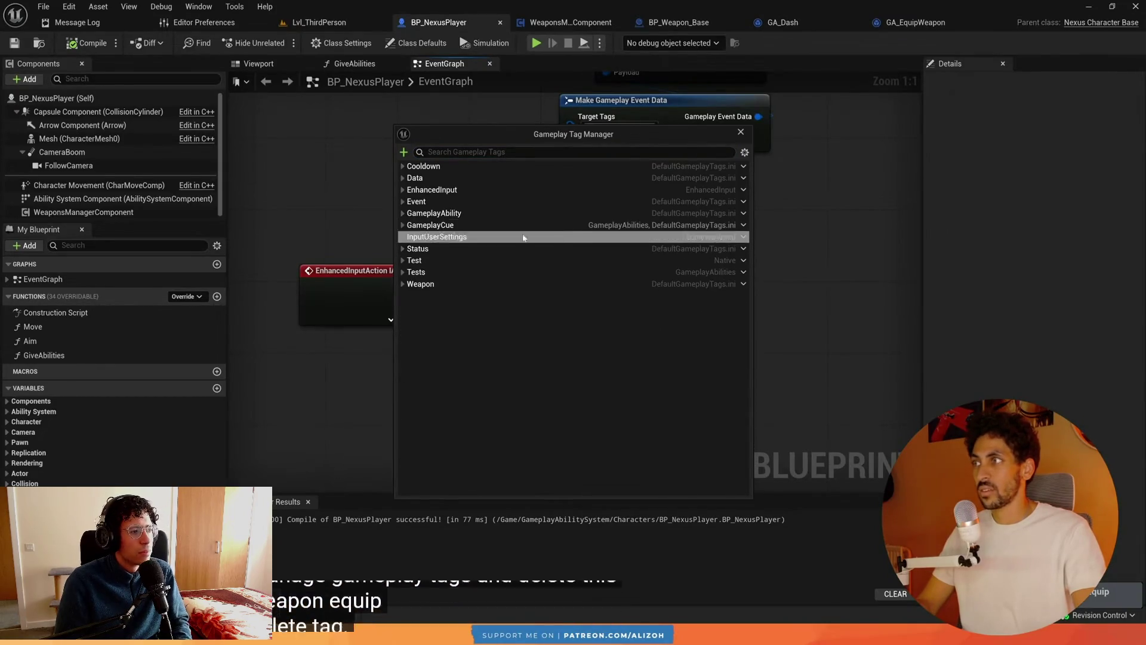
# Pause the tutorial at the Gameplay Tag Manager and return to Rider's AliGASTutorialGameMode.cpp.
pyautogui.press('space')
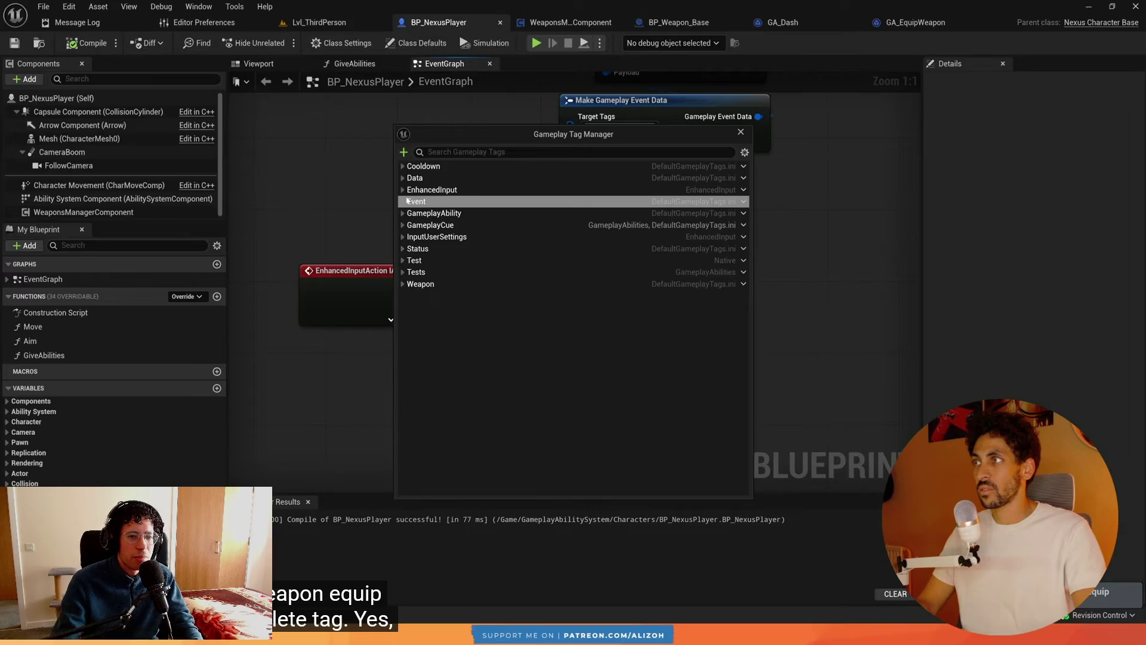
pyautogui.hotkey('alt', 'Tab')
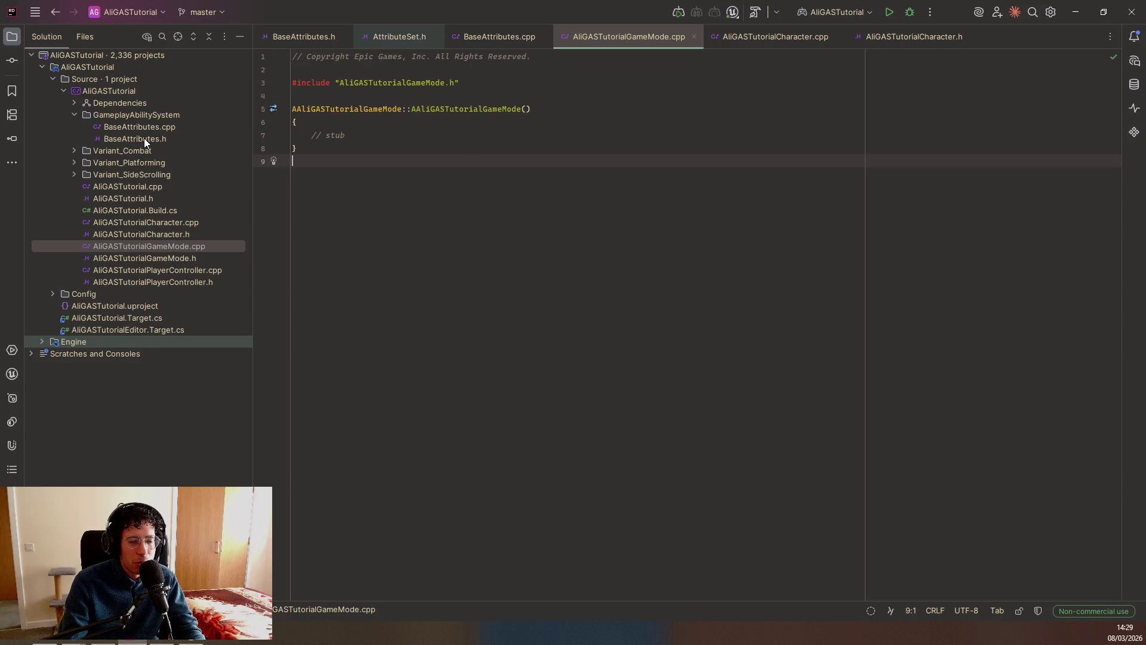
# Open BaseAttributes.h and add indented blank lines below OnRep_MaxStamina.
pyautogui.doubleClick(160, 138)
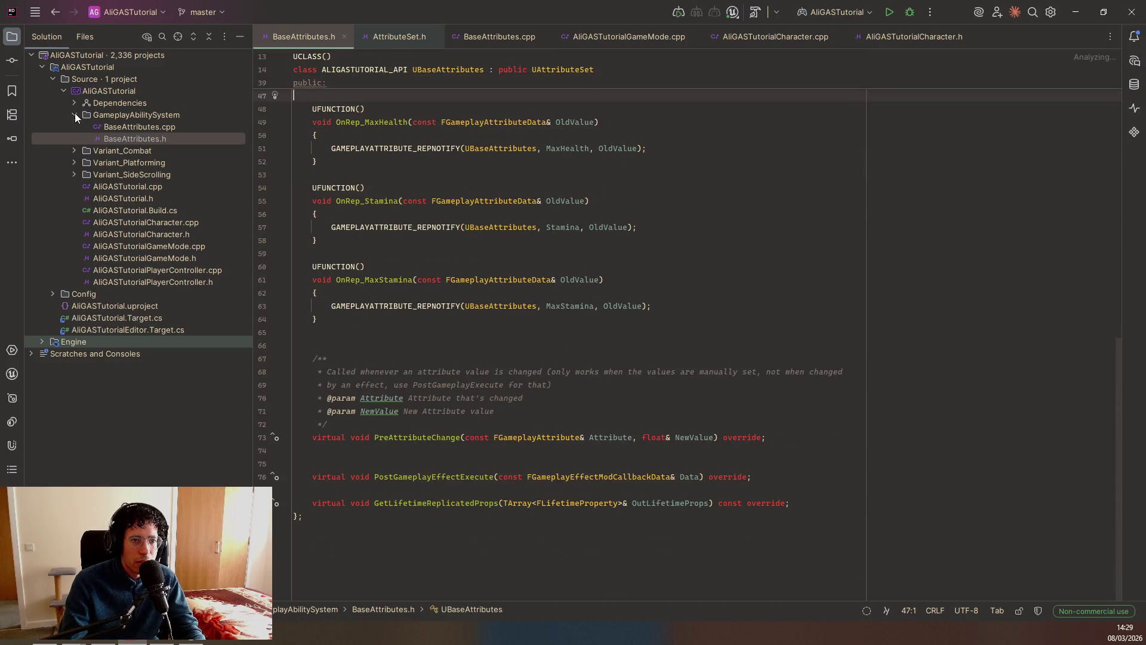
pyautogui.click(378, 305)
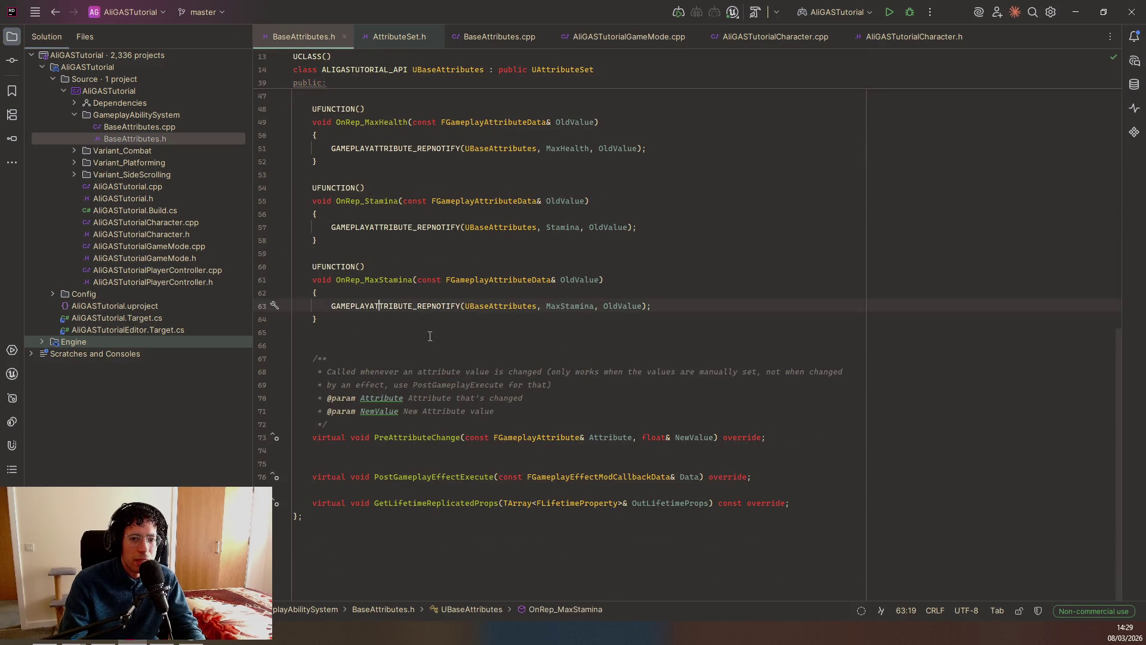
pyautogui.click(430, 336)
pyautogui.press('Down')
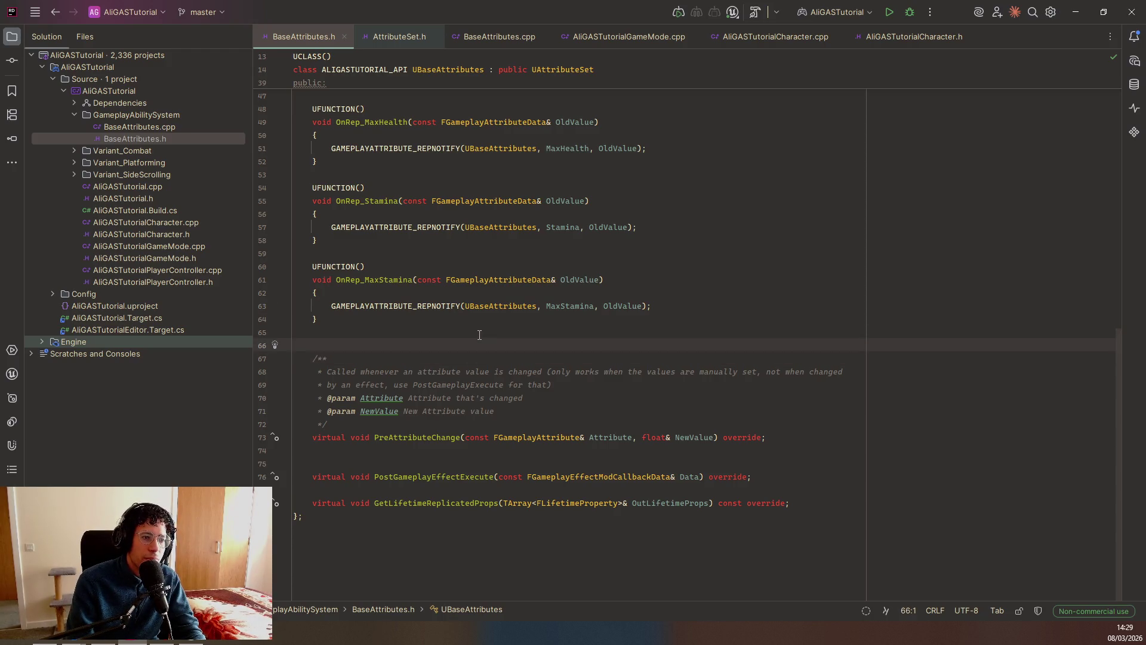
pyautogui.press('Tab')
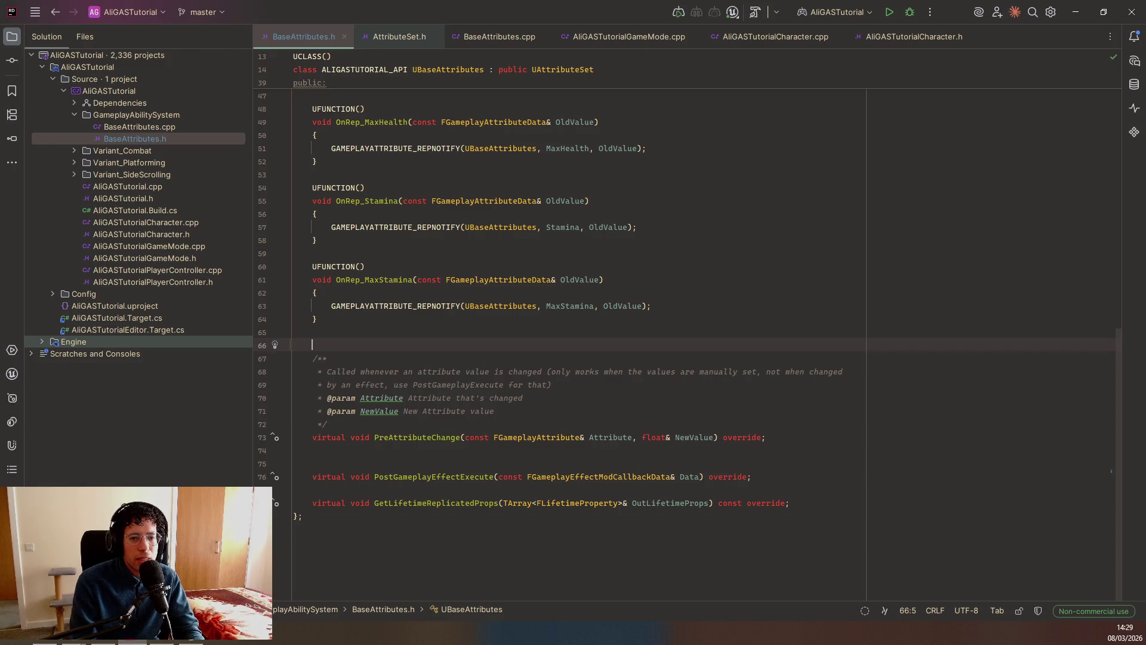
pyautogui.press('Return')
pyautogui.press('Return')
pyautogui.press('Up')
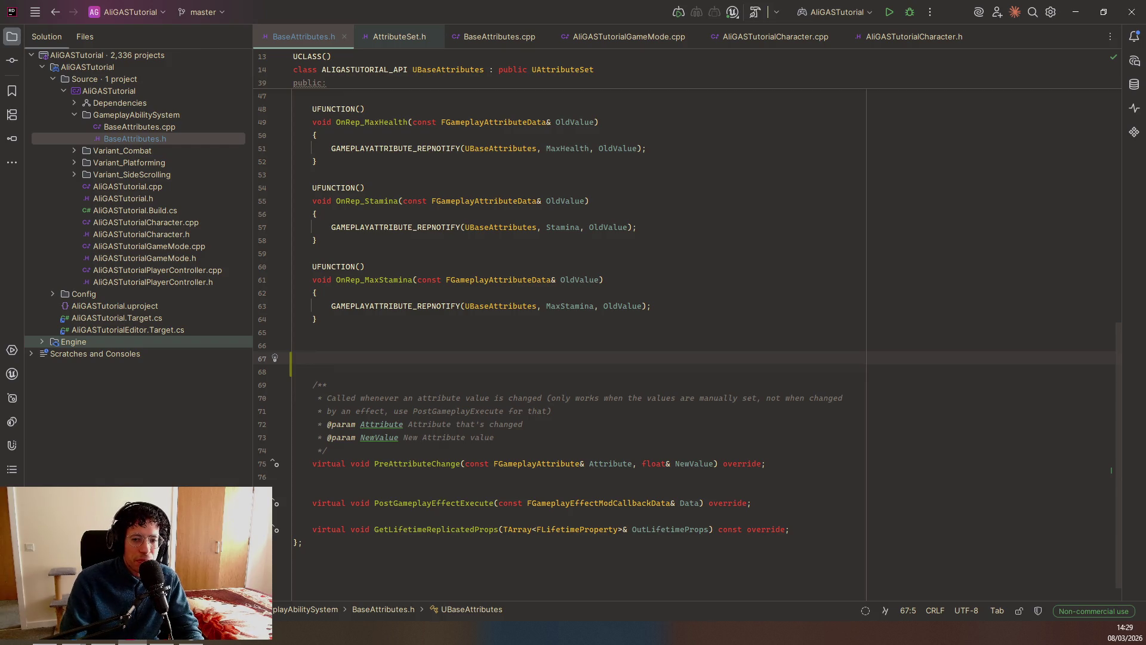
pyautogui.scroll(10, 446, 296)
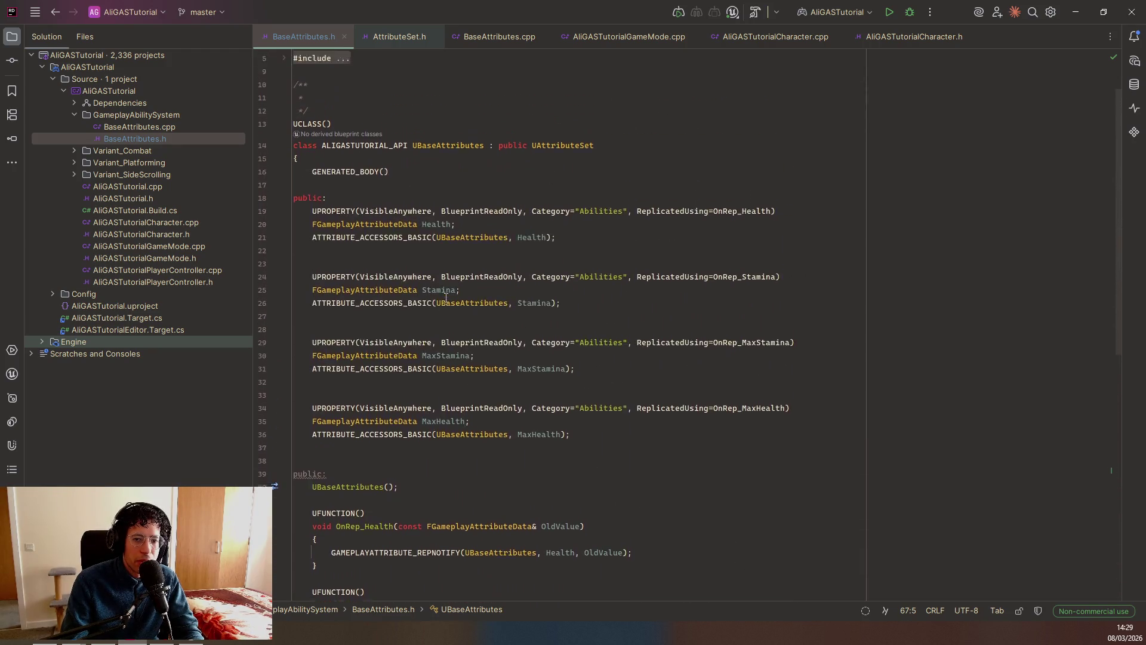
pyautogui.scroll(2, 446, 296)
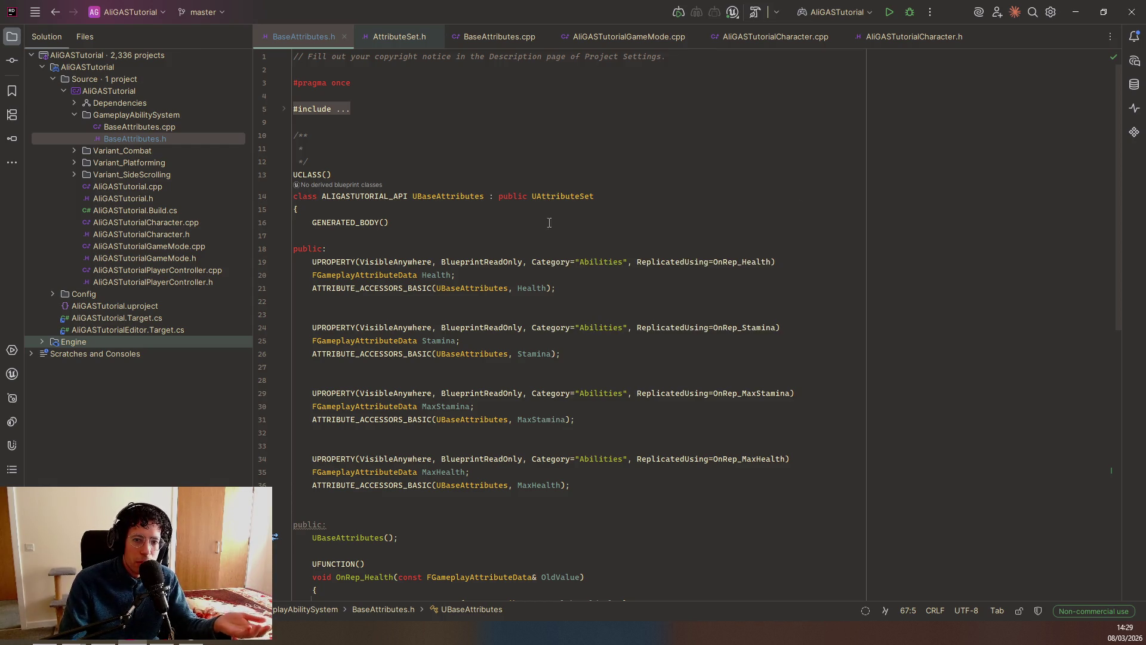
pyautogui.scroll(-4, 549, 223)
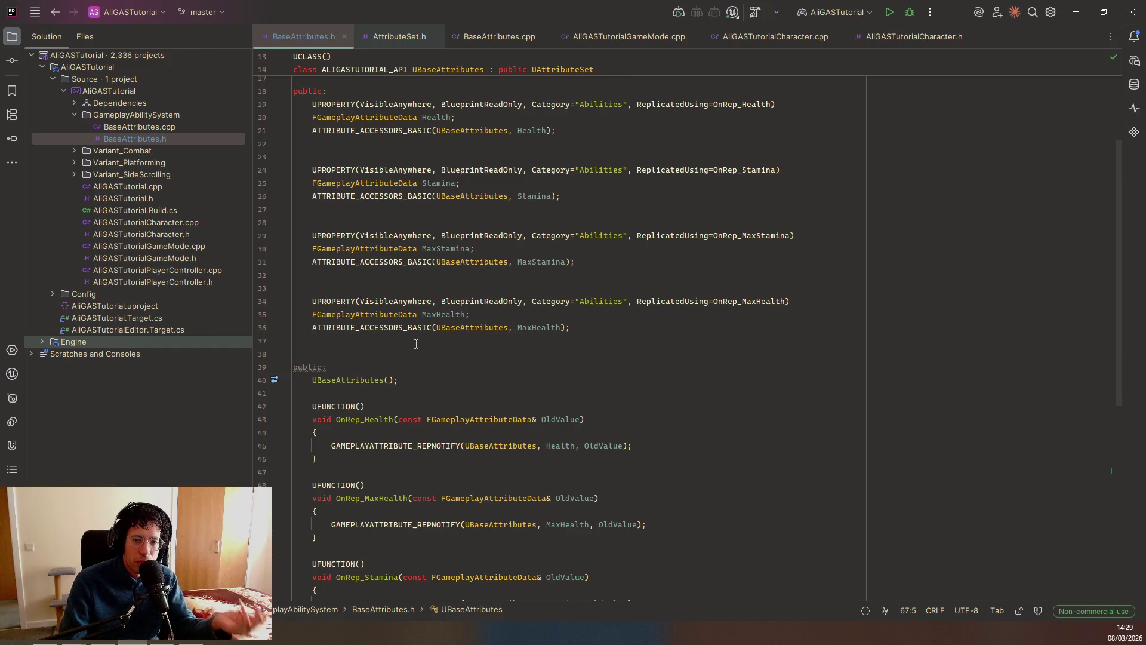
pyautogui.scroll(-7, 501, 367)
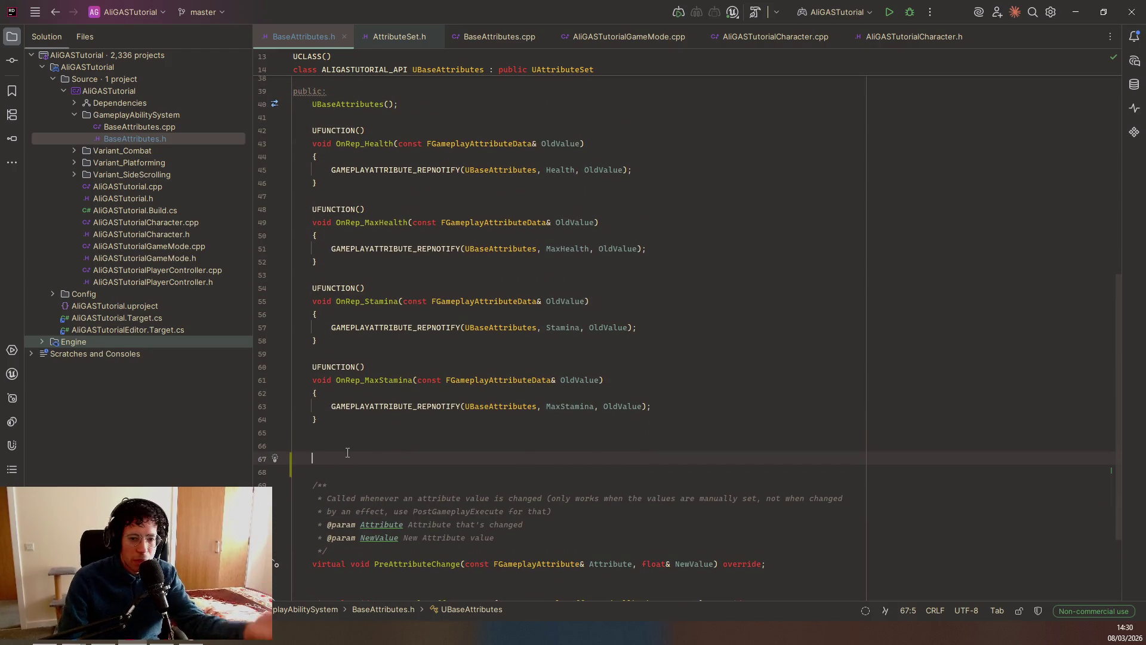
# Generate a PostLoadSubobjects override declaration using the Alt+Insert overrides list.
pyautogui.press('alt+Insert')
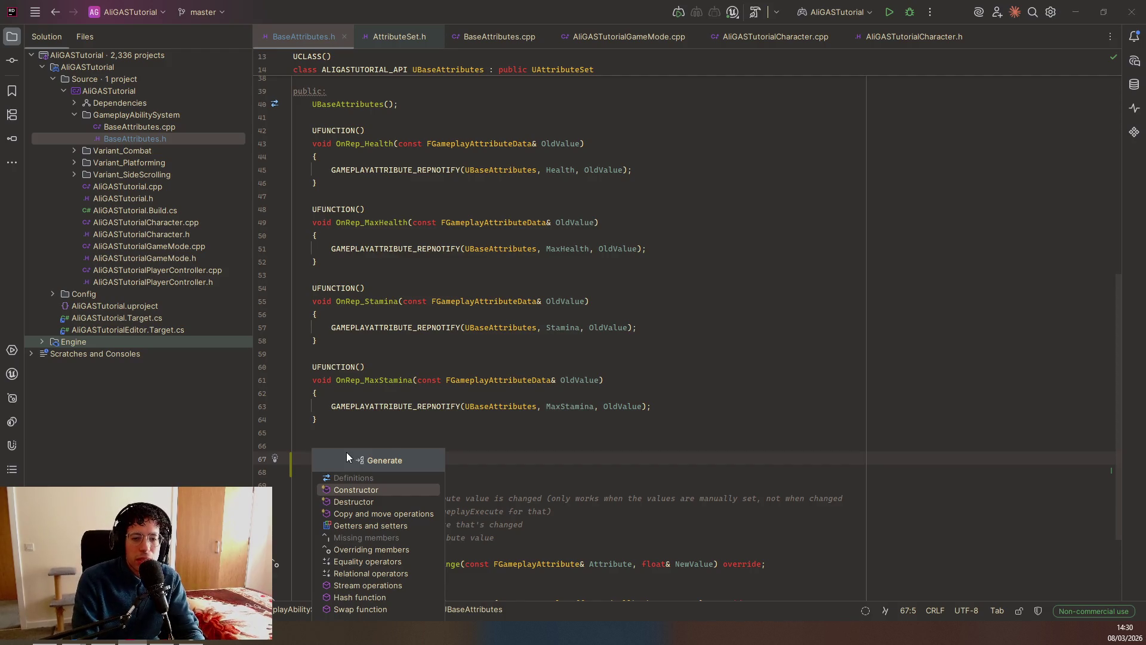
pyautogui.write('ove')
pyautogui.press('Return')
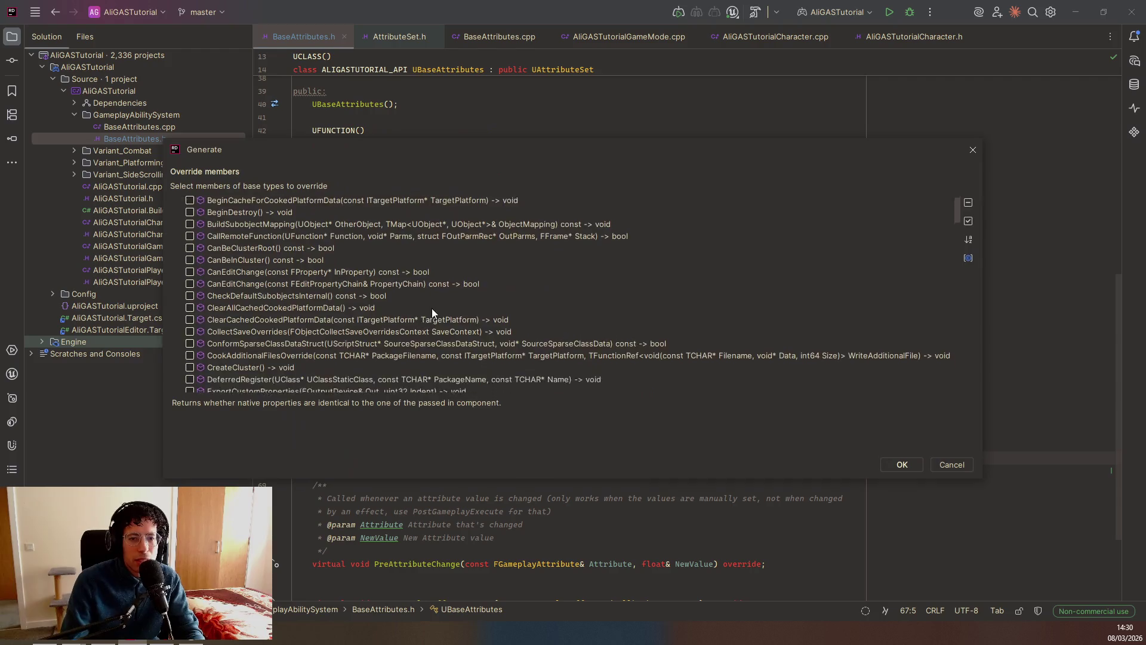
pyautogui.scroll(-15, 291, 286)
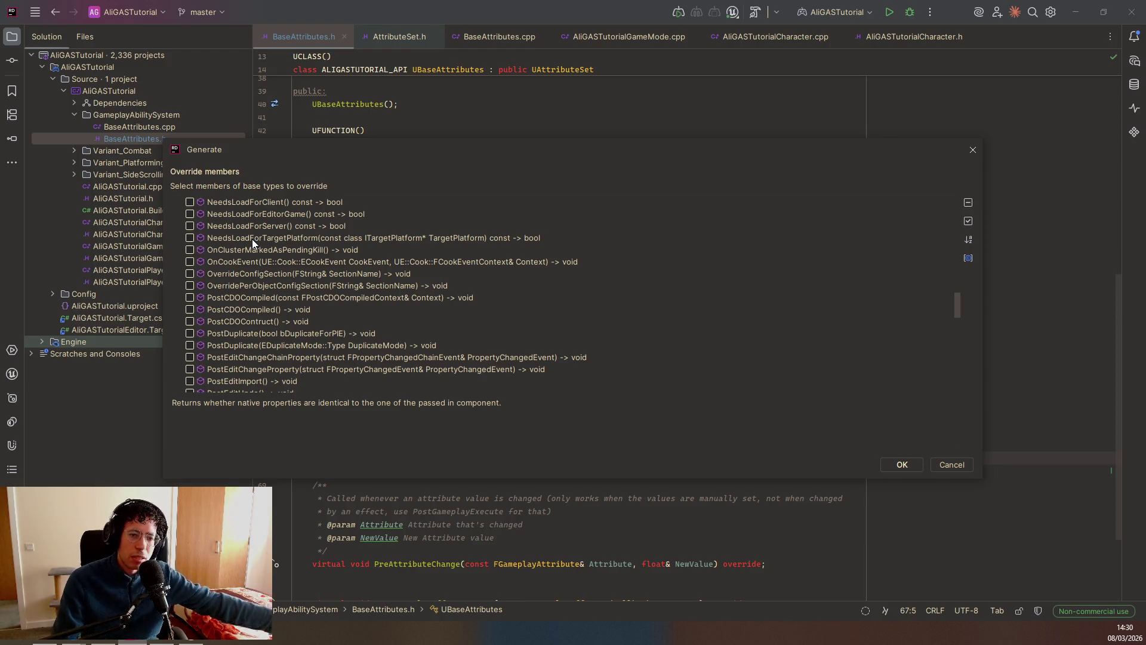
pyautogui.scroll(-15, 318, 312)
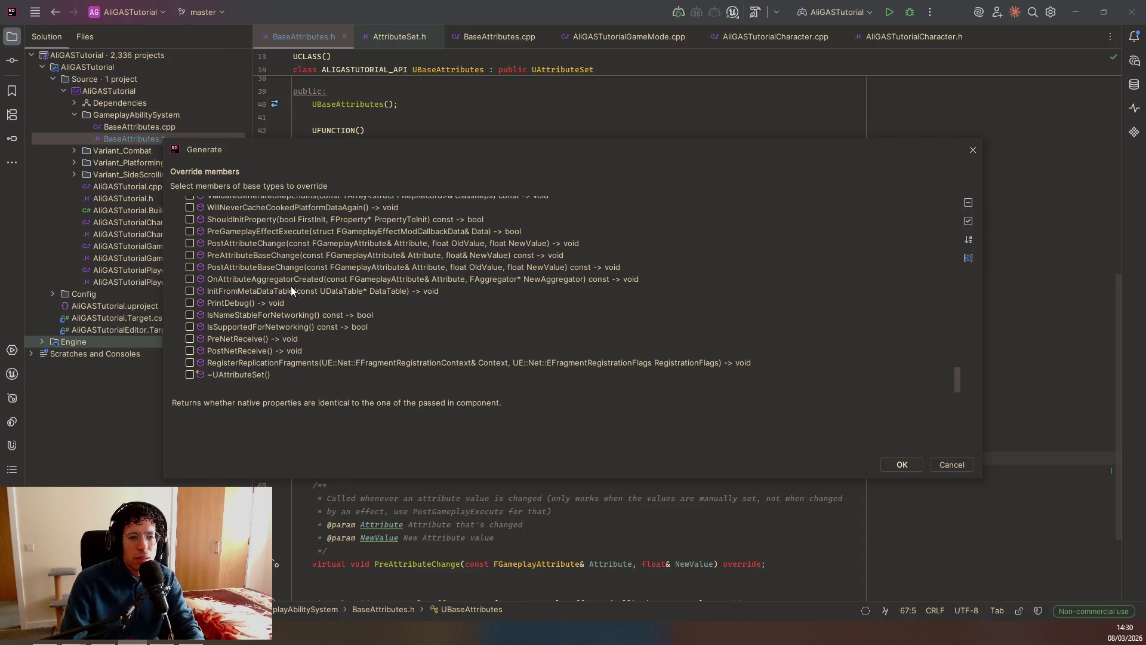
pyautogui.scroll(8, 278, 311)
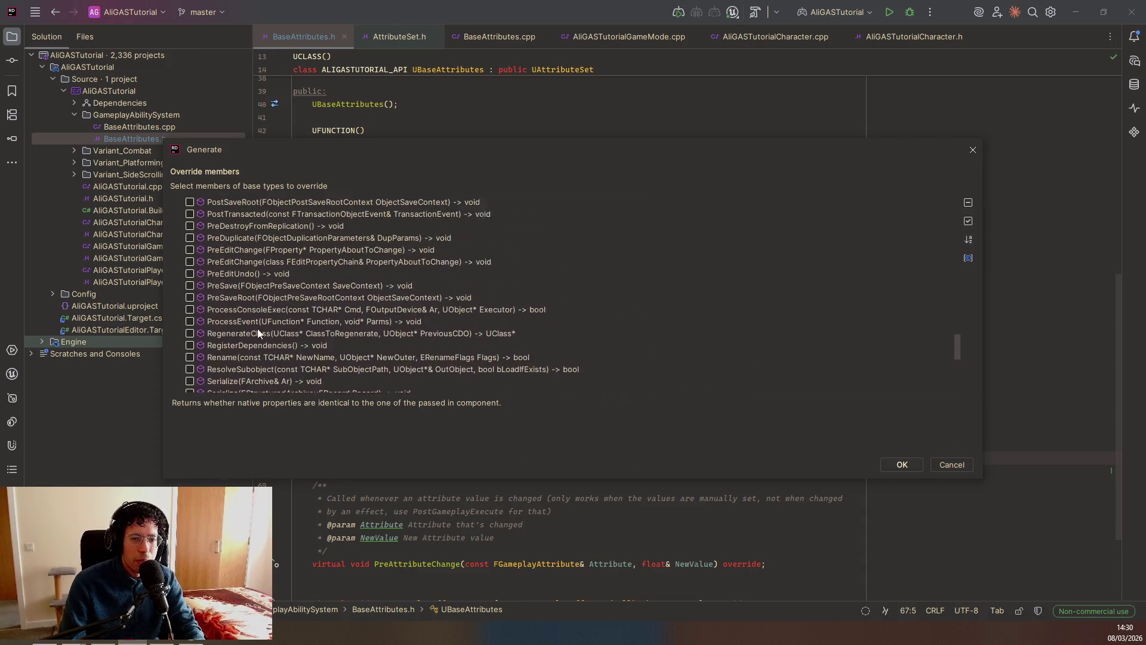
pyautogui.click(243, 301)
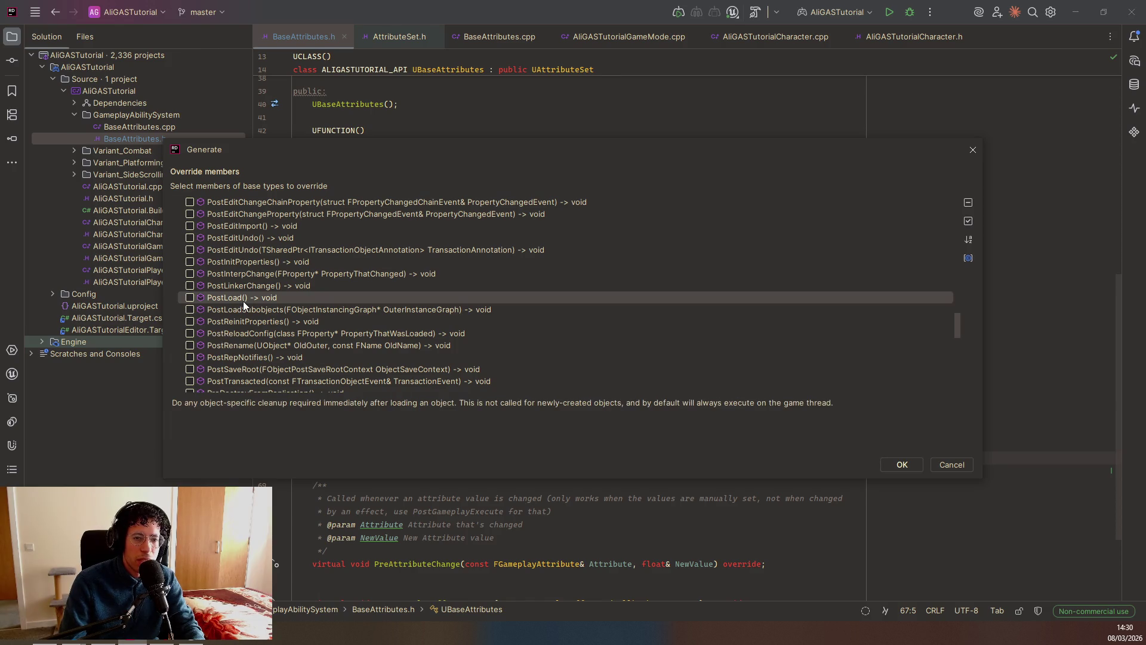
pyautogui.press('Down')
pyautogui.press('Return')
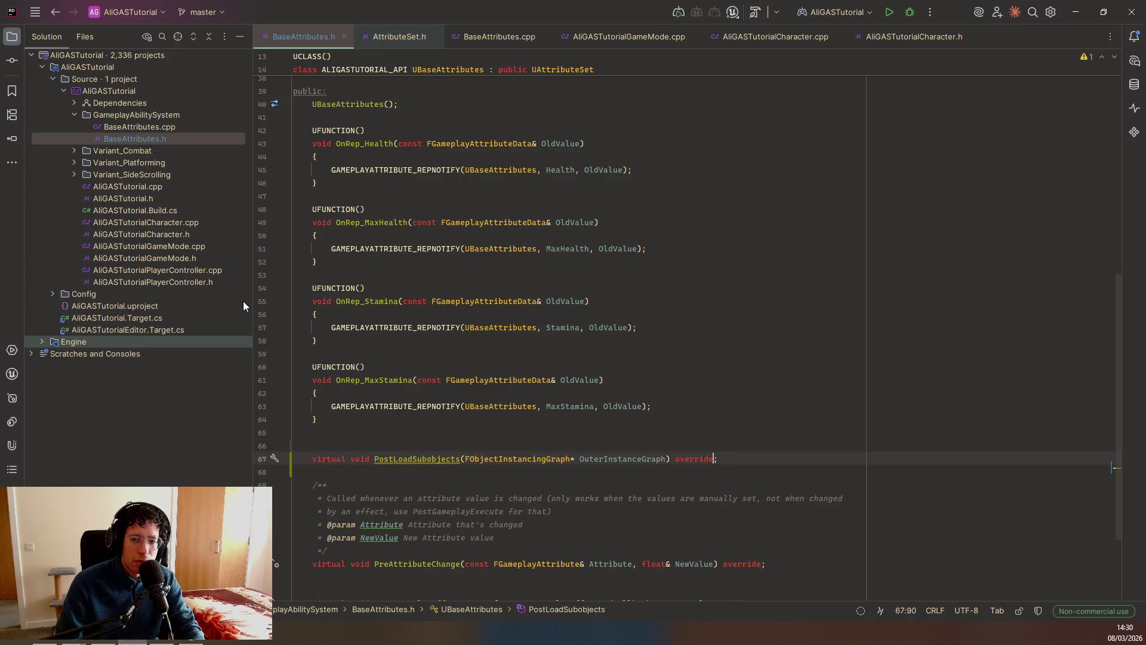
# Move to the end of the PostLoadSubobjects declaration and bring up its quick actions.
pyautogui.press('End')
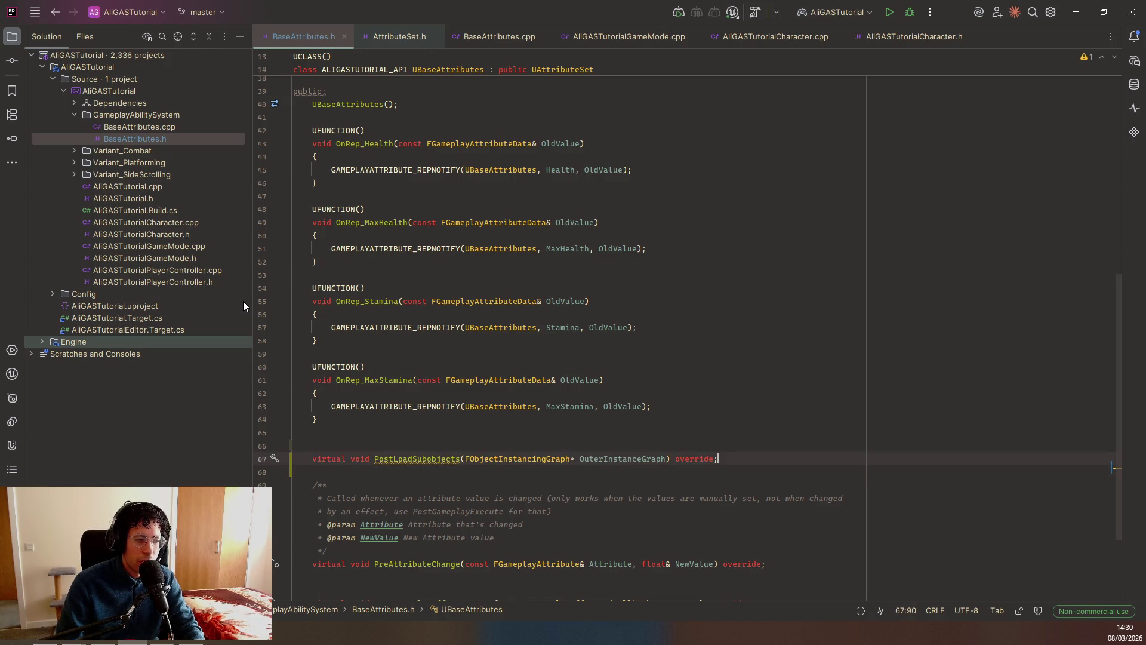
pyautogui.hotkey('ctrl', 'Left')
pyautogui.hotkey('ctrl', 'Left')
pyautogui.hotkey('ctrl', 'Left')
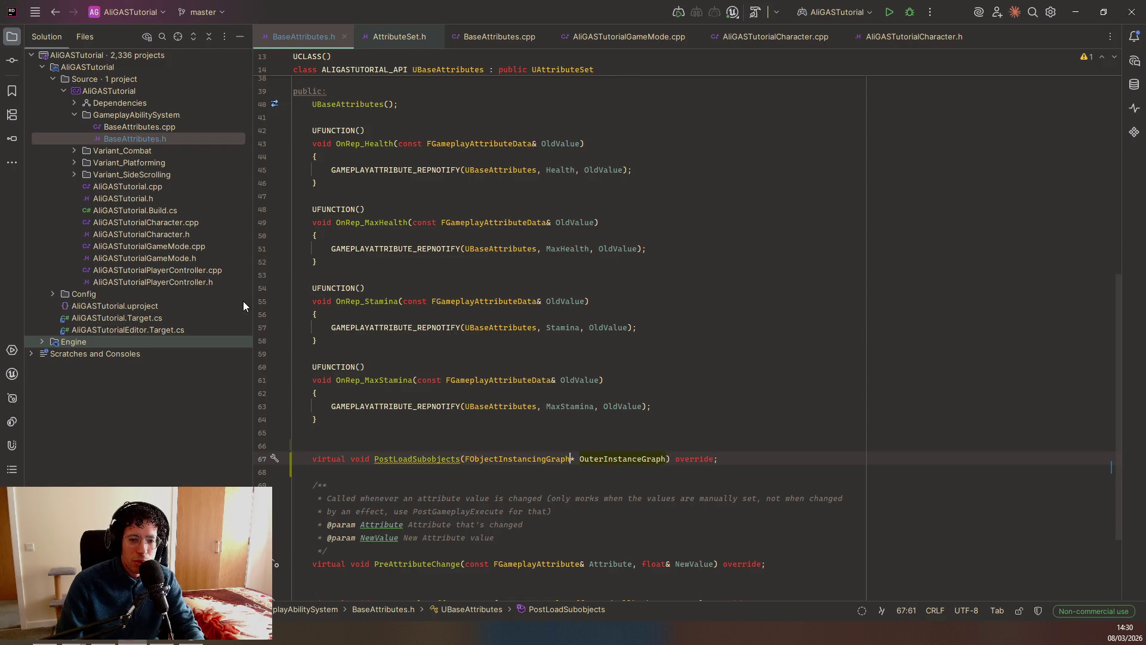
pyautogui.hotkey('ctrl', 'Right')
pyautogui.hotkey('ctrl', 'Right')
pyautogui.hotkey('ctrl', 'Right')
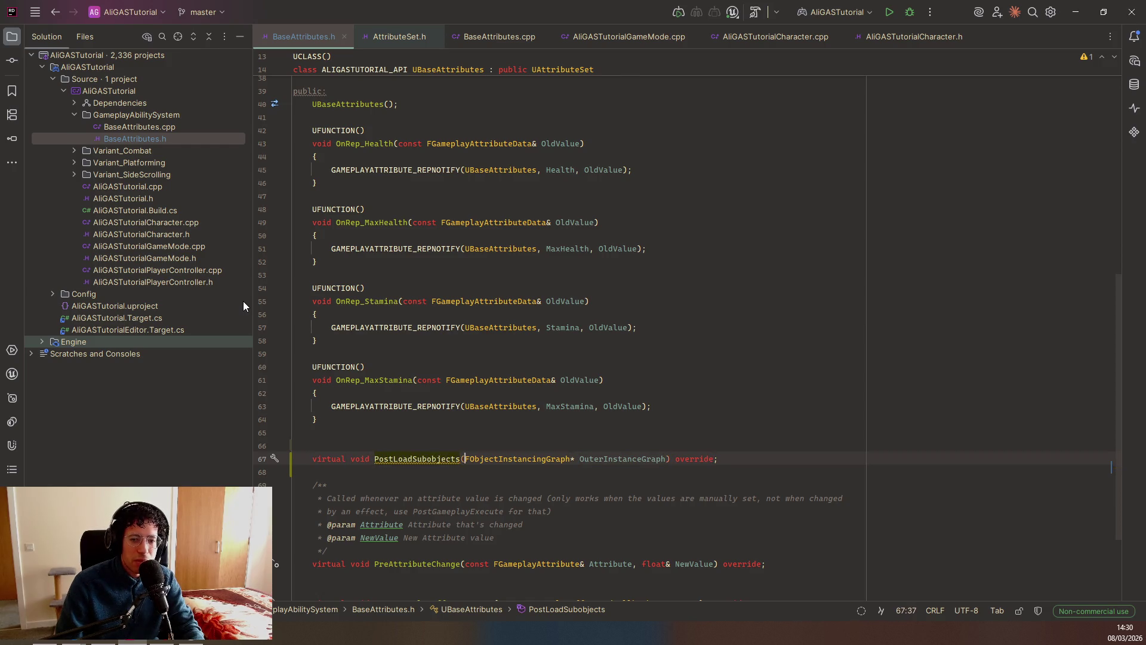
pyautogui.press('End')
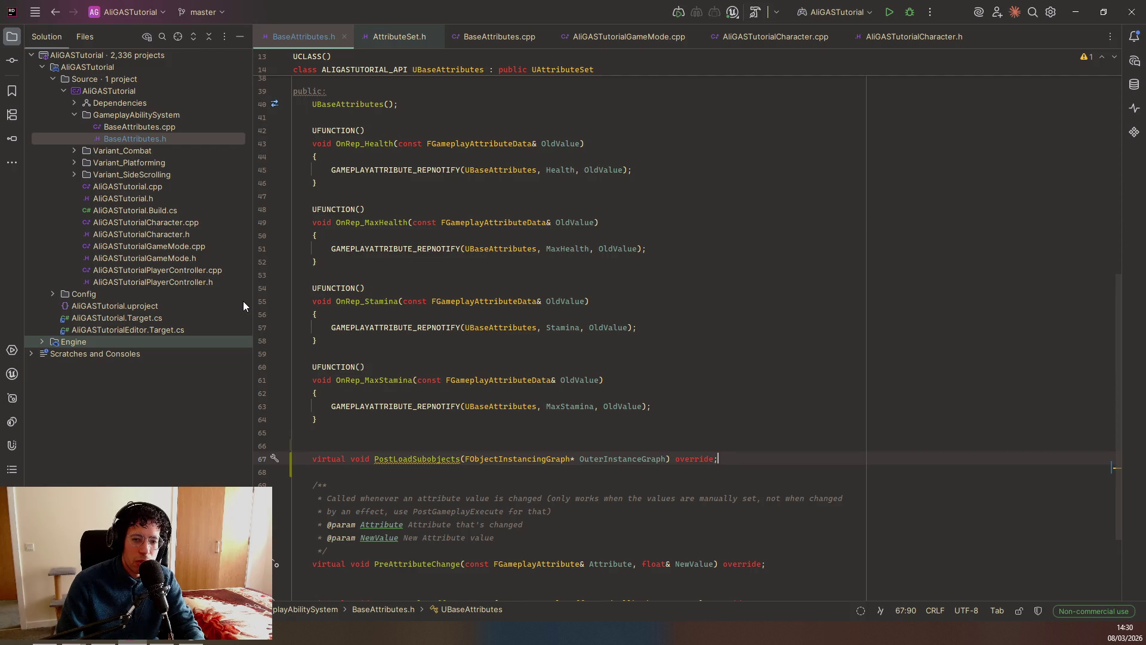
pyautogui.hotkey('alt', 'Return')
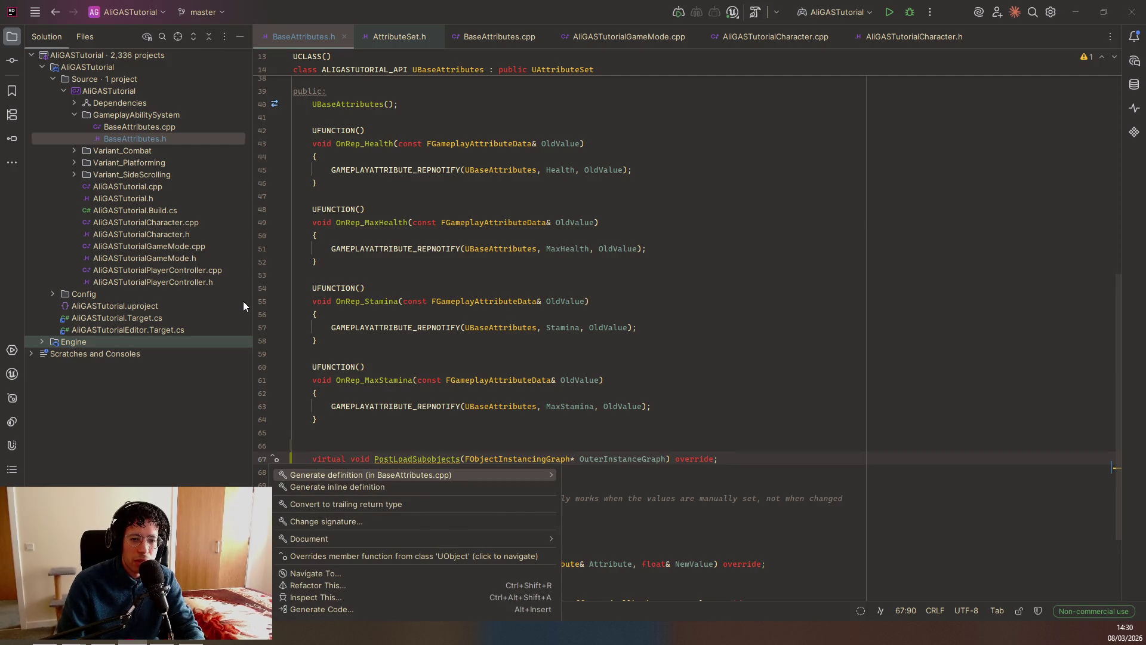
# Generate the PostLoadSubobjects definition in BaseAttributes.cpp and add a blank line after the Super call.
pyautogui.press('Return')
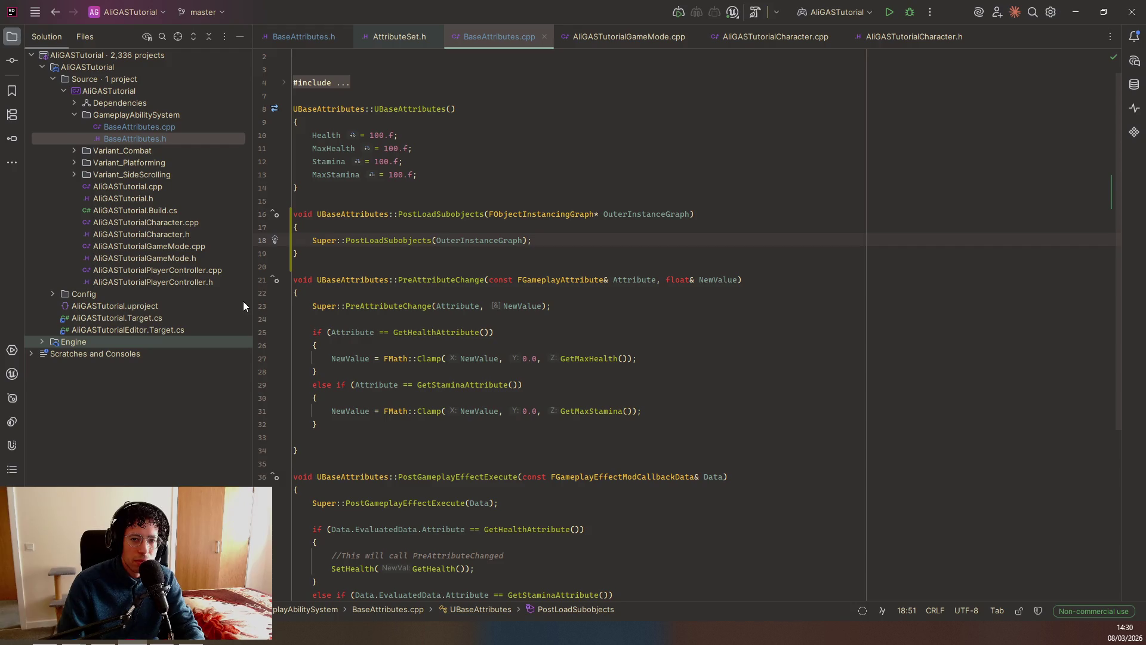
pyautogui.press('Return')
pyautogui.press('Return')
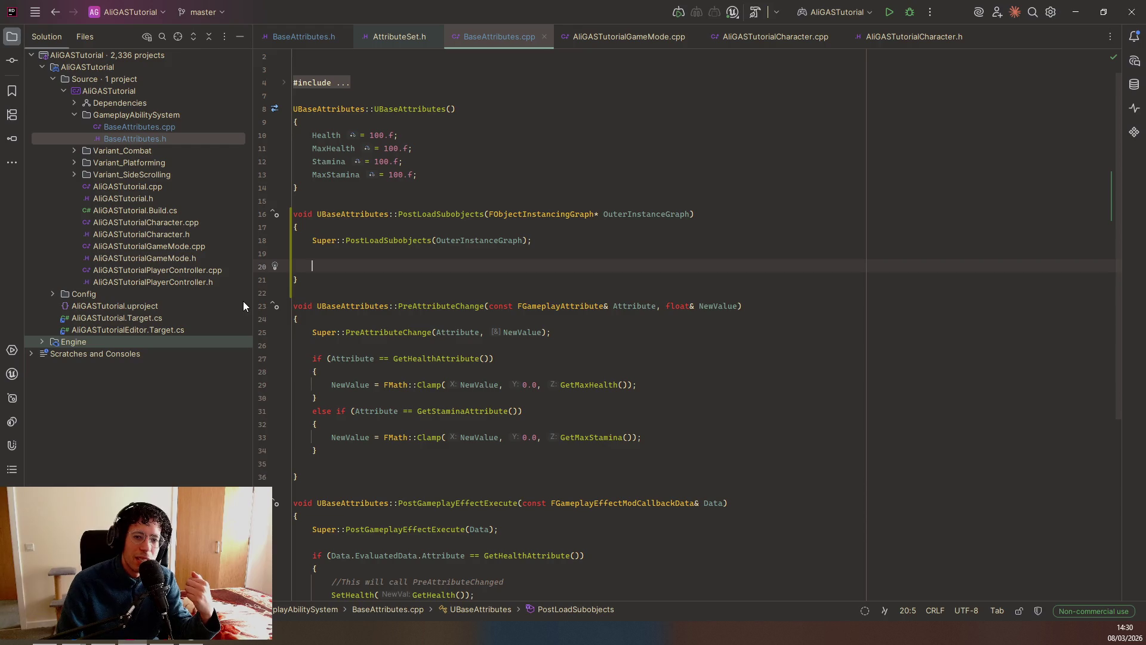
pyautogui.press('Up')
pyautogui.press('Up')
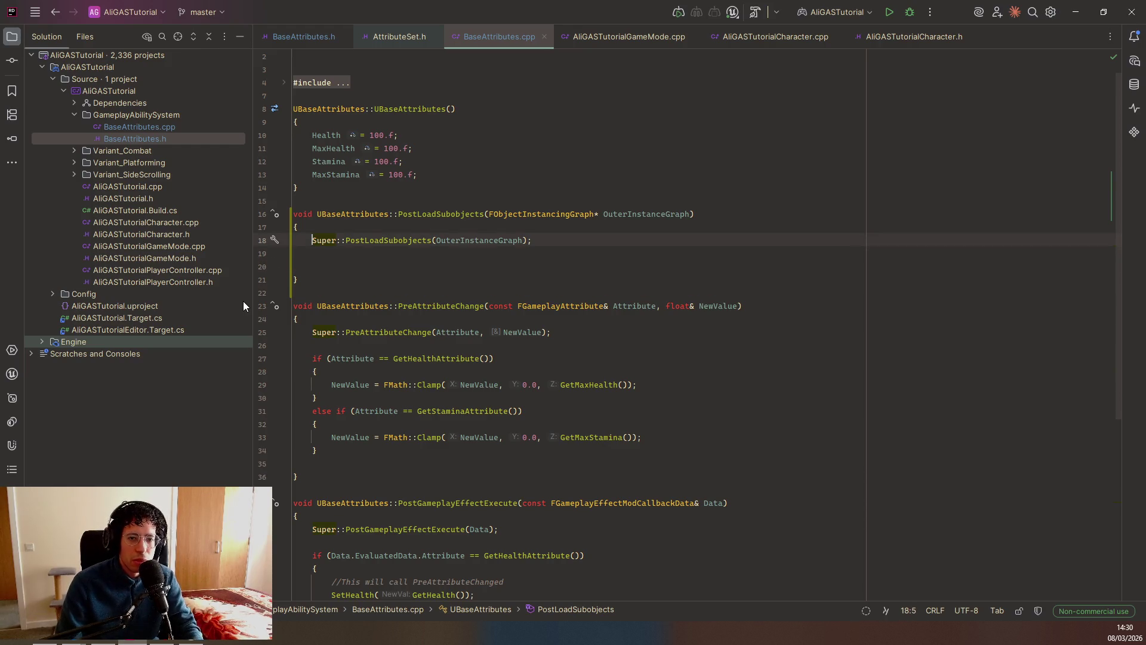
pyautogui.doubleClick(408, 239)
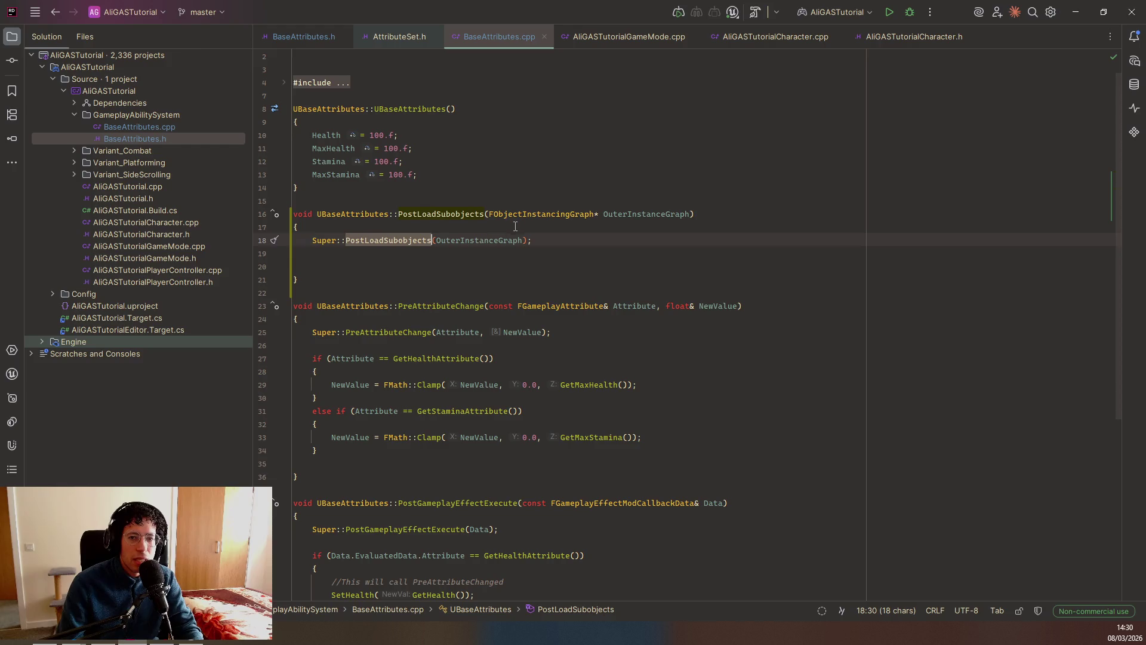
pyautogui.click(386, 240)
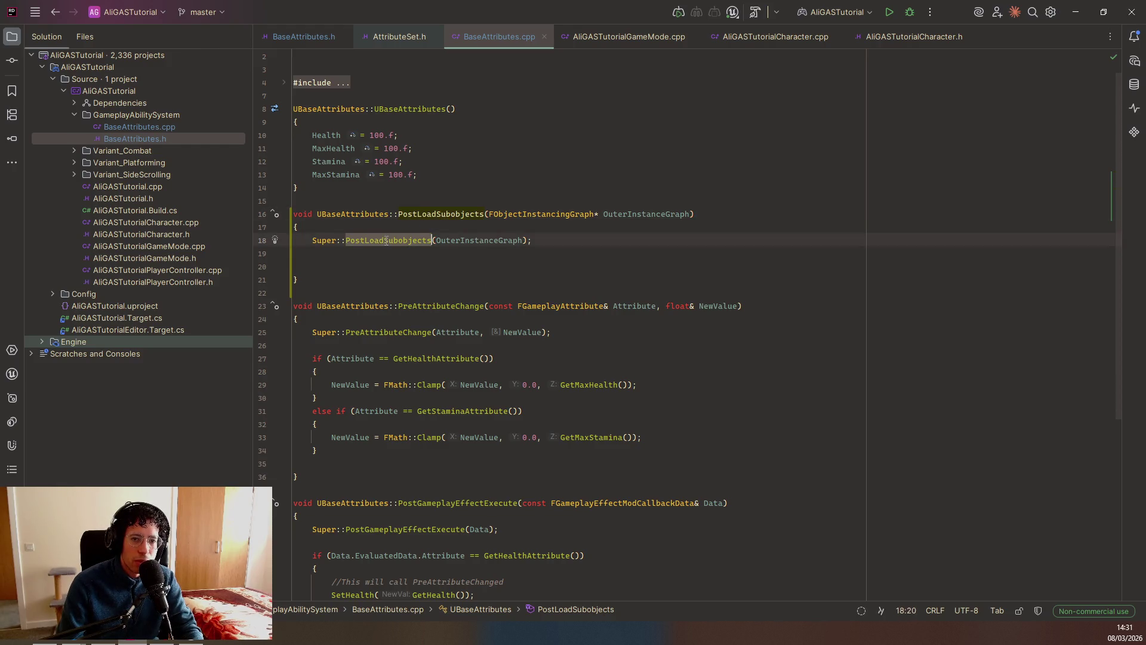
pyautogui.press('Down')
pyautogui.press('Down')
# Type and delete scratch text in the function body, then return to BaseAttributes.h.
pyautogui.write('dsfsdfkdsjkldsjdfkgsdfg')
pyautogui.press('Return')
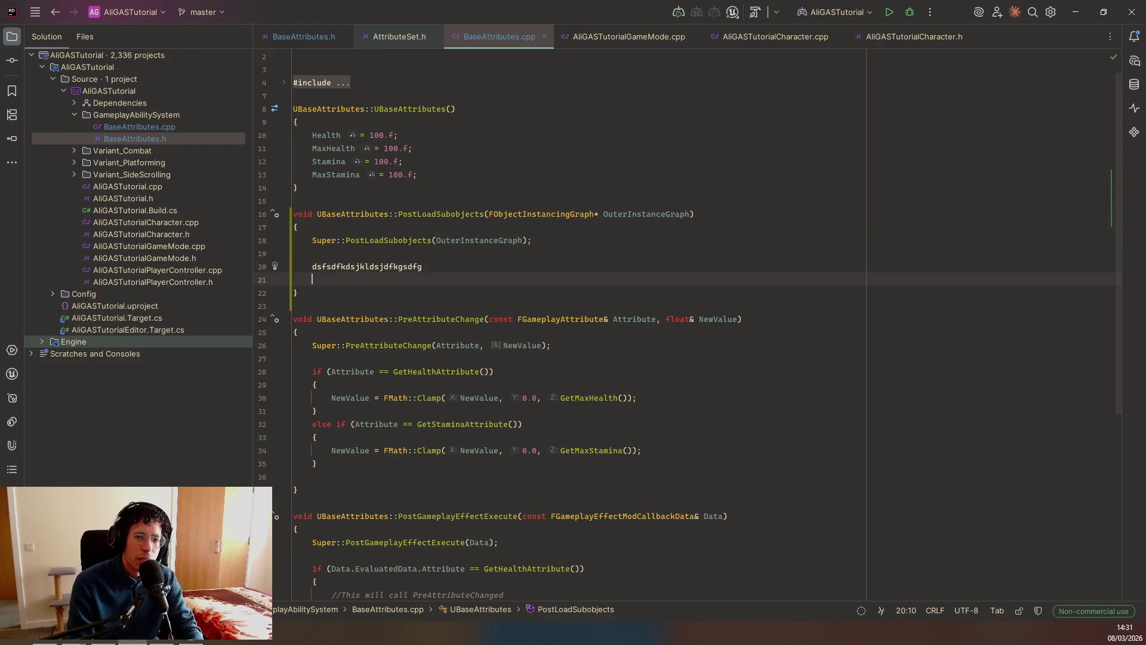
pyautogui.write('fgskjfgklsdg')
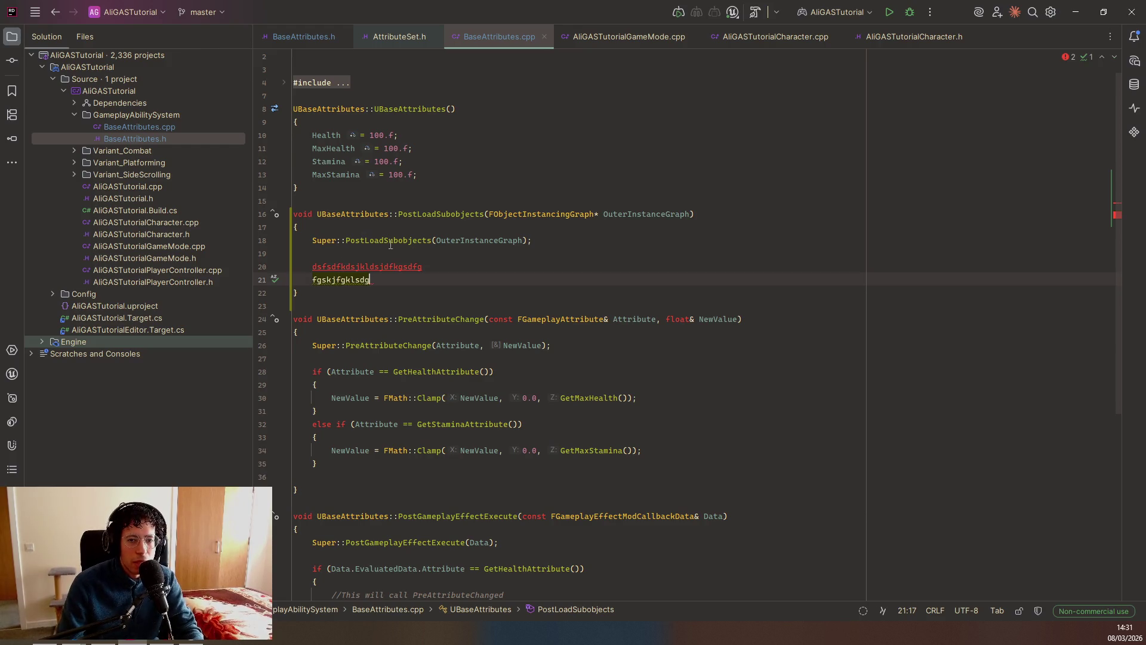
pyautogui.doubleClick(372, 240)
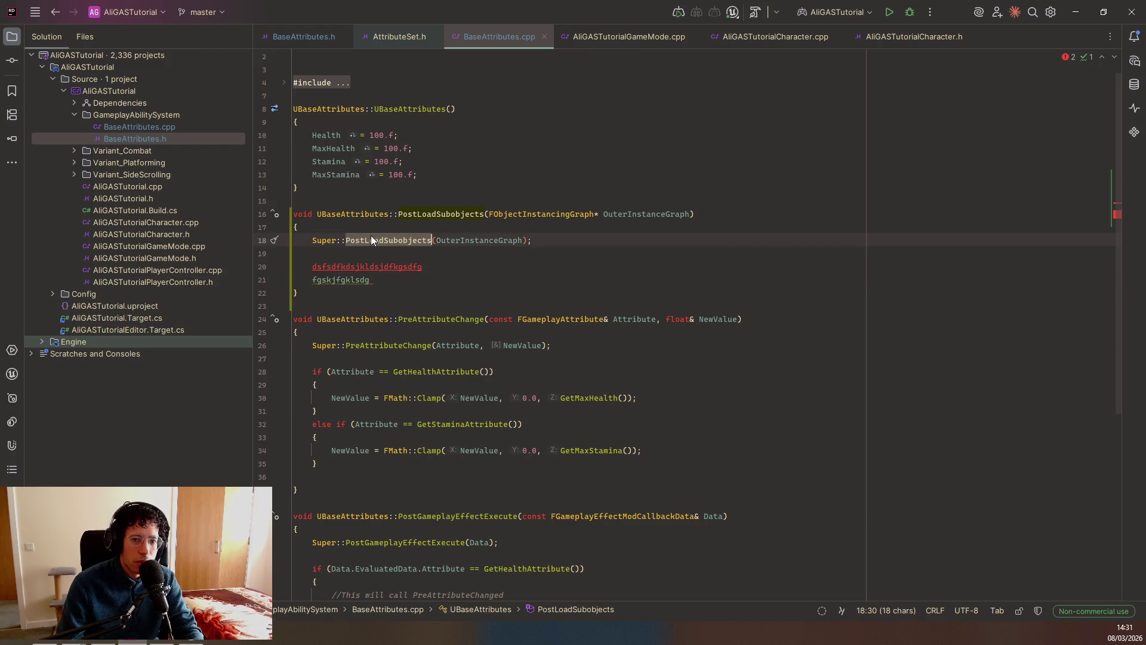
pyautogui.moveTo(299, 293); pyautogui.dragTo(292, 271)
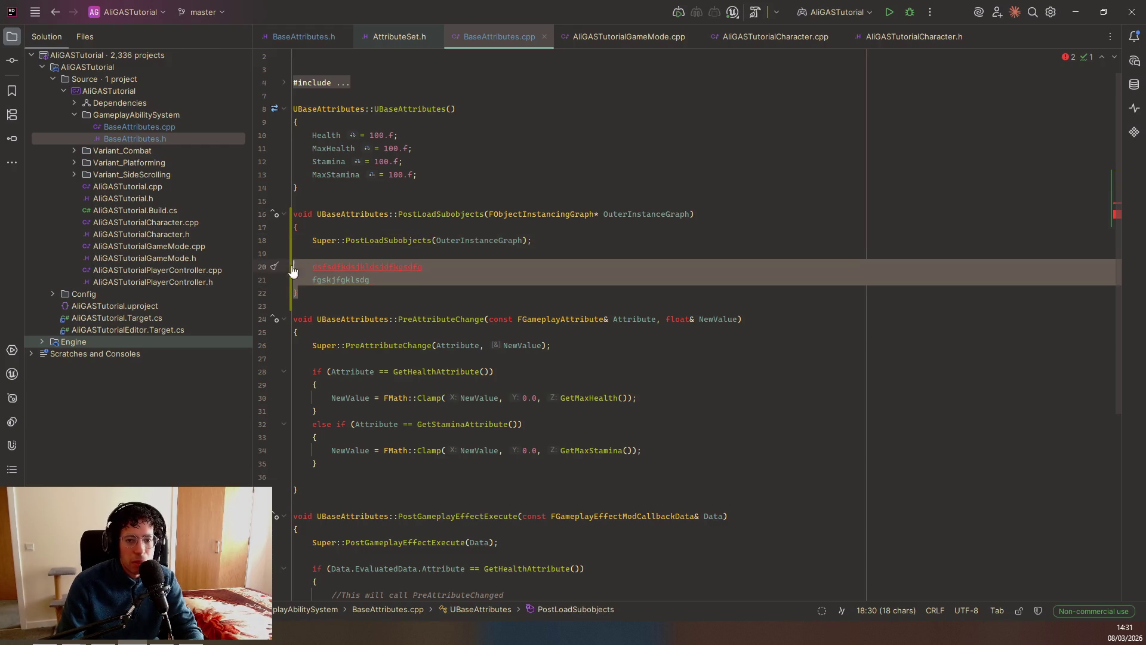
pyautogui.moveTo(371, 280)
pyautogui.mouseDown()
pyautogui.moveTo(298, 276)
pyautogui.moveTo(343, 258)
pyautogui.mouseUp()
pyautogui.press('BackSpace')
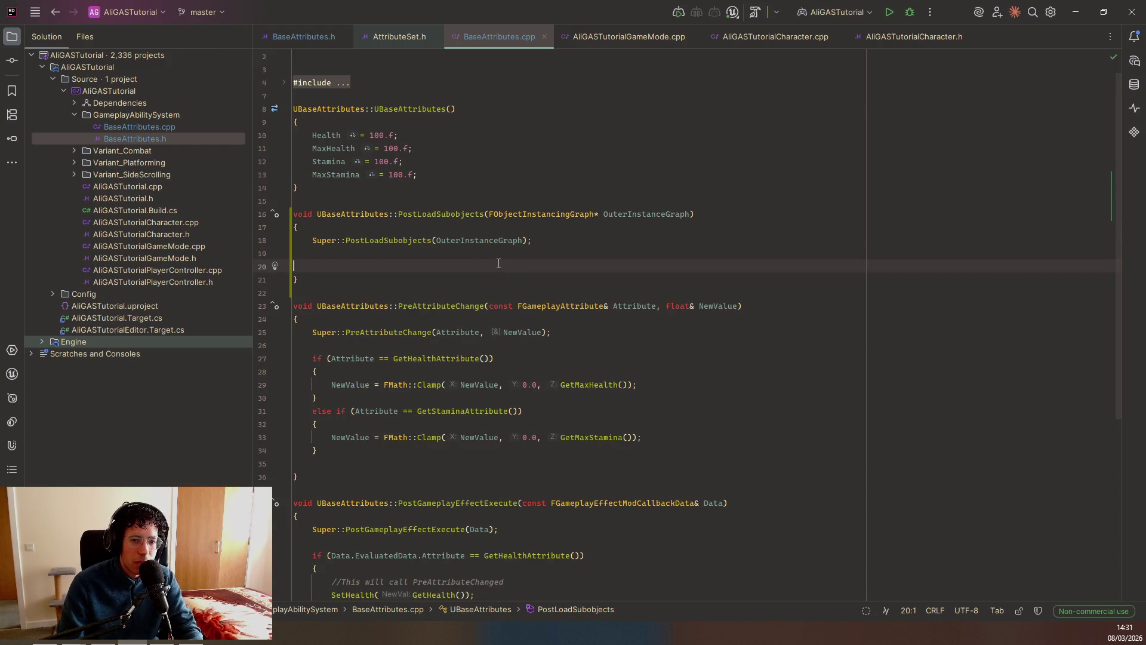
pyautogui.hotkey('ctrl', 'Tab')
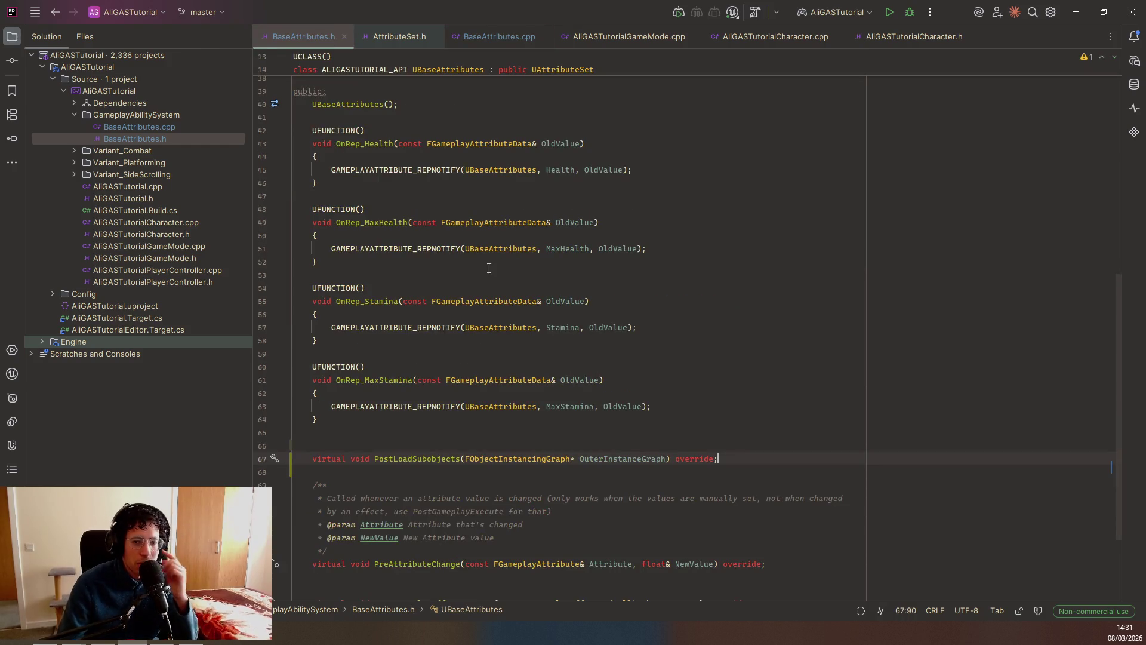
pyautogui.click(430, 457)
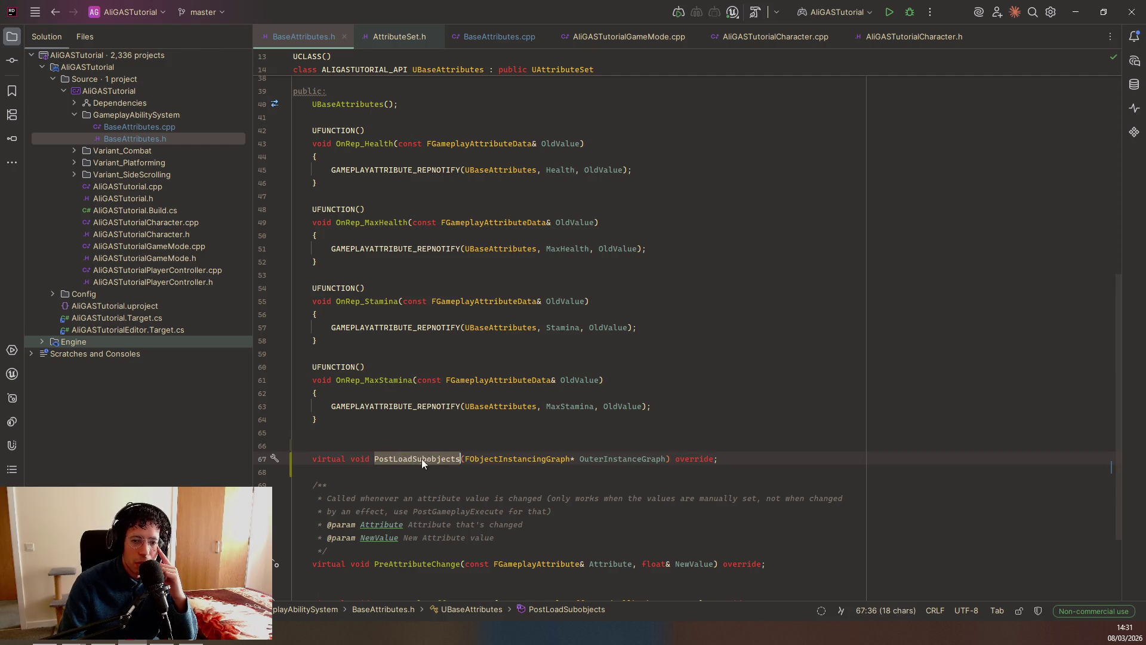
# Begin a new 'virtual void' declaration on a fresh line below the PostLoadSubobjects override.
pyautogui.doubleClick(435, 457)
pyautogui.click(568, 469)
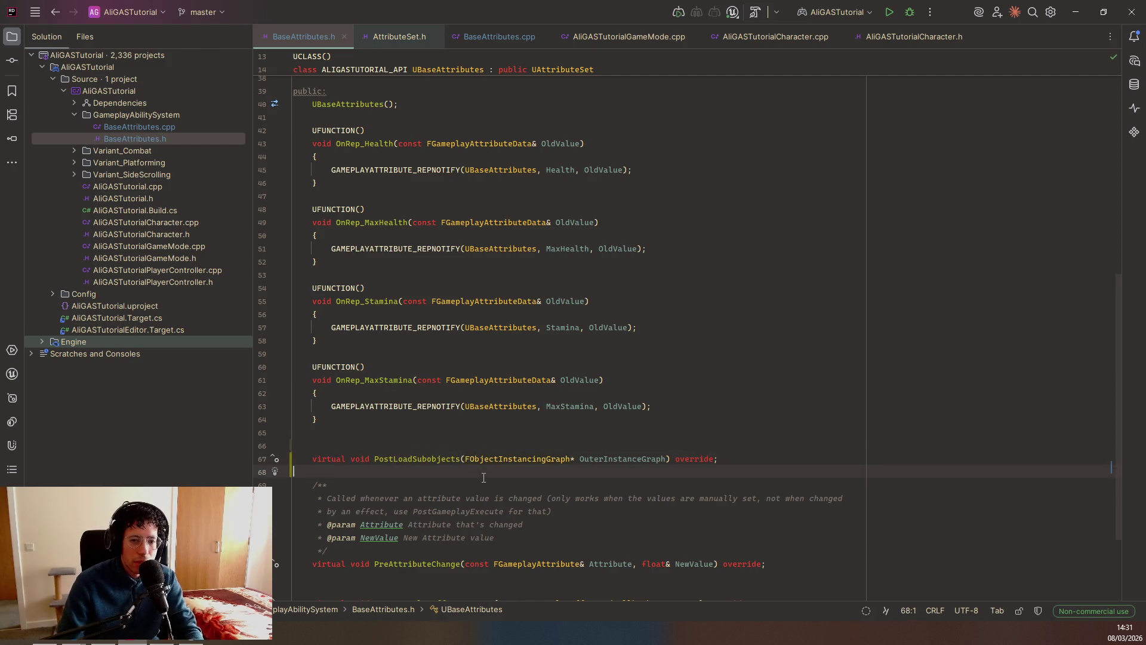
pyautogui.press('Return')
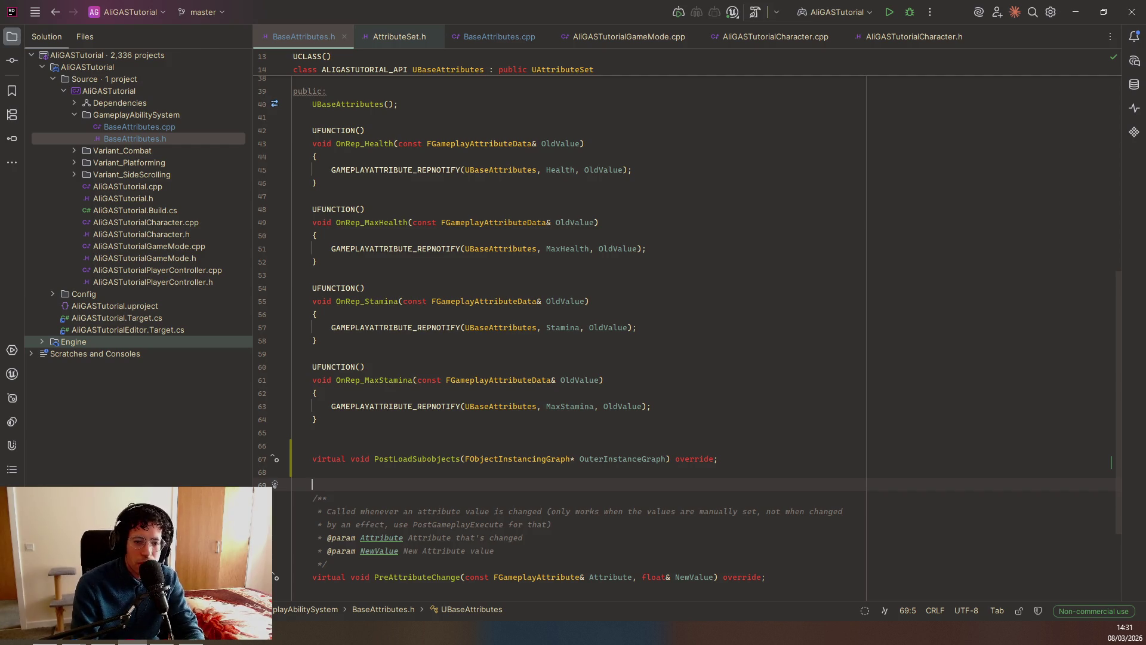
pyautogui.write('Post')
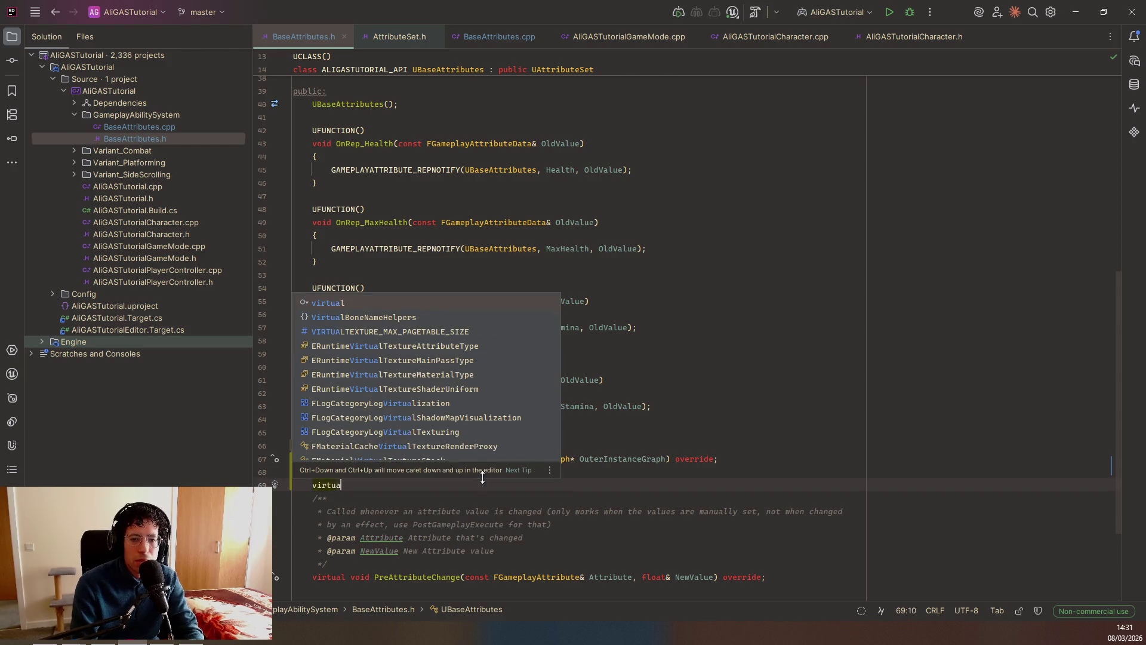
pyautogui.press('BackSpace')
pyautogui.press('BackSpace')
pyautogui.press('BackSpace')
pyautogui.write('virtual void')
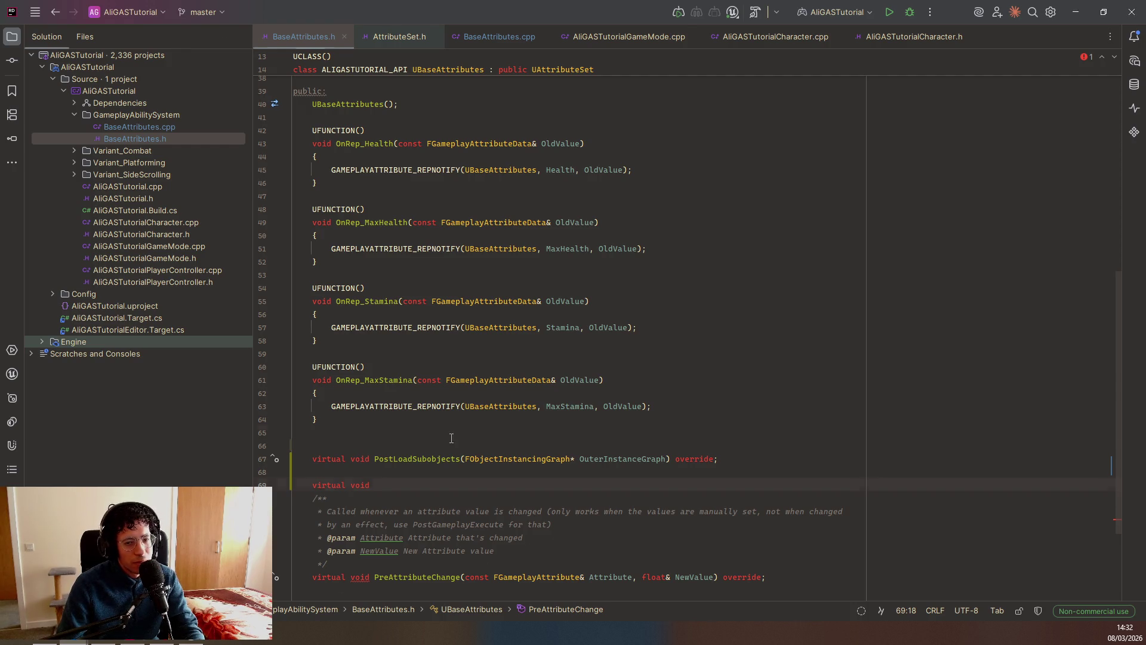
# Delete the PostLoadSubobjects declaration line and add indented blank lines above 'virtual void'.
pyautogui.tripleClick(309, 458)
pyautogui.press('BackSpace')
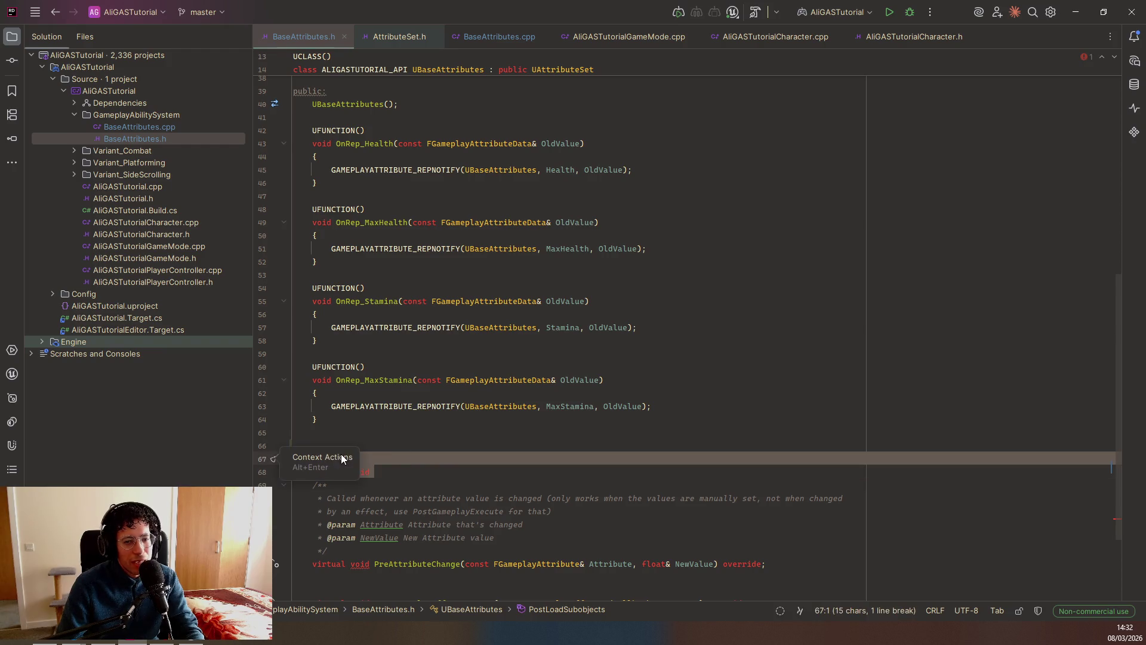
pyautogui.click(346, 445)
pyautogui.click(333, 455)
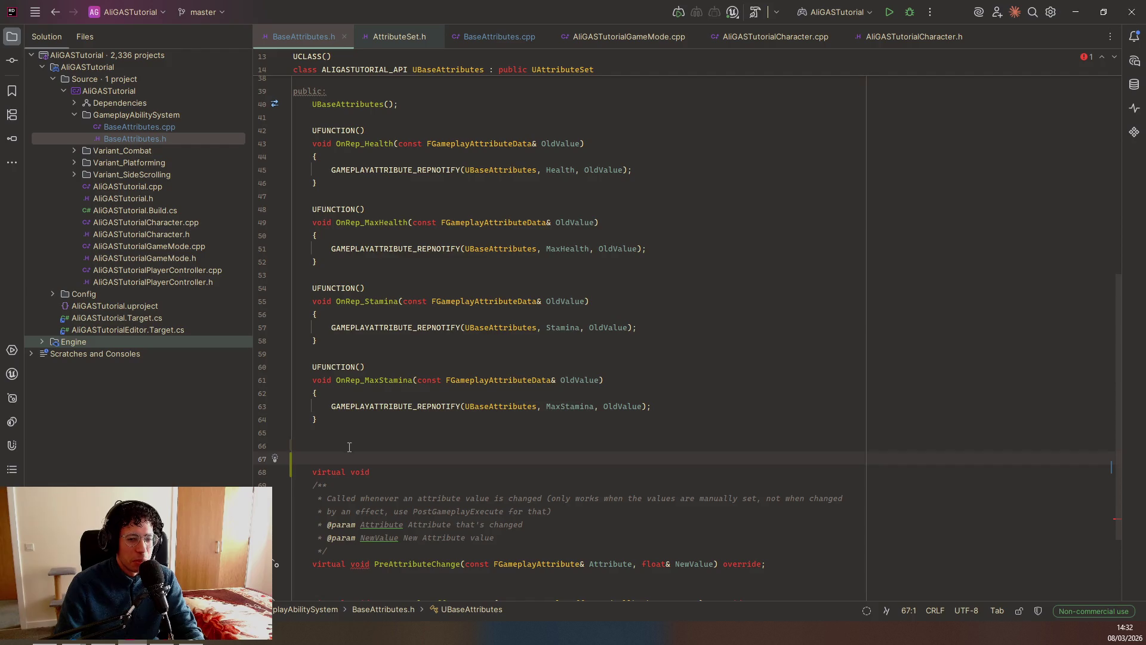
pyautogui.click(329, 447)
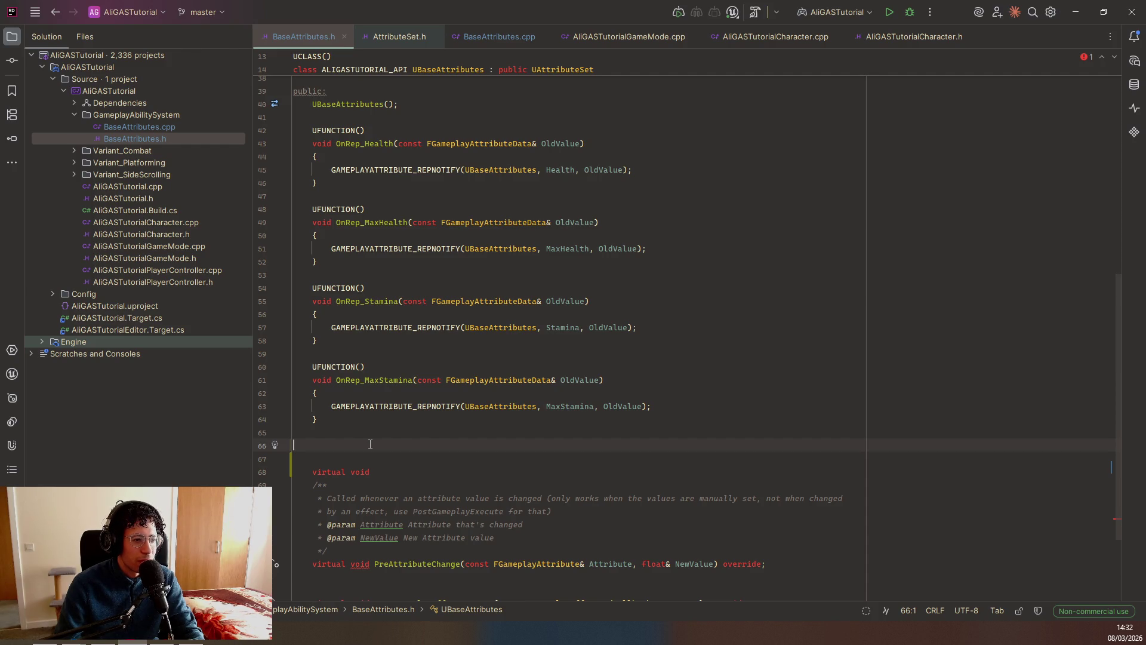
pyautogui.press('Down')
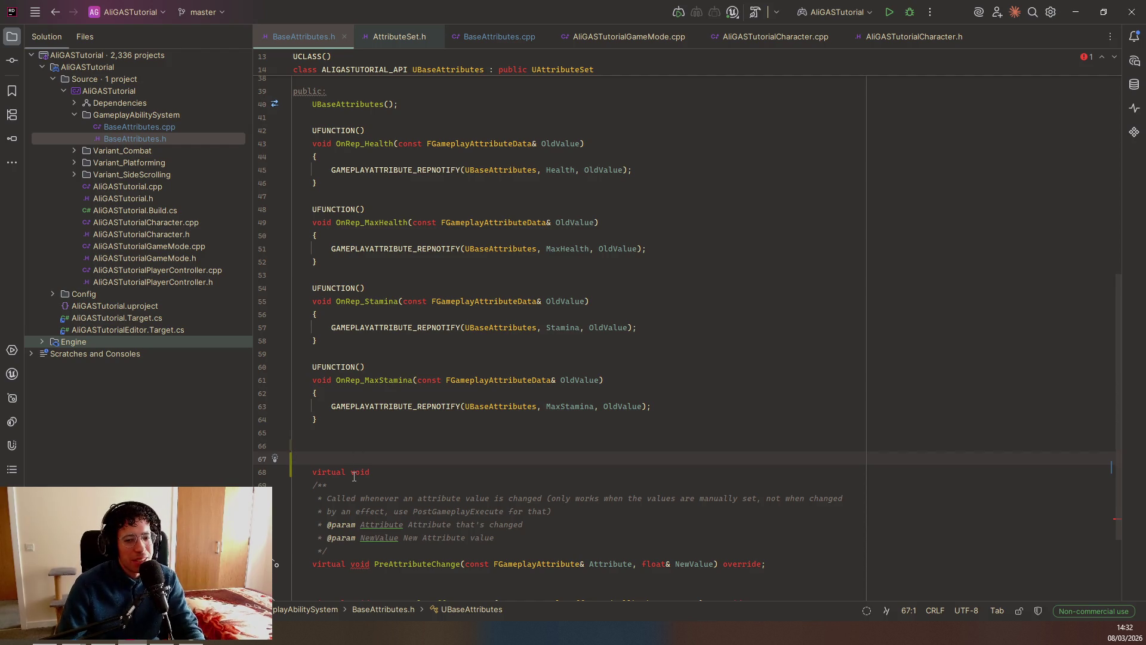
pyautogui.press('Return')
pyautogui.press('Up')
pyautogui.press('Tab')
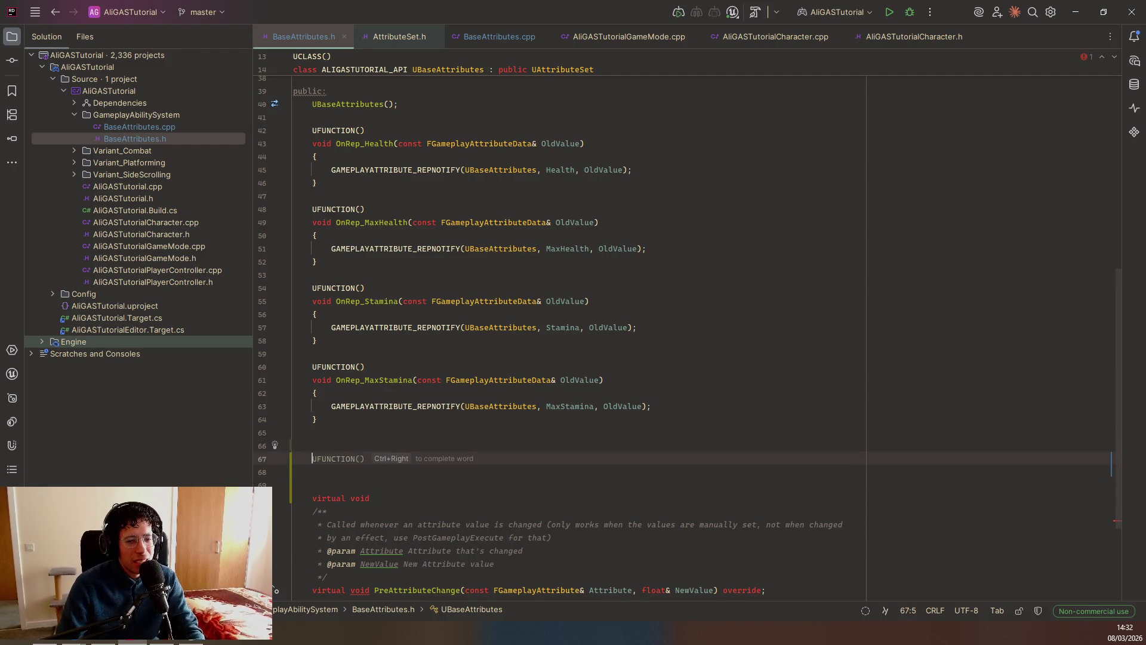
# Bring the tutorial browser forward and exit YouTube fullscreen to the standard watch page.
pyautogui.hotkey('alt', 'Tab')
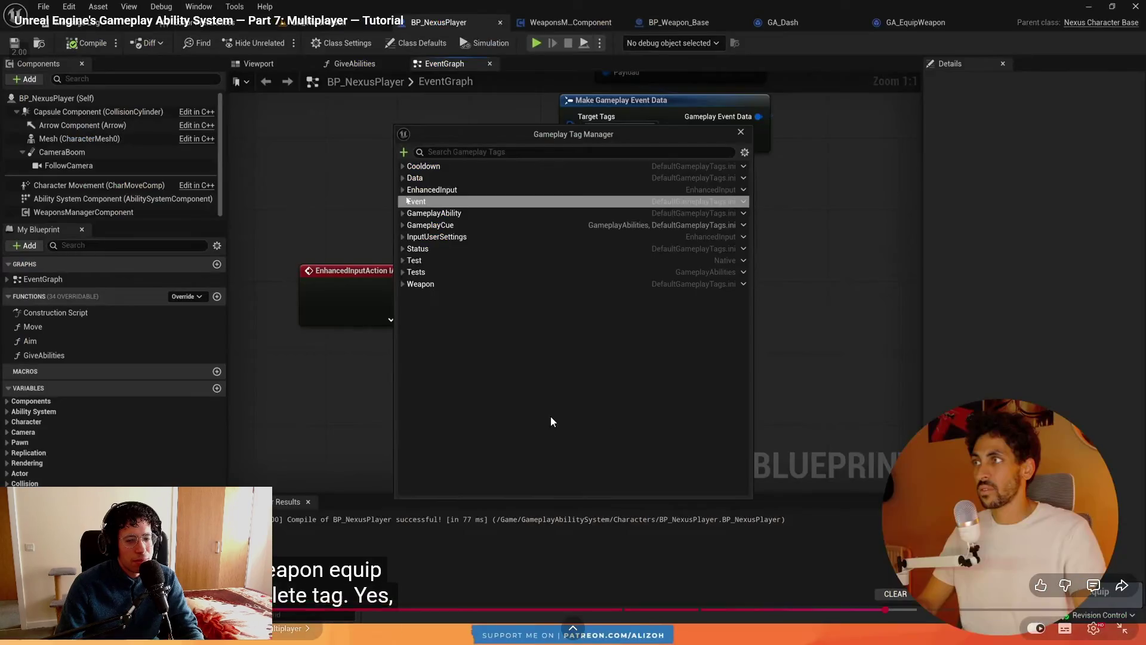
pyautogui.press('Escape')
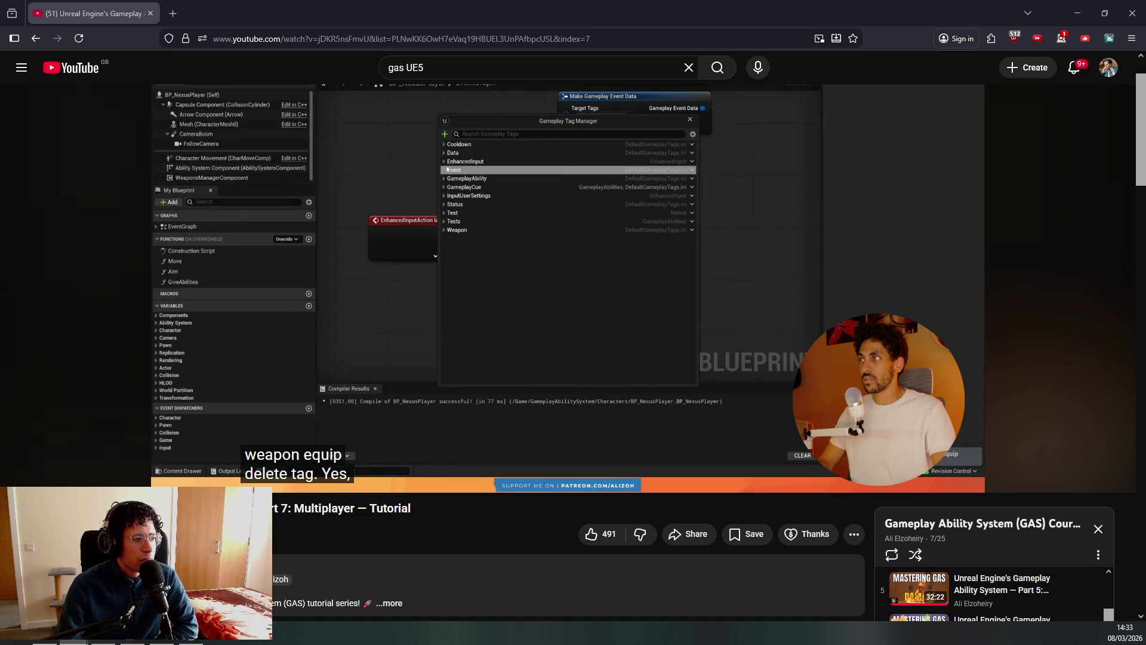
# Resume the tutorial to follow the dash input building Make Gameplay Event Data.
pyautogui.scroll(1, 507, 310)
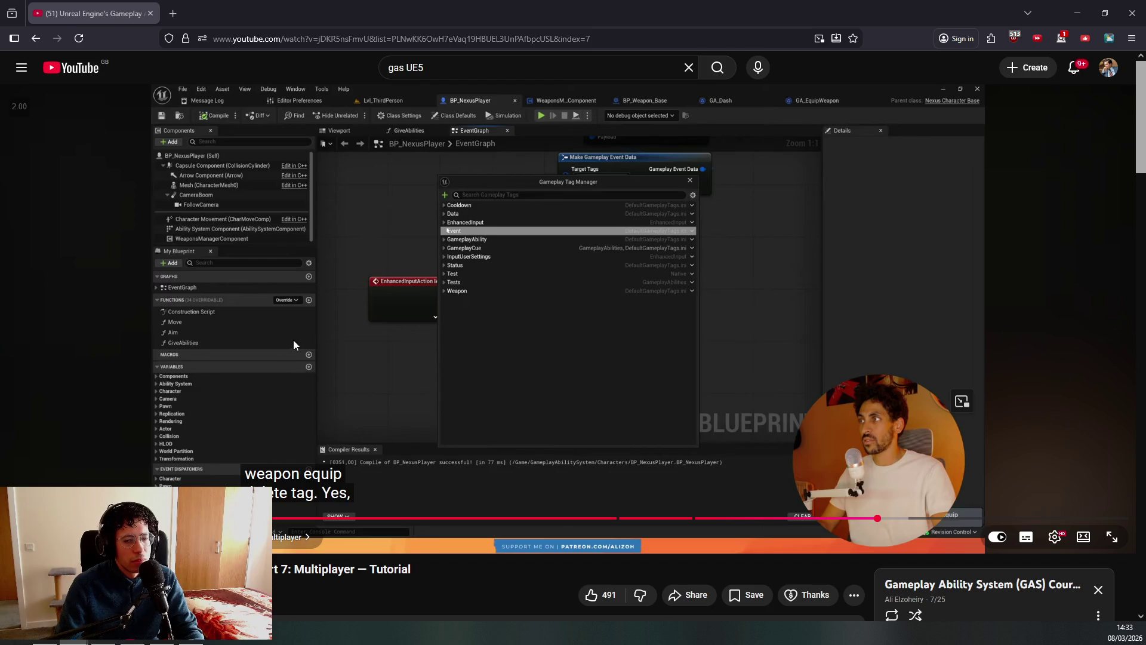
pyautogui.click(496, 360)
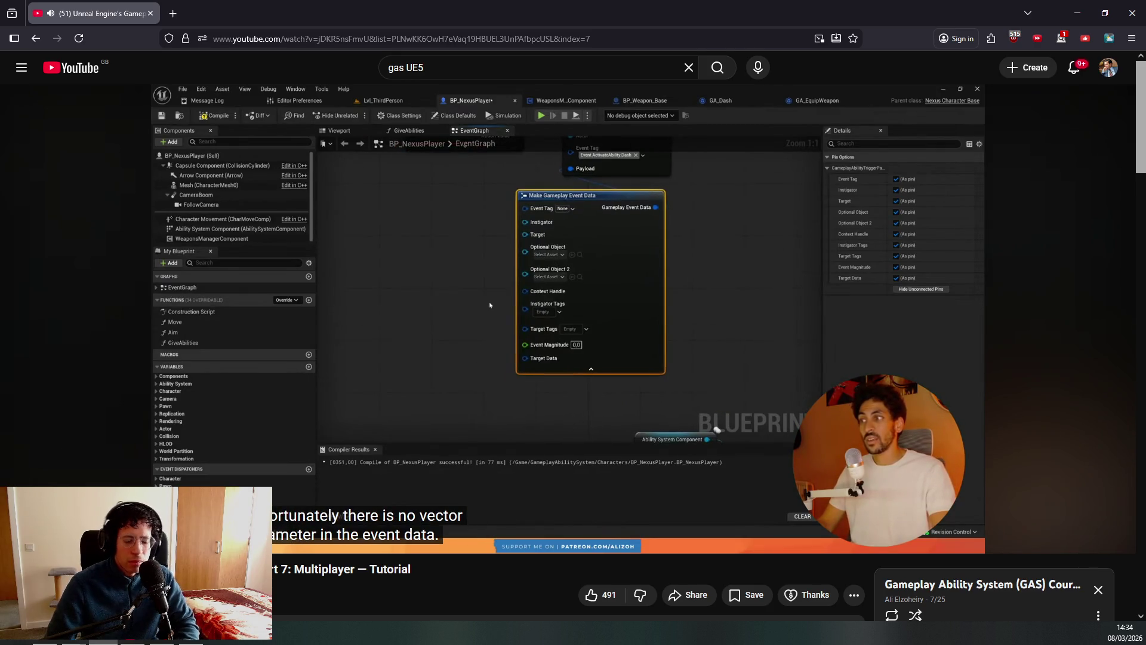
# Play the tutorial at 2x speed, pausing briefly on the Make Hit Result wiring.
pyautogui.hotkey('shift', '.')
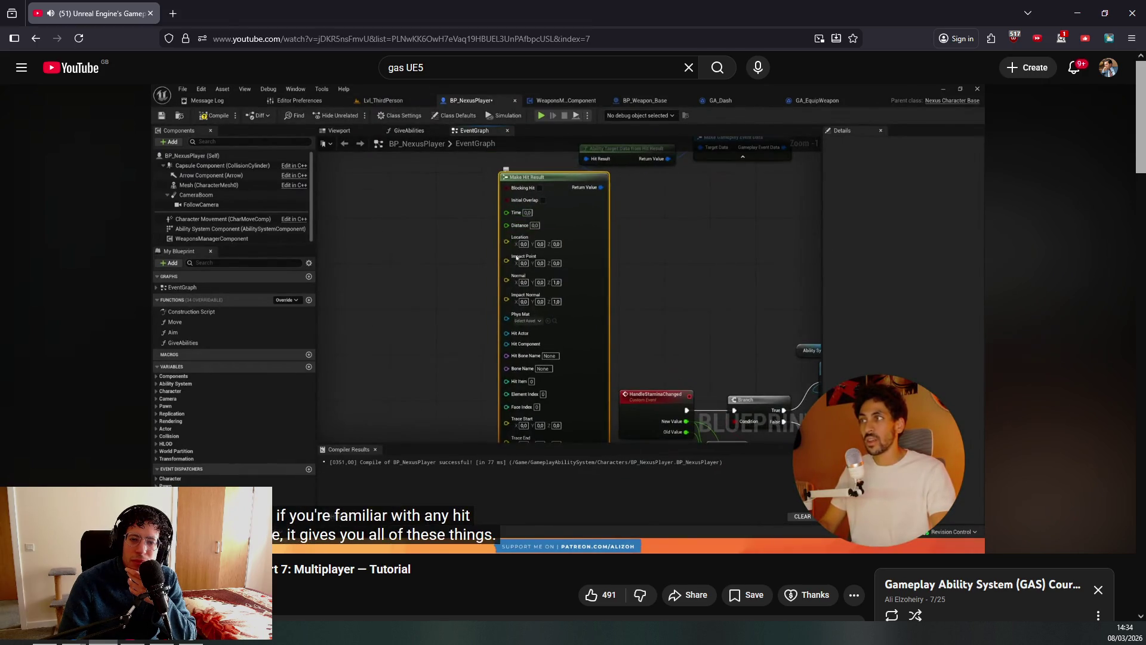
pyautogui.click(692, 324)
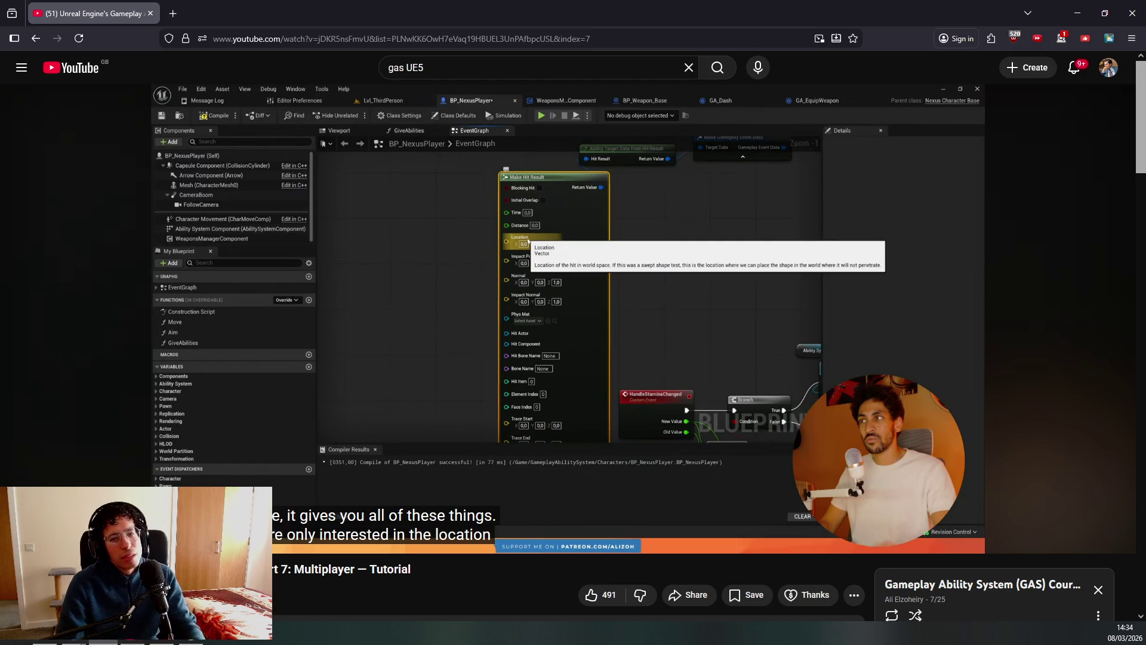
pyautogui.click(691, 323)
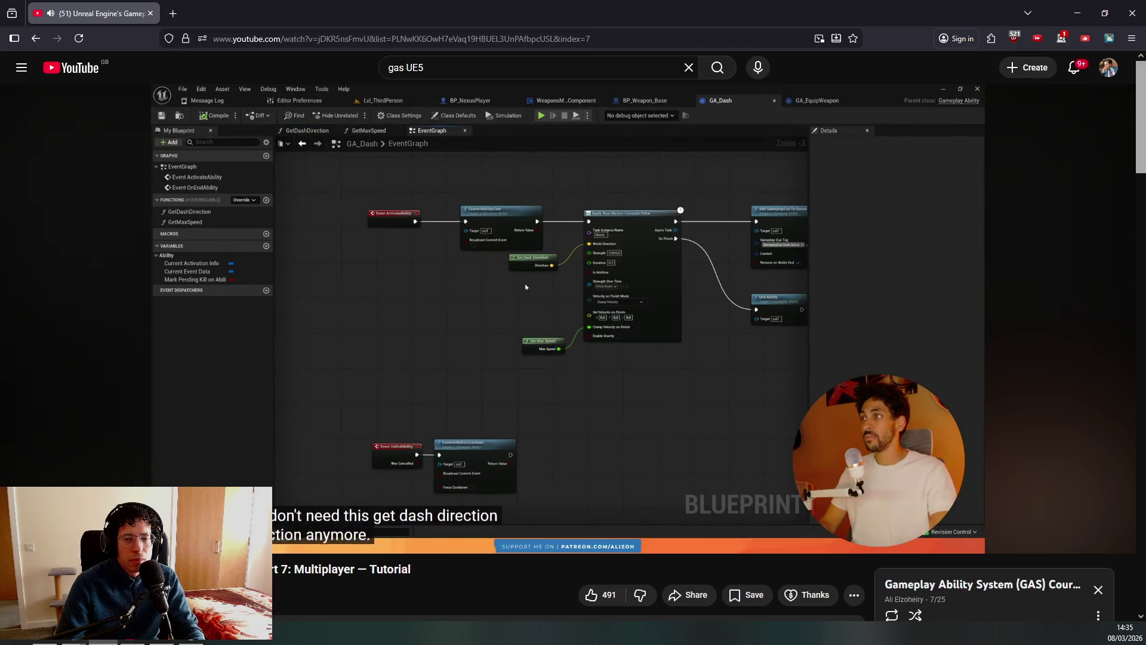
# Rewind the tutorial back to GA_Dash breaking the hit result for its Location.
pyautogui.press('Left')
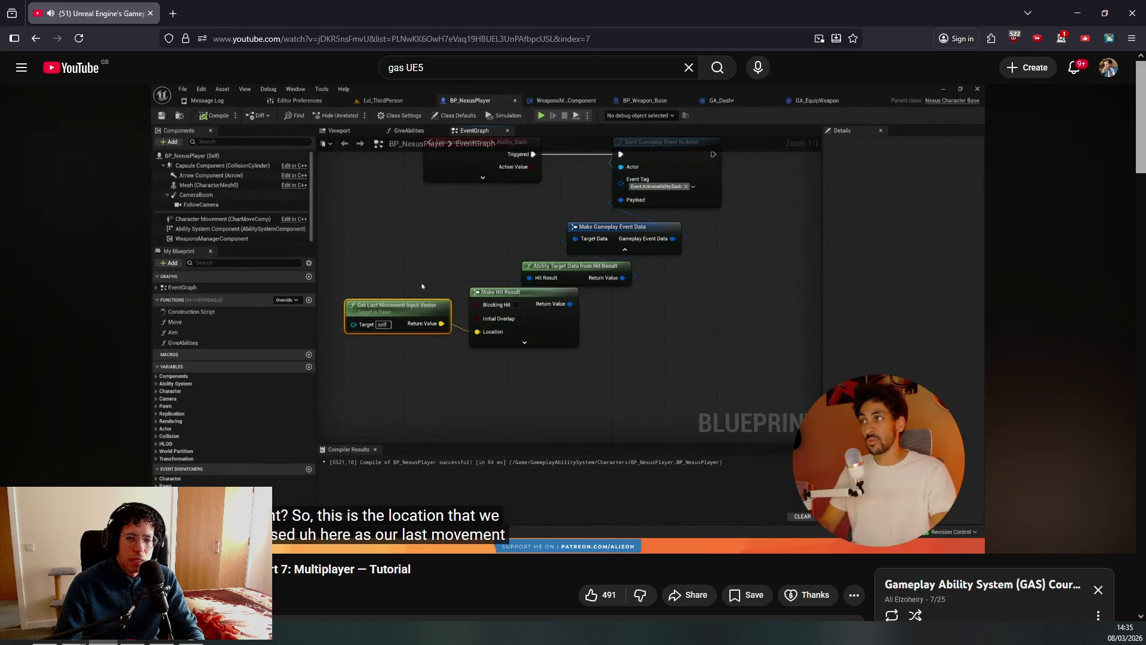
pyautogui.press('Left')
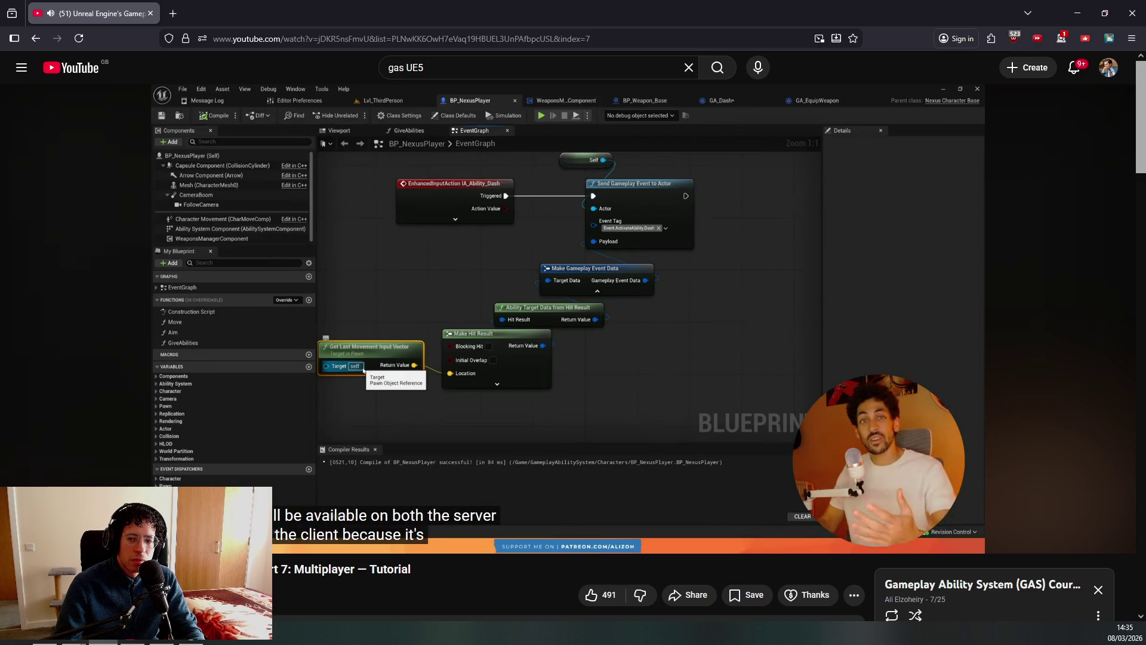
pyautogui.press('Left')
pyautogui.press('Left')
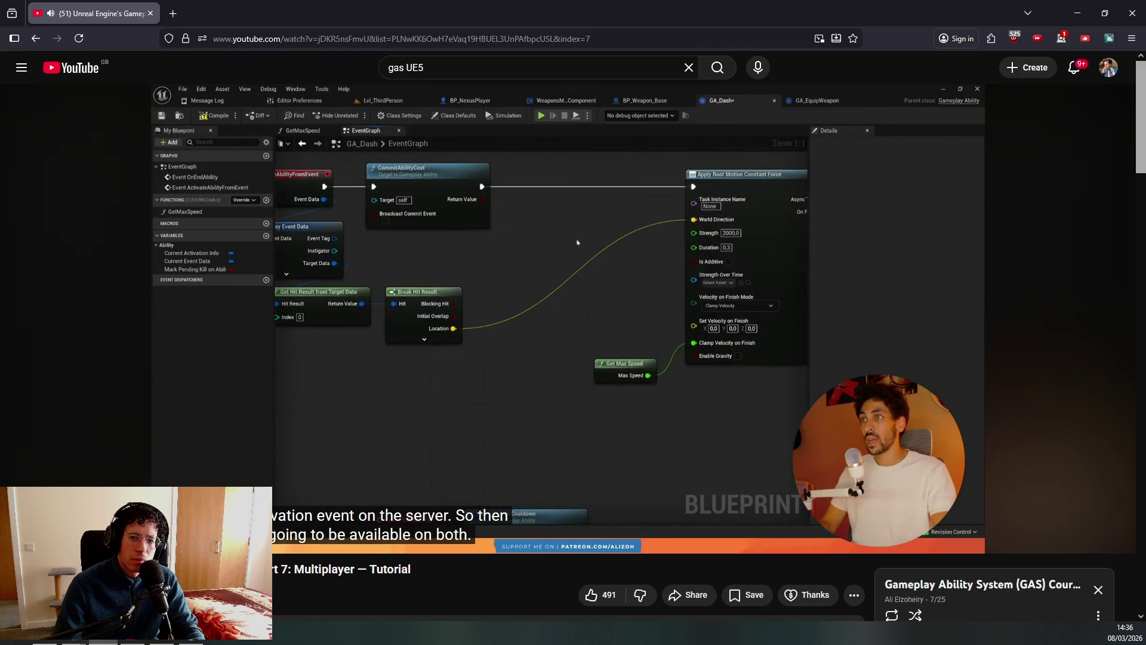
pyautogui.press('Left')
pyautogui.press('Left')
pyautogui.press('Left')
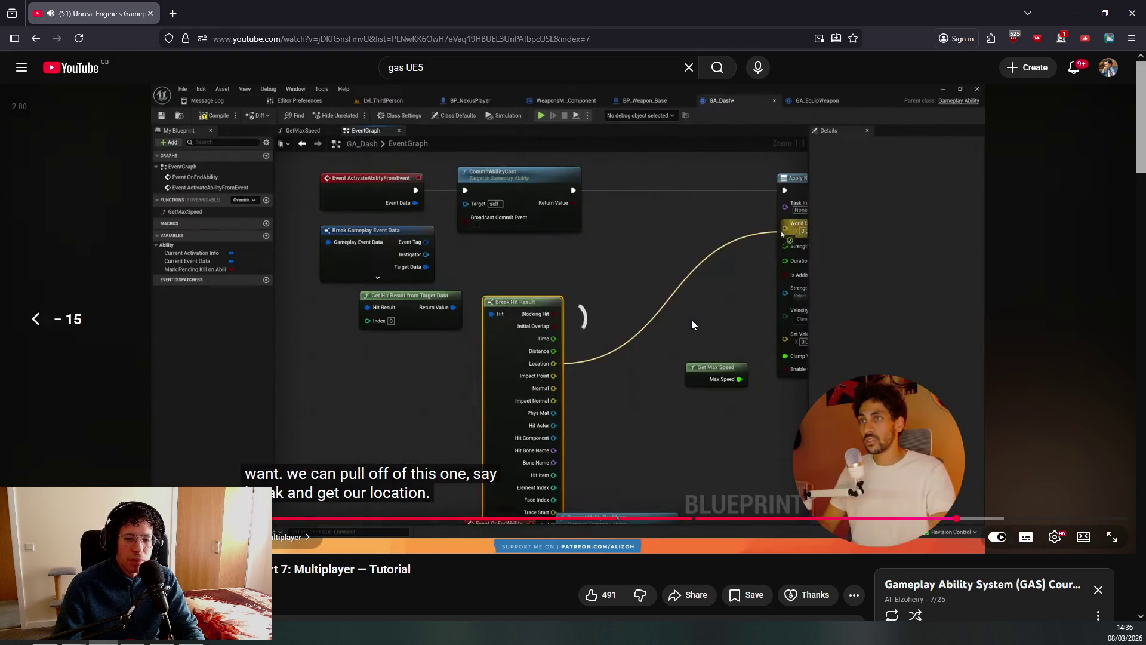
# Return the tutorial to 1x speed, pause on GA_Dash, then resume watching.
pyautogui.press('r')
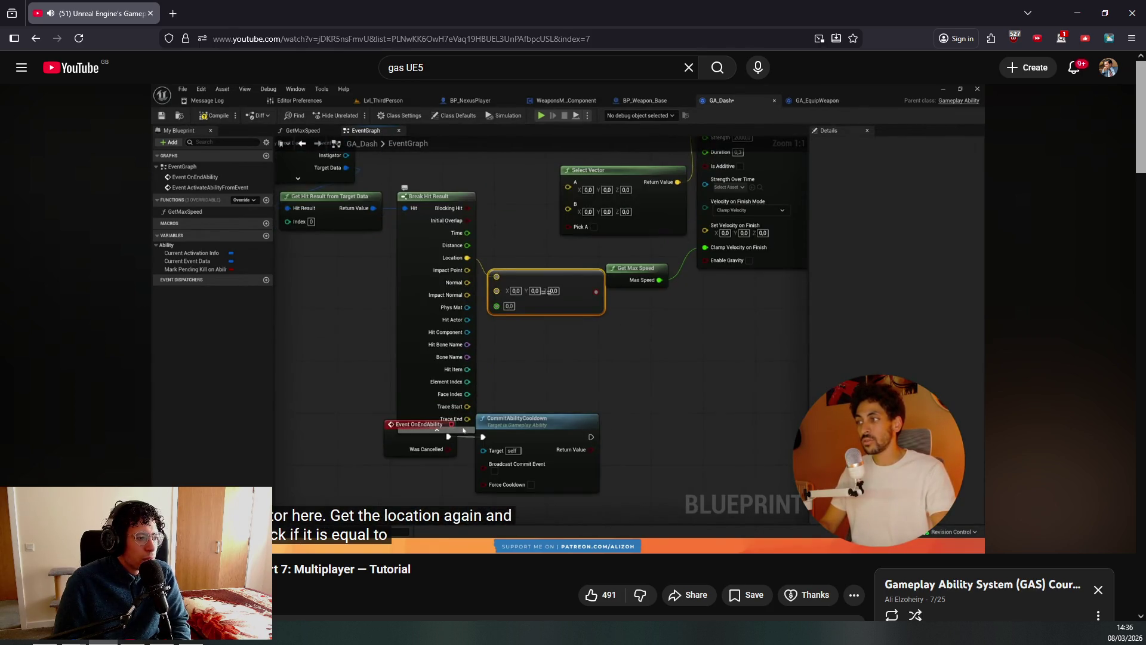
pyautogui.click(691, 320)
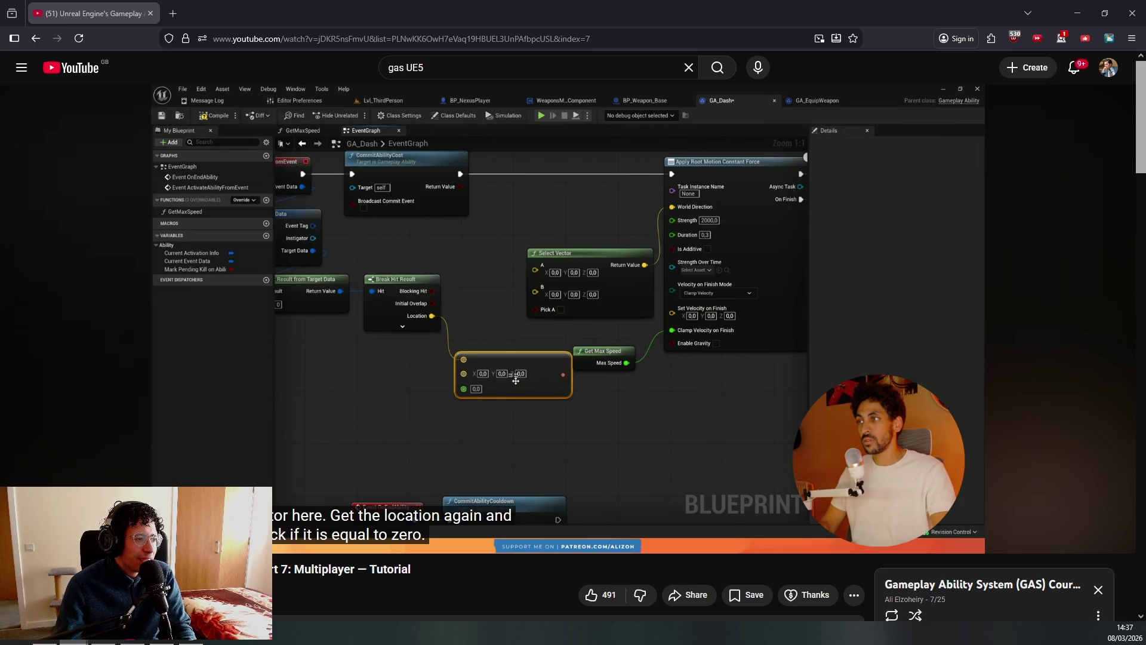
pyautogui.click(496, 409)
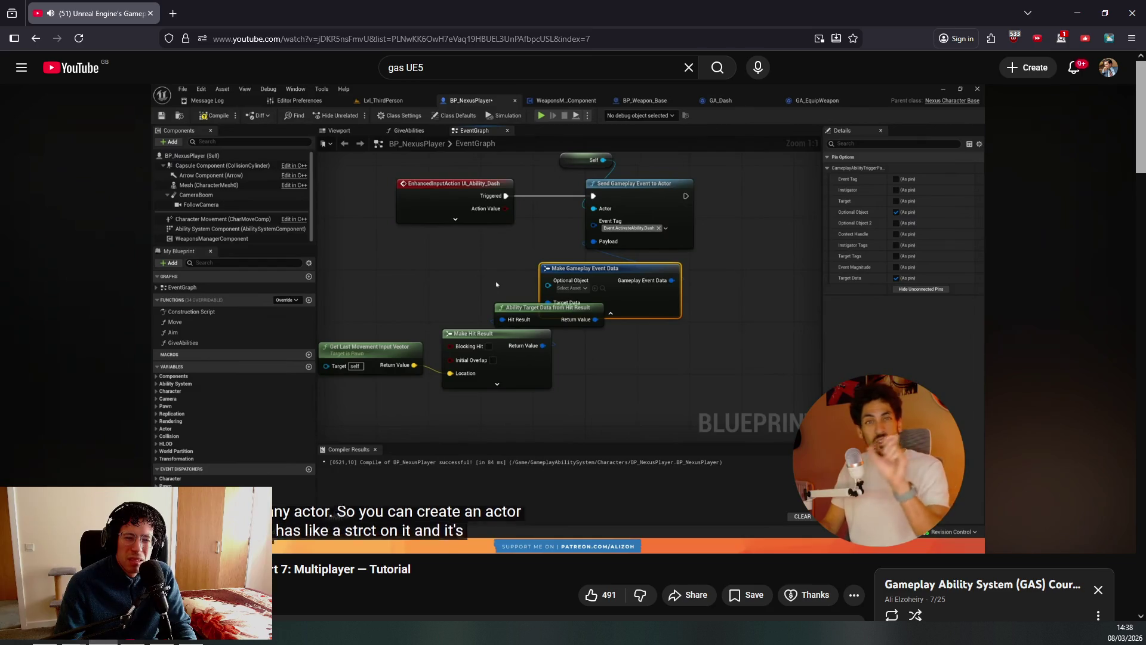
pyautogui.click(528, 407)
pyautogui.click(528, 407)
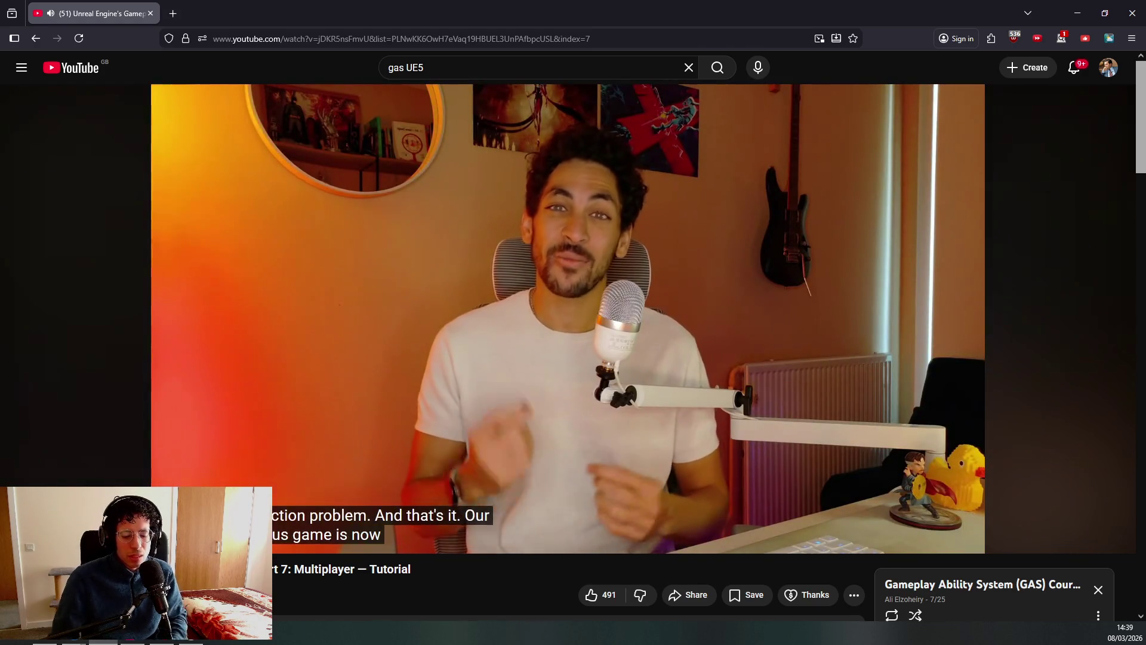
# Seek from the Multiplayer Dash Ability chapter through the dash demo to GA_EquipWeapon.
pyautogui.press('Left')
pyautogui.press('Left')
pyautogui.press('Left')
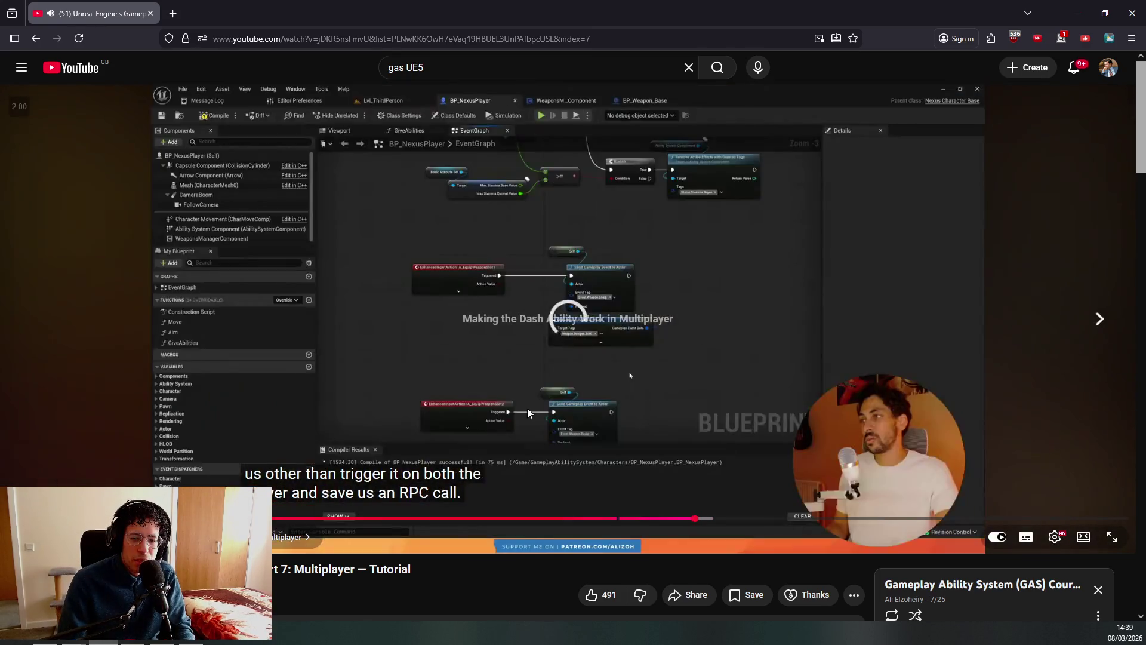
pyautogui.press('Right')
pyautogui.press('Right')
pyautogui.press('Right')
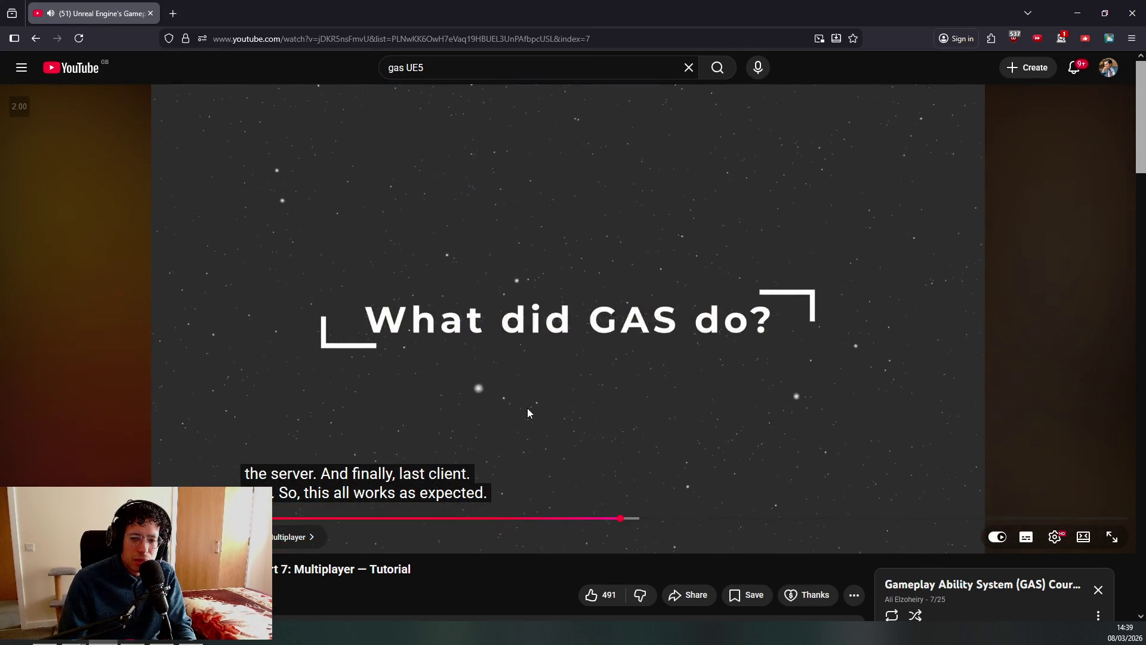
pyautogui.press('Right')
pyautogui.press('Right')
pyautogui.press('Right')
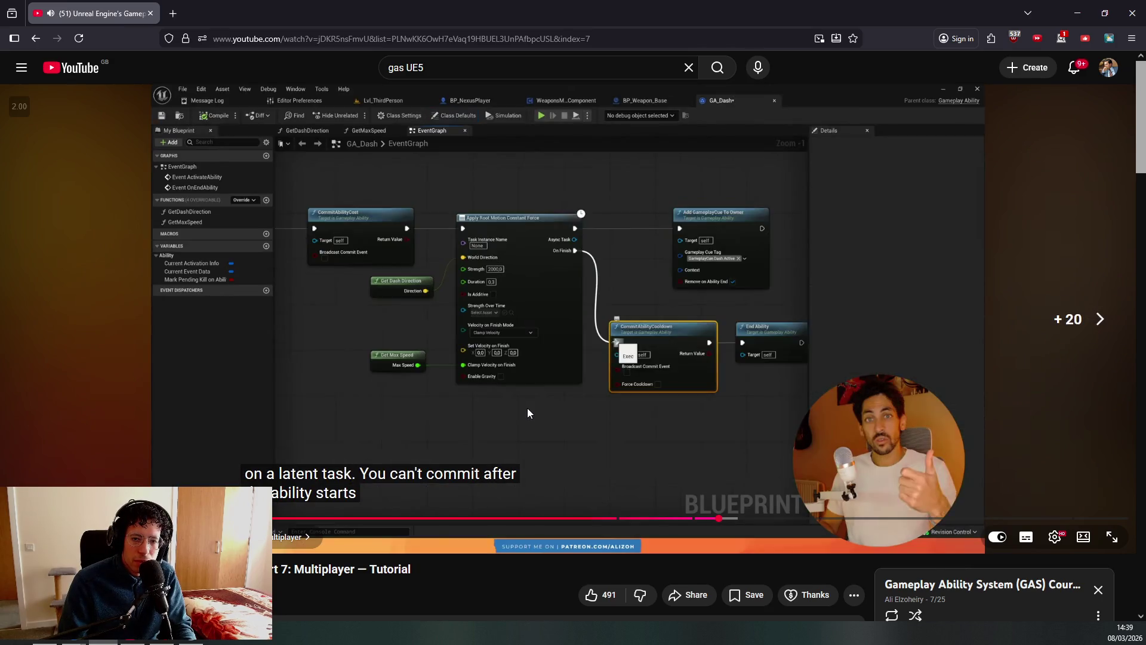
pyautogui.press('Right')
pyautogui.press('Right')
pyautogui.press('Right')
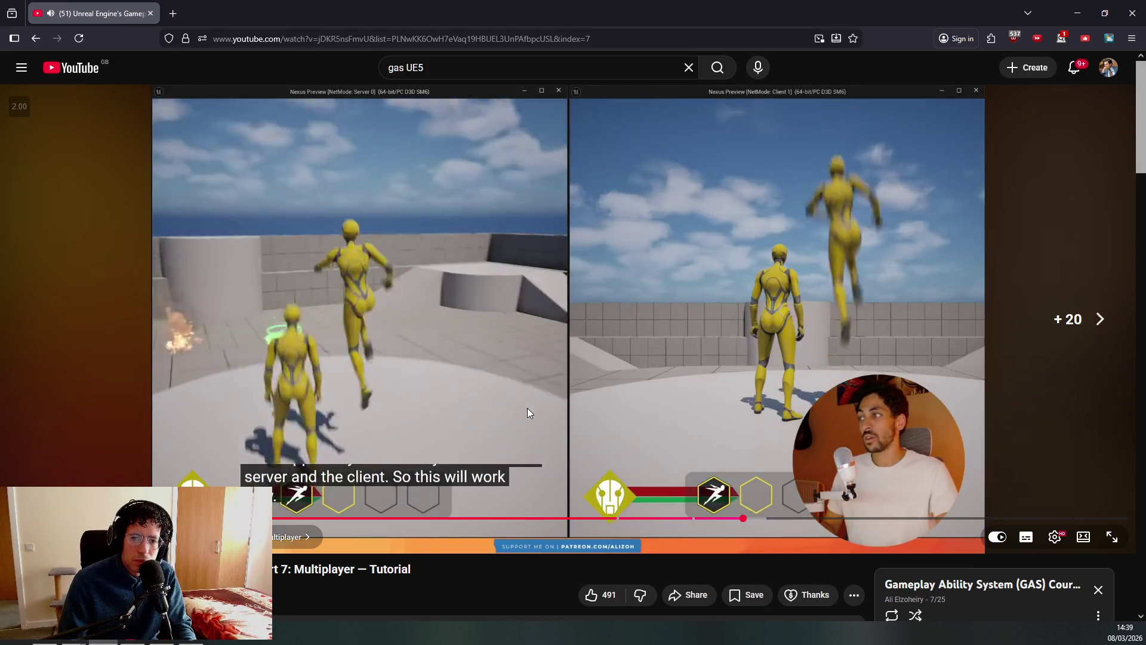
pyautogui.press('Right')
pyautogui.press('Right')
pyautogui.press('Right')
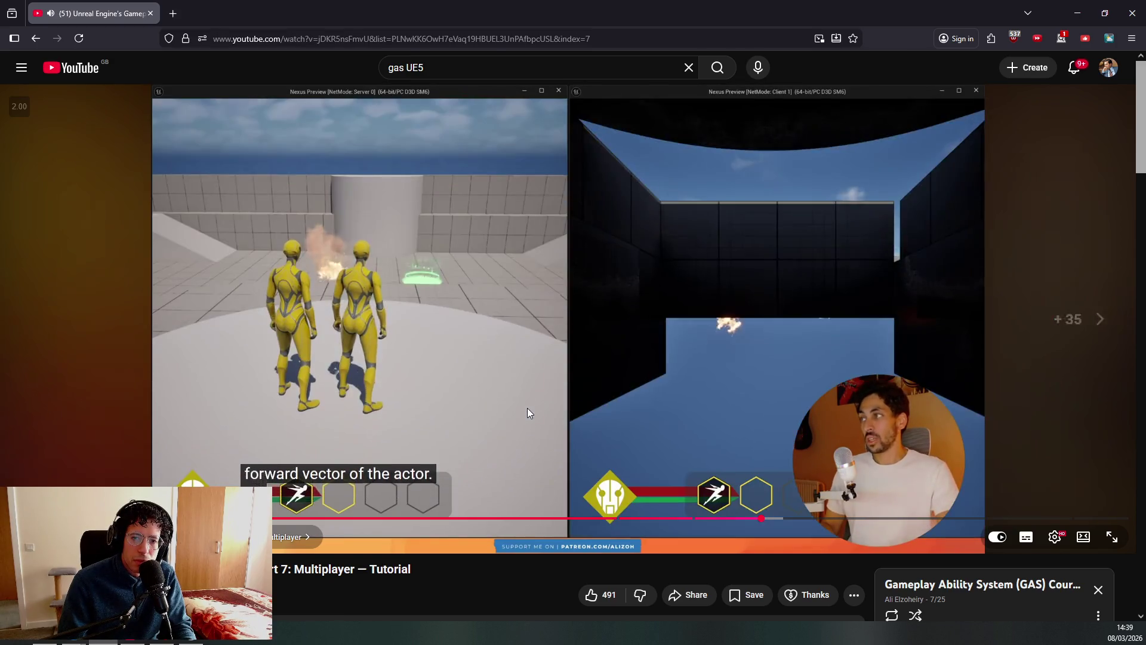
pyautogui.press('Right')
pyautogui.press('Right')
pyautogui.press('Right')
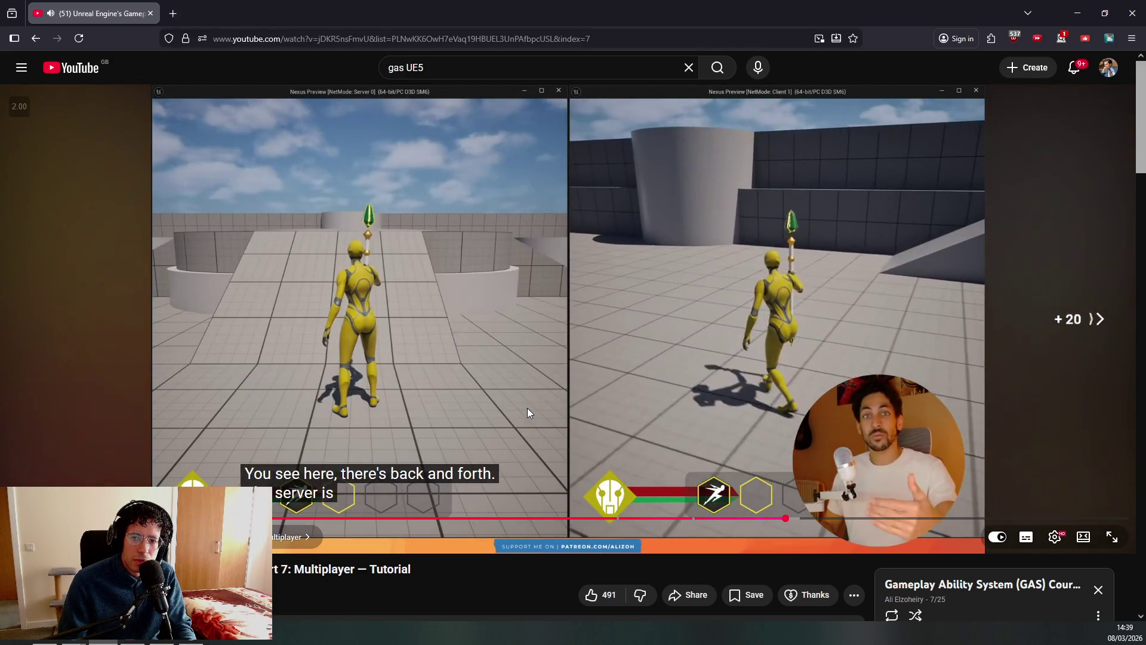
pyautogui.press('Right')
pyautogui.press('Right')
pyautogui.press('Right')
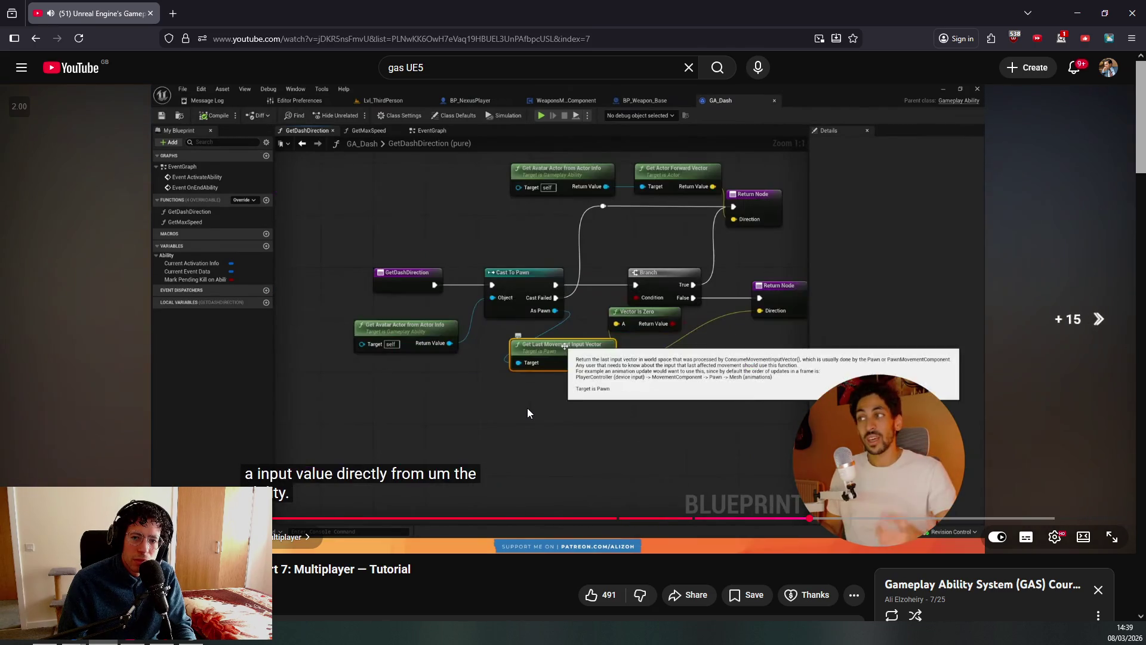
pyautogui.press('Right')
pyautogui.press('Right')
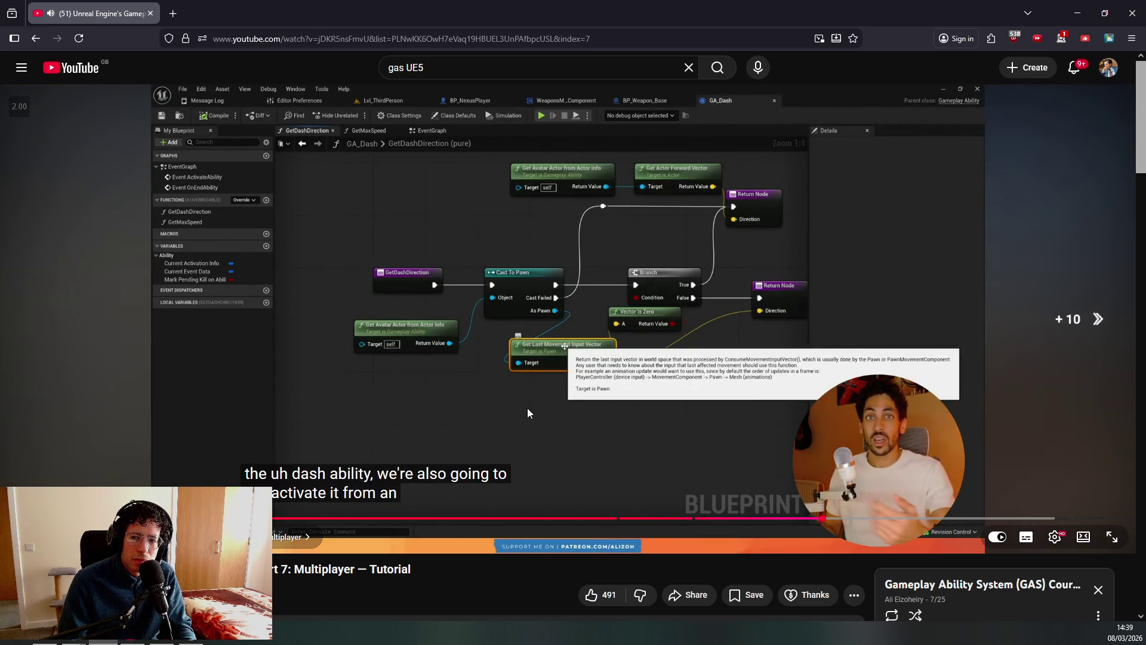